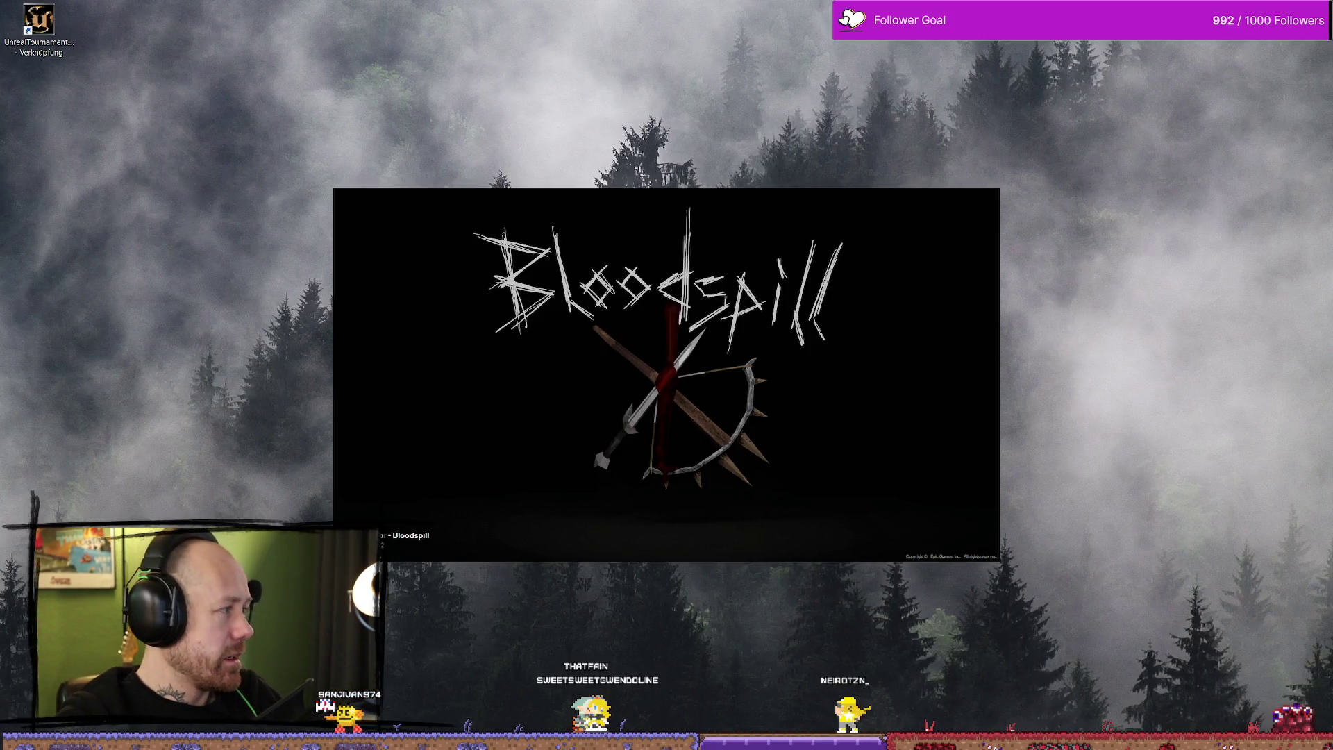
Step: In Firefox, open the Bloodspill playtest post from the Reddit profile's activity feed
key(alt+Tab)
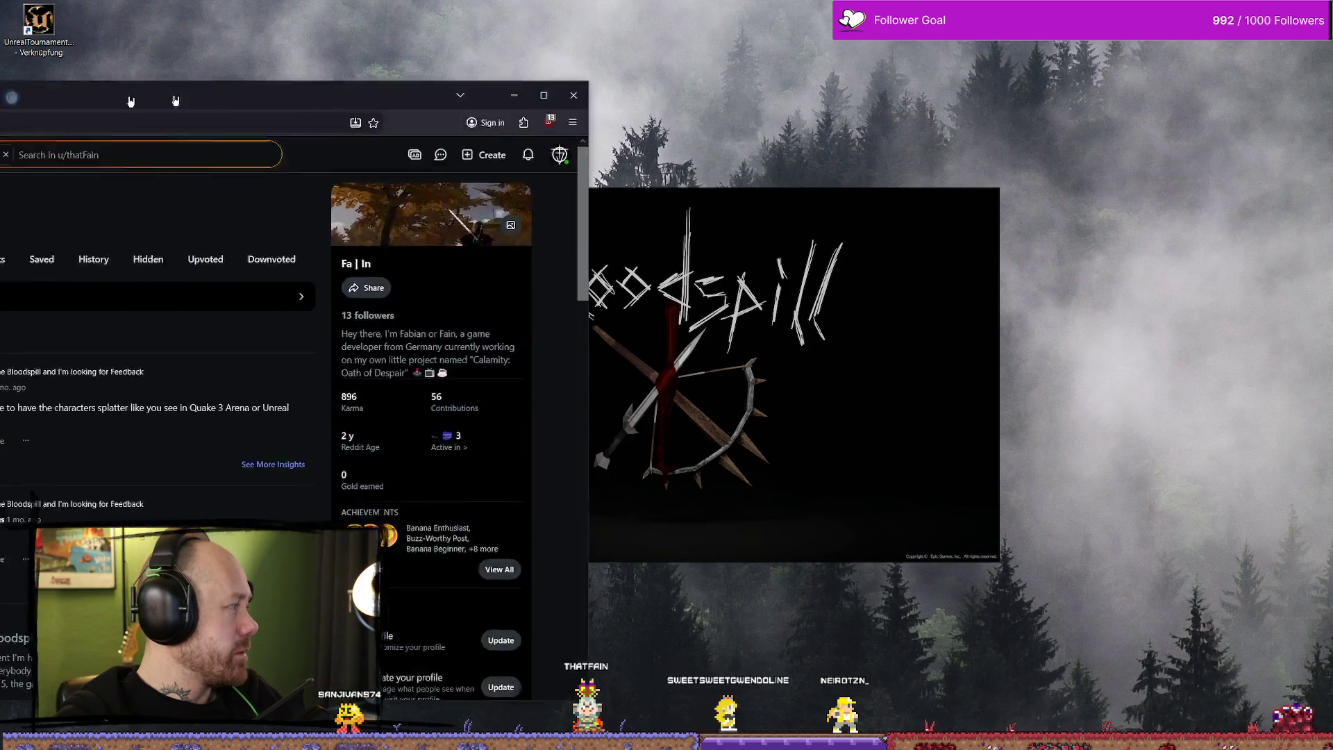
scroll(559, 364, down, 2)
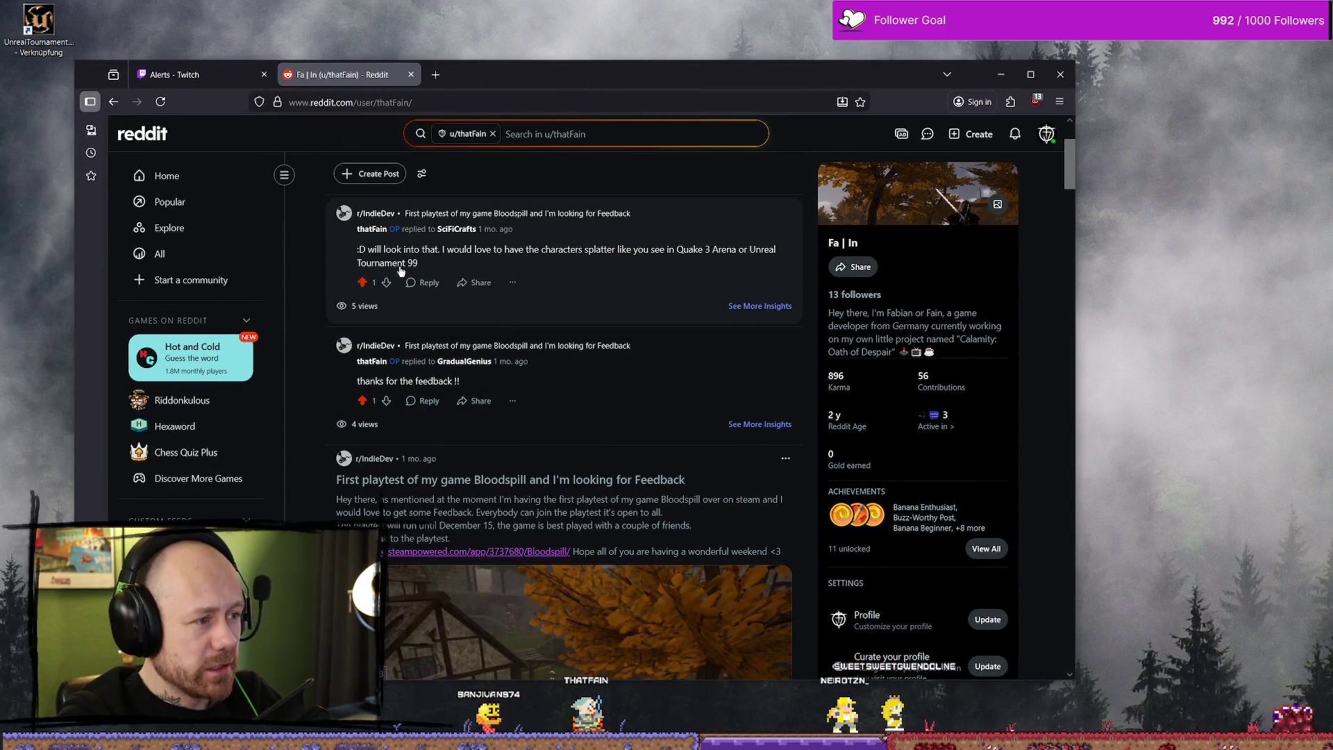
scroll(564, 334, down, 2)
scroll(569, 358, down, 10)
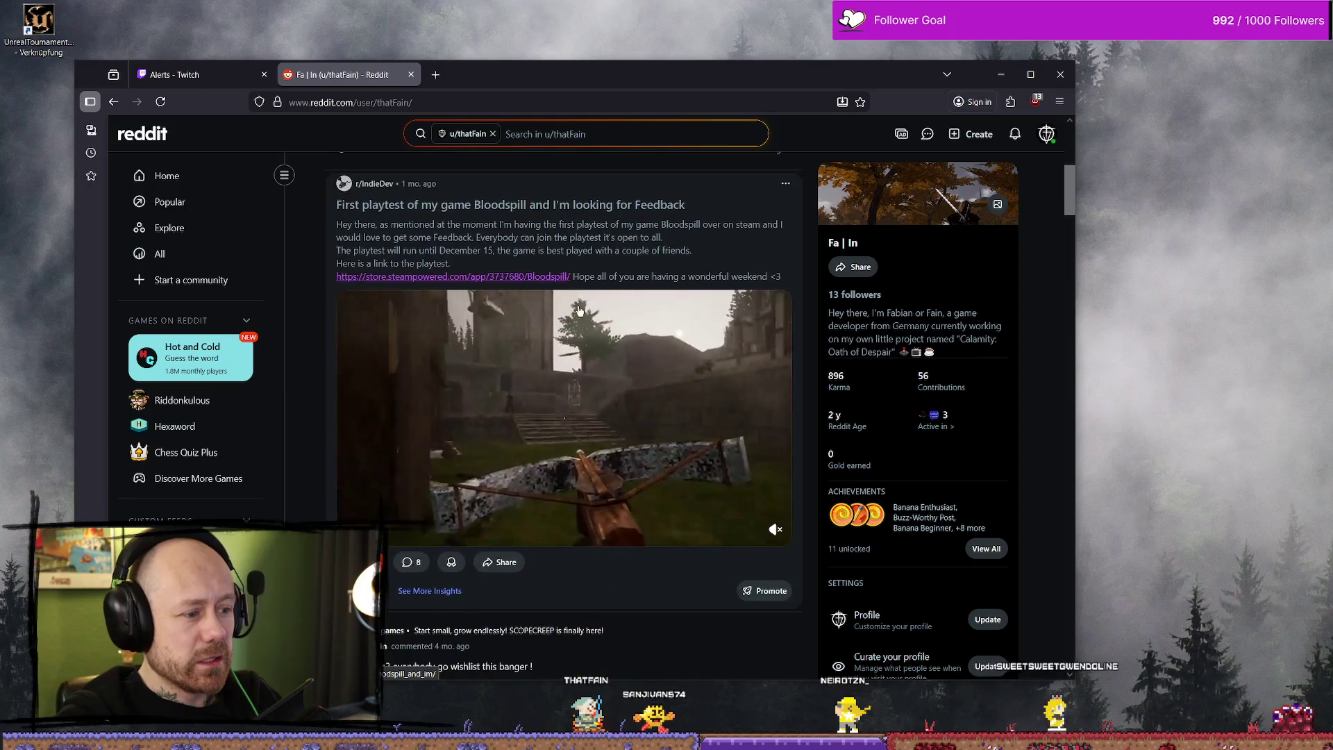
scroll(464, 361, down, 3)
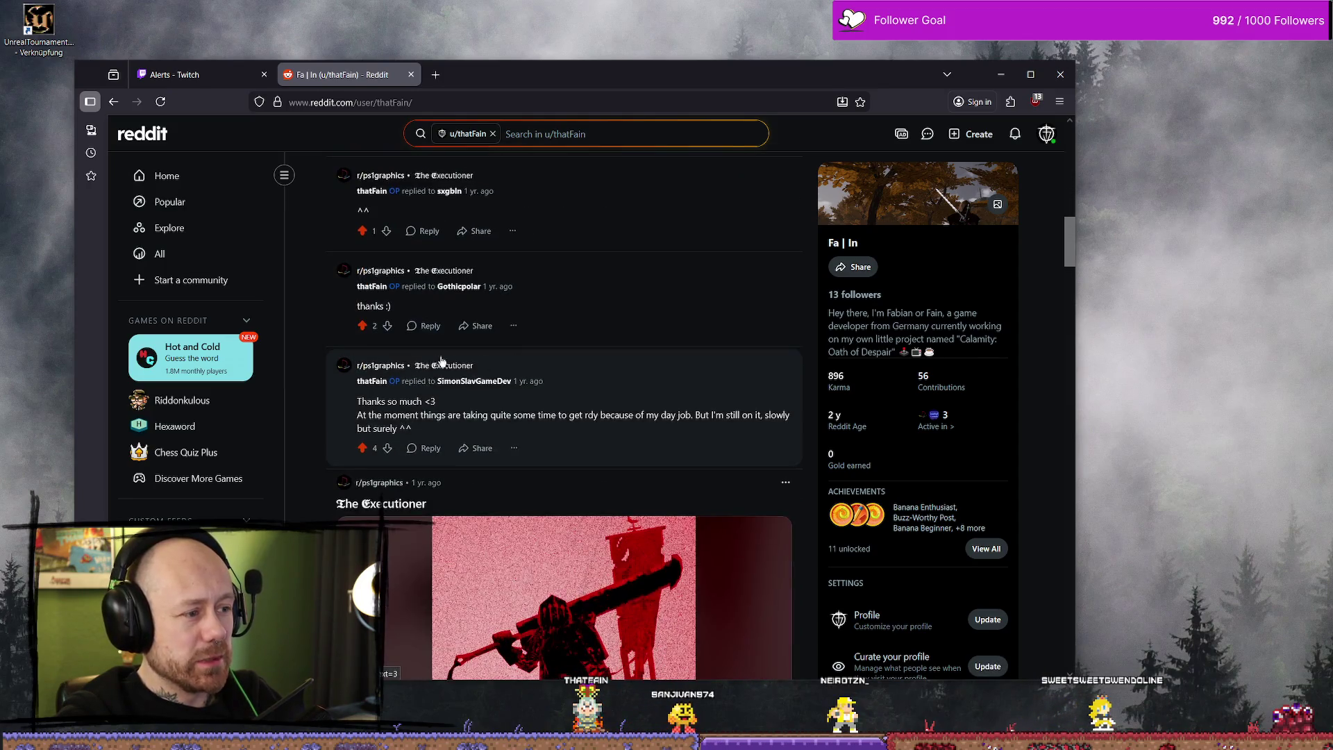
scroll(521, 361, up, 10)
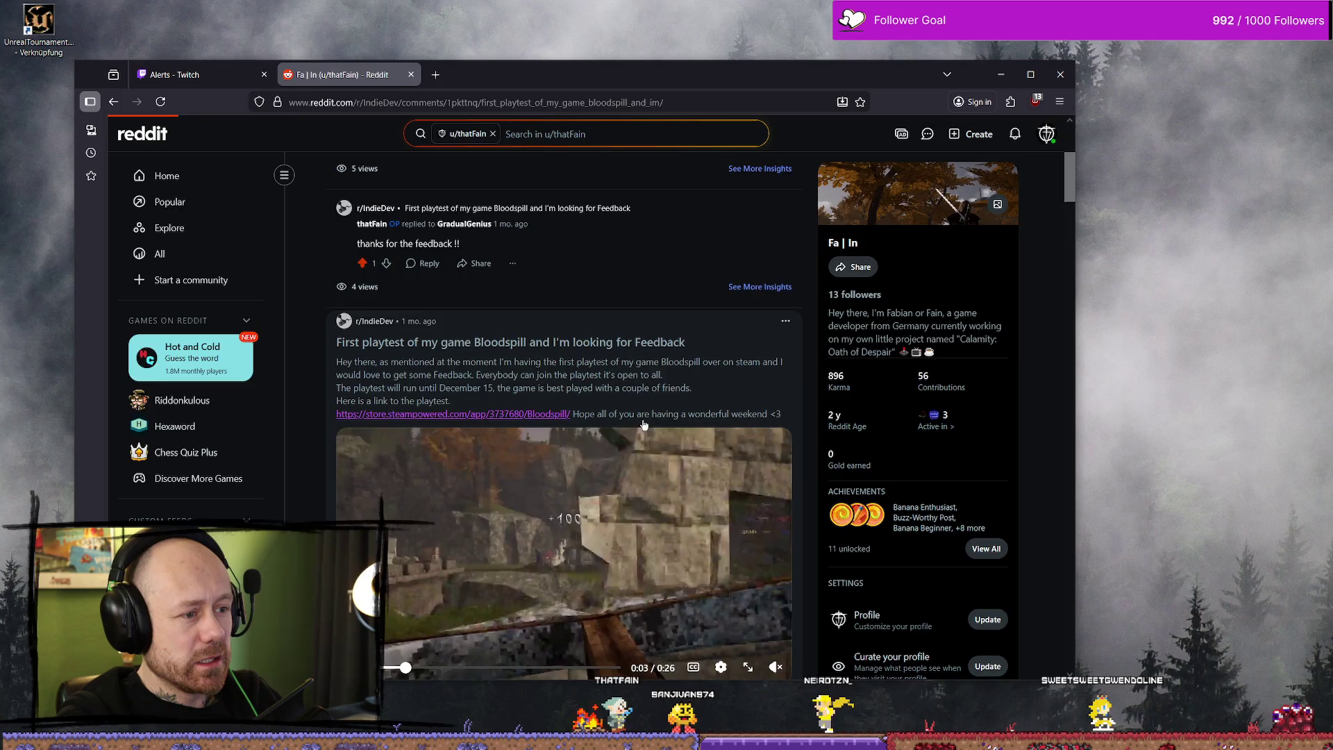
click(586, 365)
scroll(655, 370, down, 8)
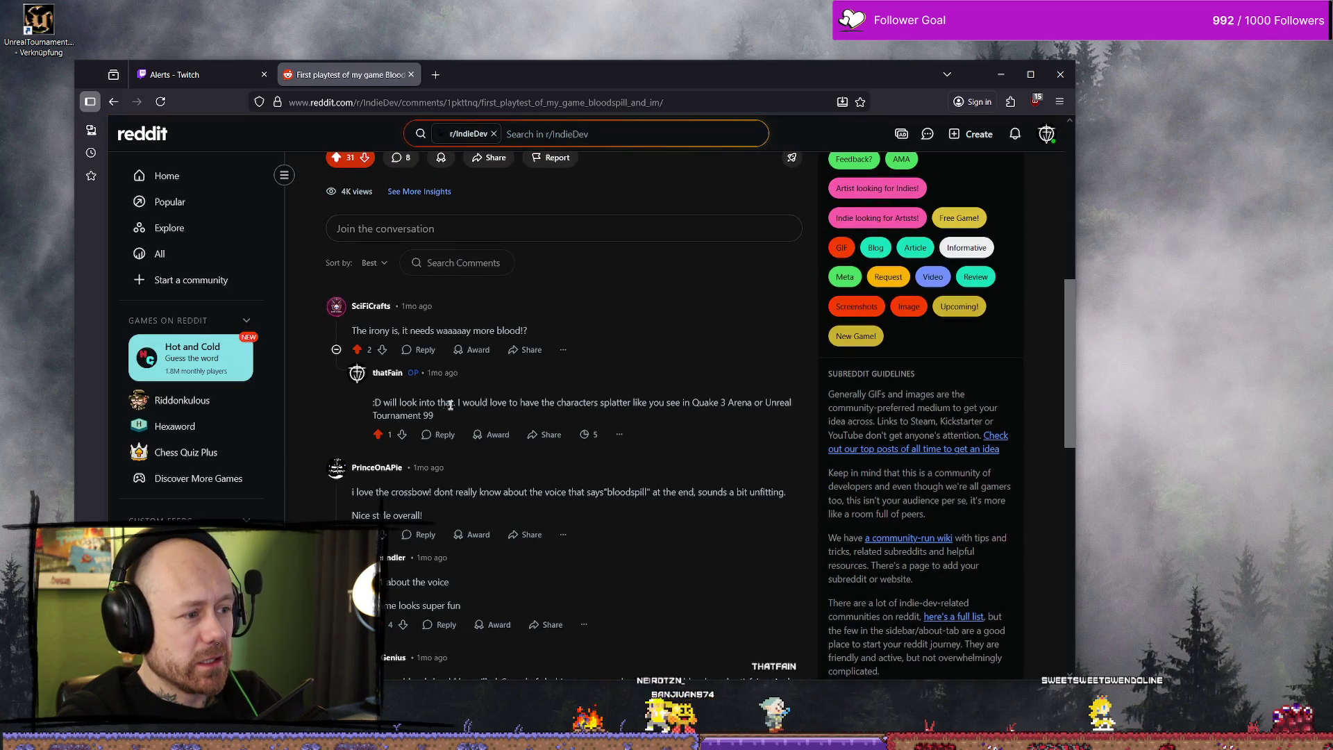
Step: Read the playtest comments, highlighting the ones asking for more blood to be spilled
scroll(484, 422, down, 1)
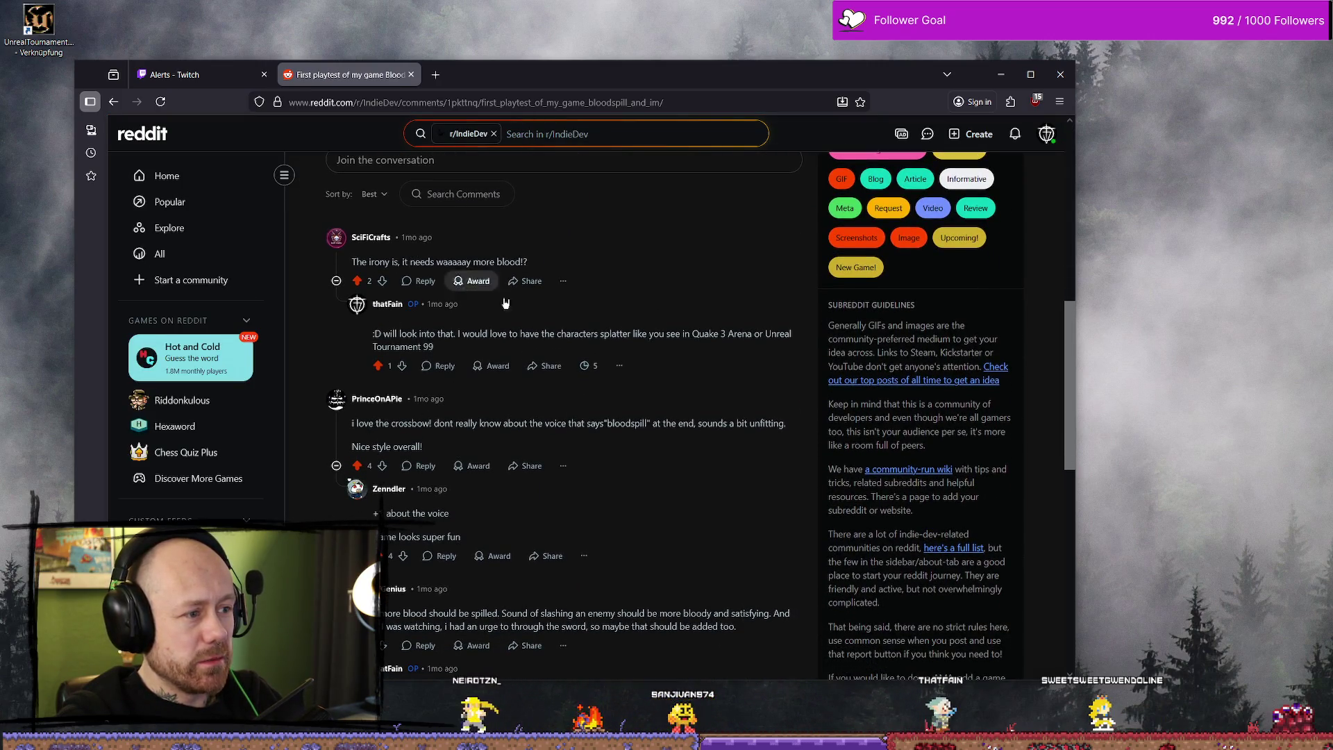
drag(354, 263, 509, 263)
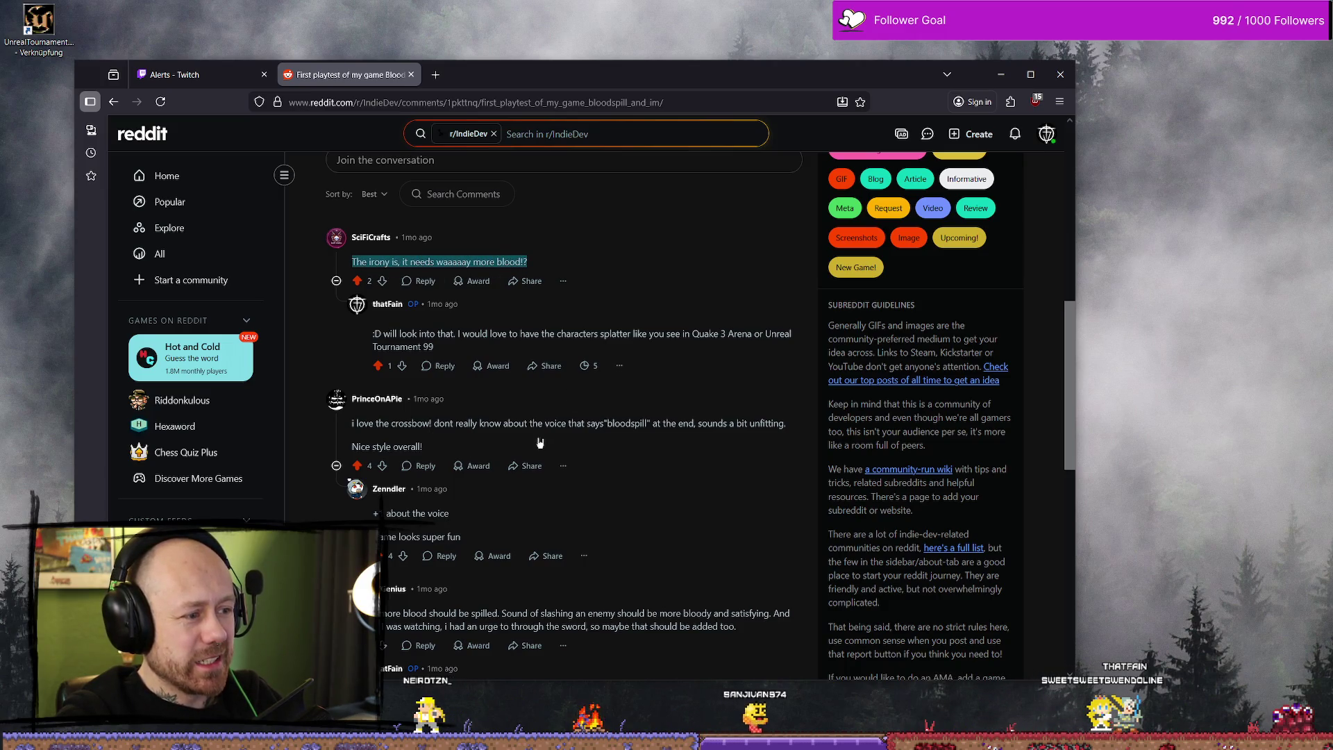
scroll(530, 442, down, 1)
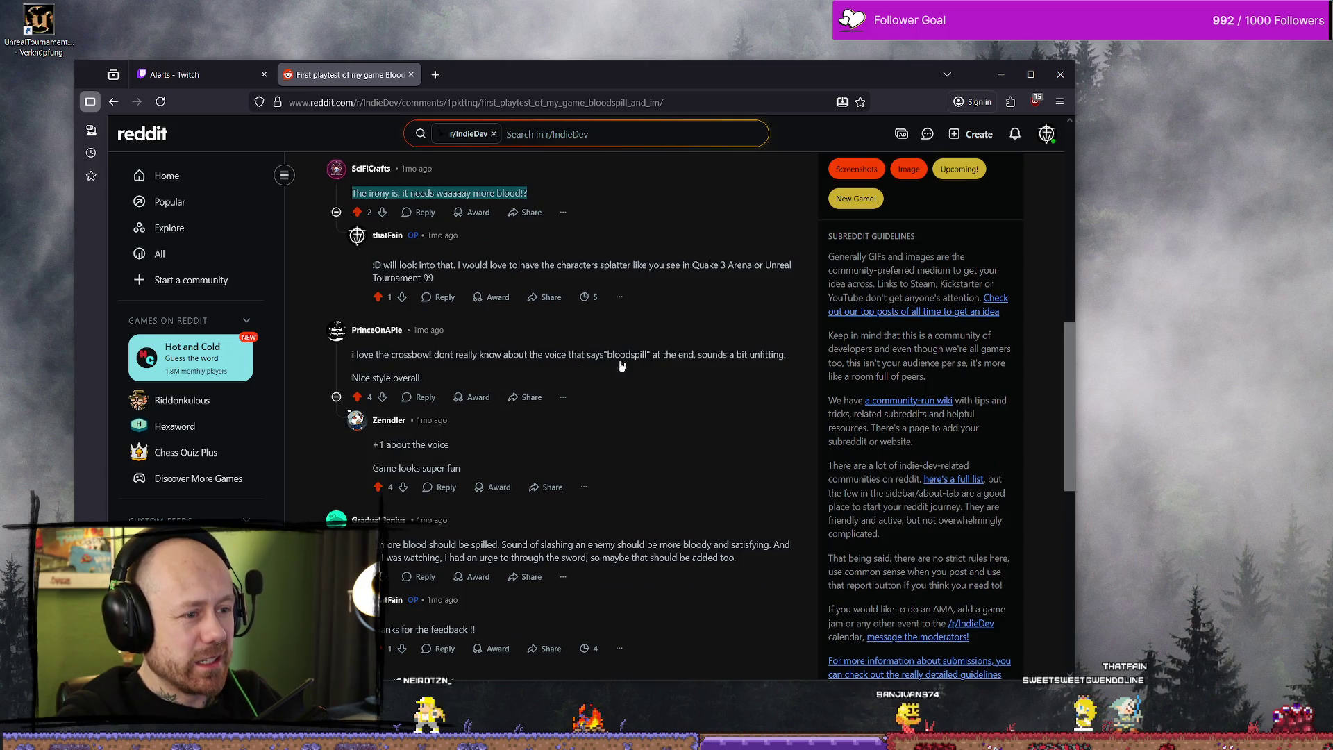
scroll(432, 369, down, 2)
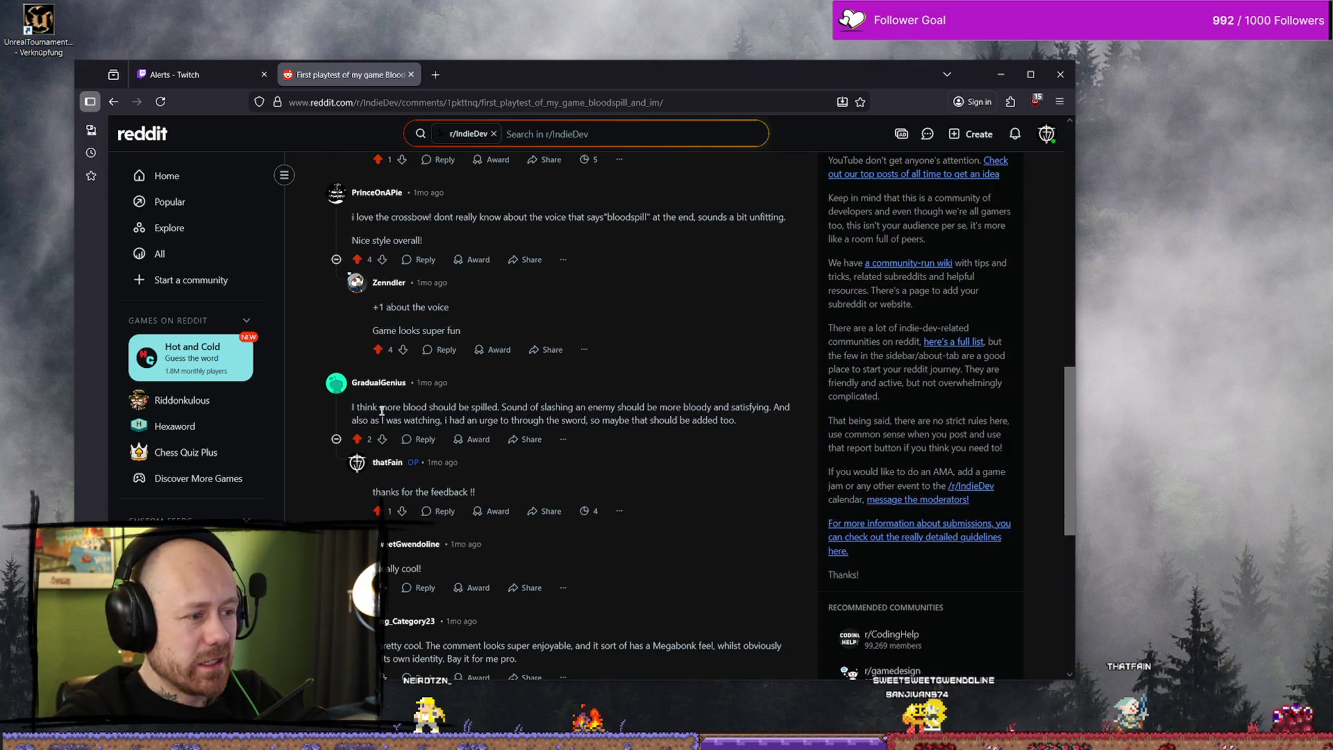
drag(353, 407, 507, 407)
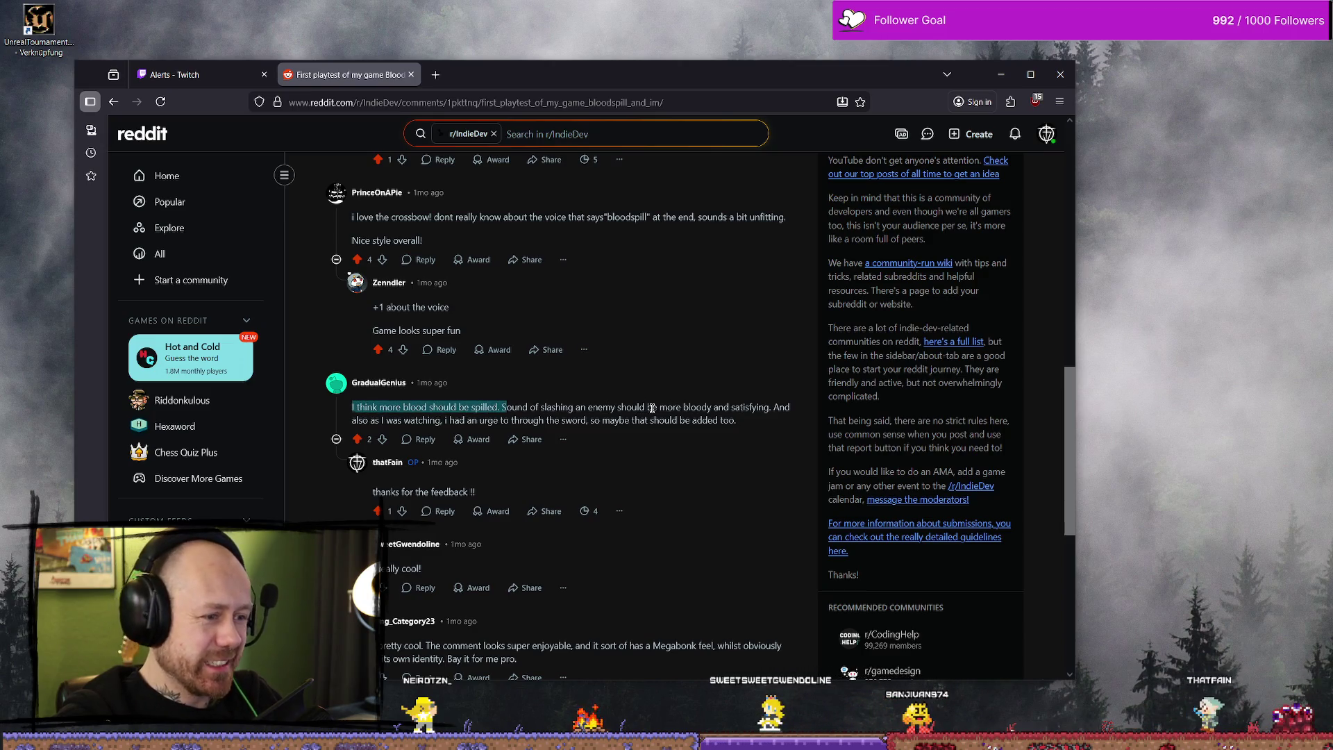
click(652, 408)
Step: Scroll back to the top and return to the r/IndieDev community page
scroll(715, 389, up, 10)
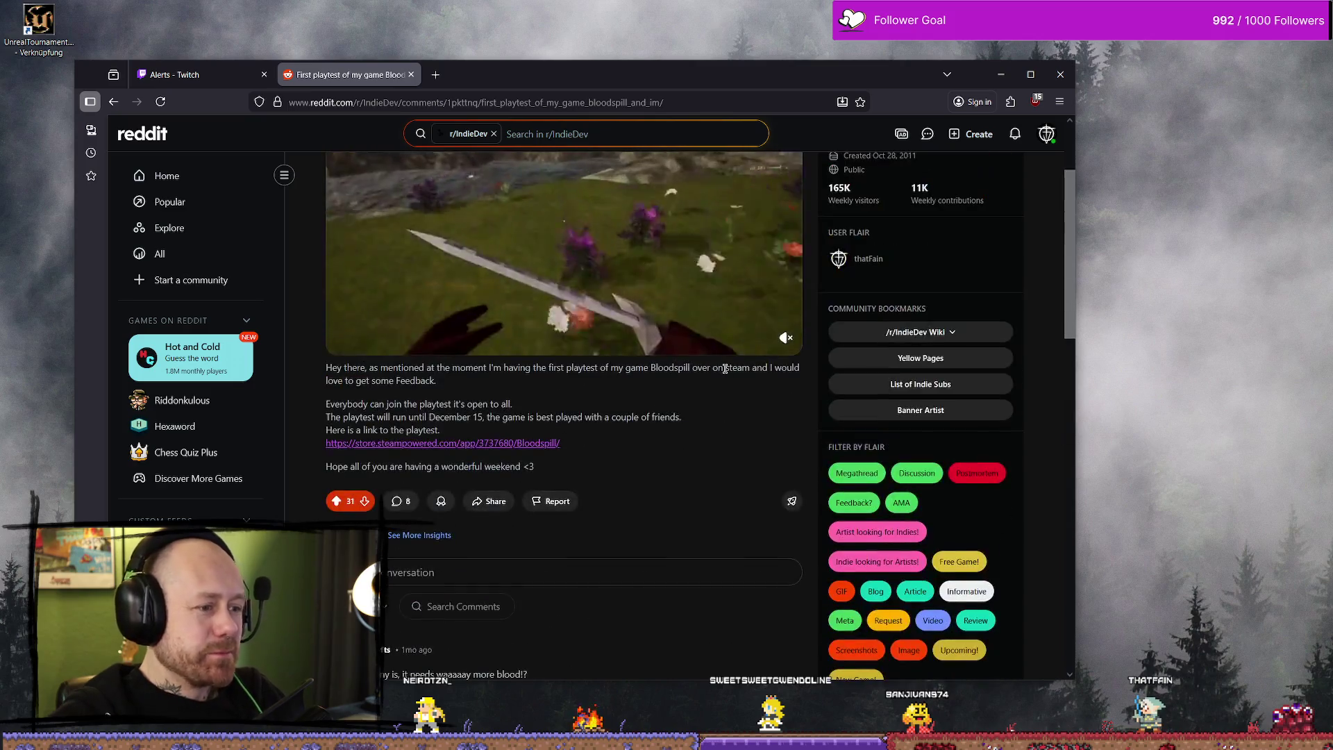
scroll(726, 368, up, 2)
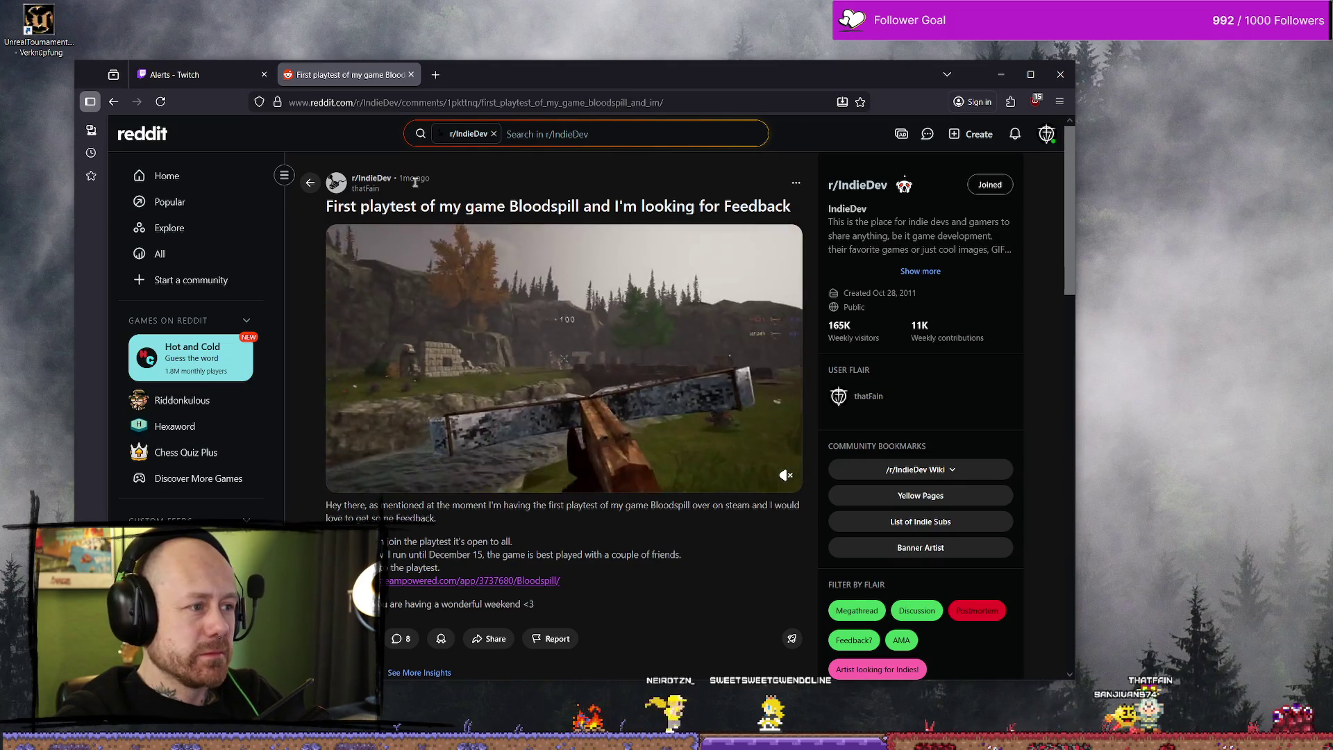
key(alt+Left)
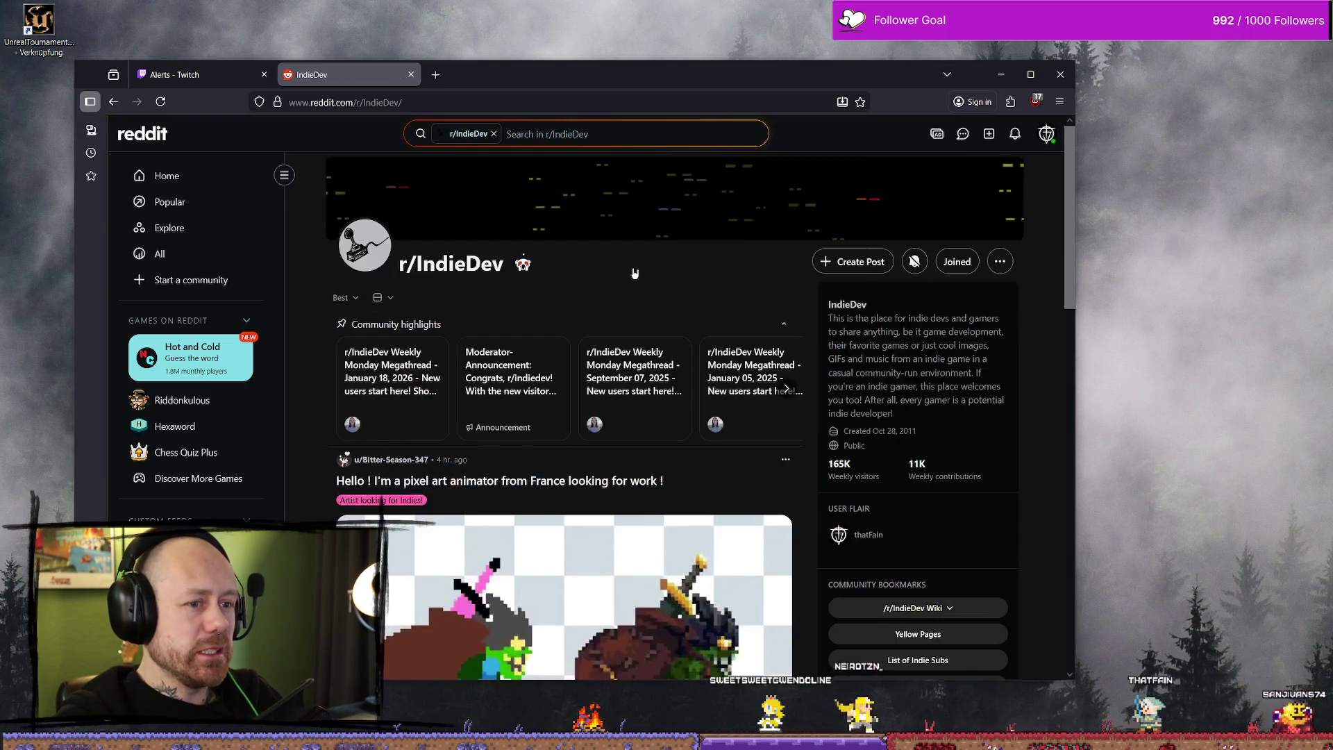
Step: Maximize Firefox, skim the r/IndieDev guidelines, then switch to the Unreal Deathmatch level
click(1031, 74)
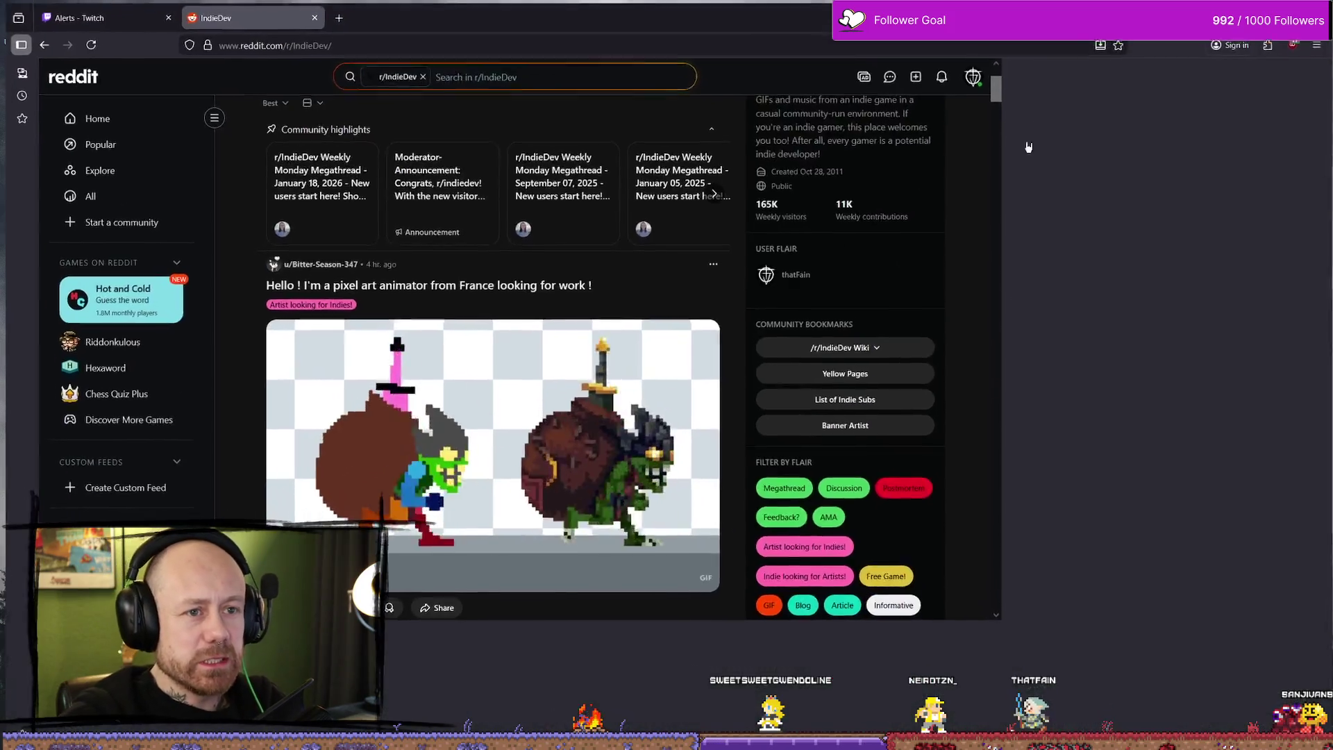
scroll(1057, 282, down, 9)
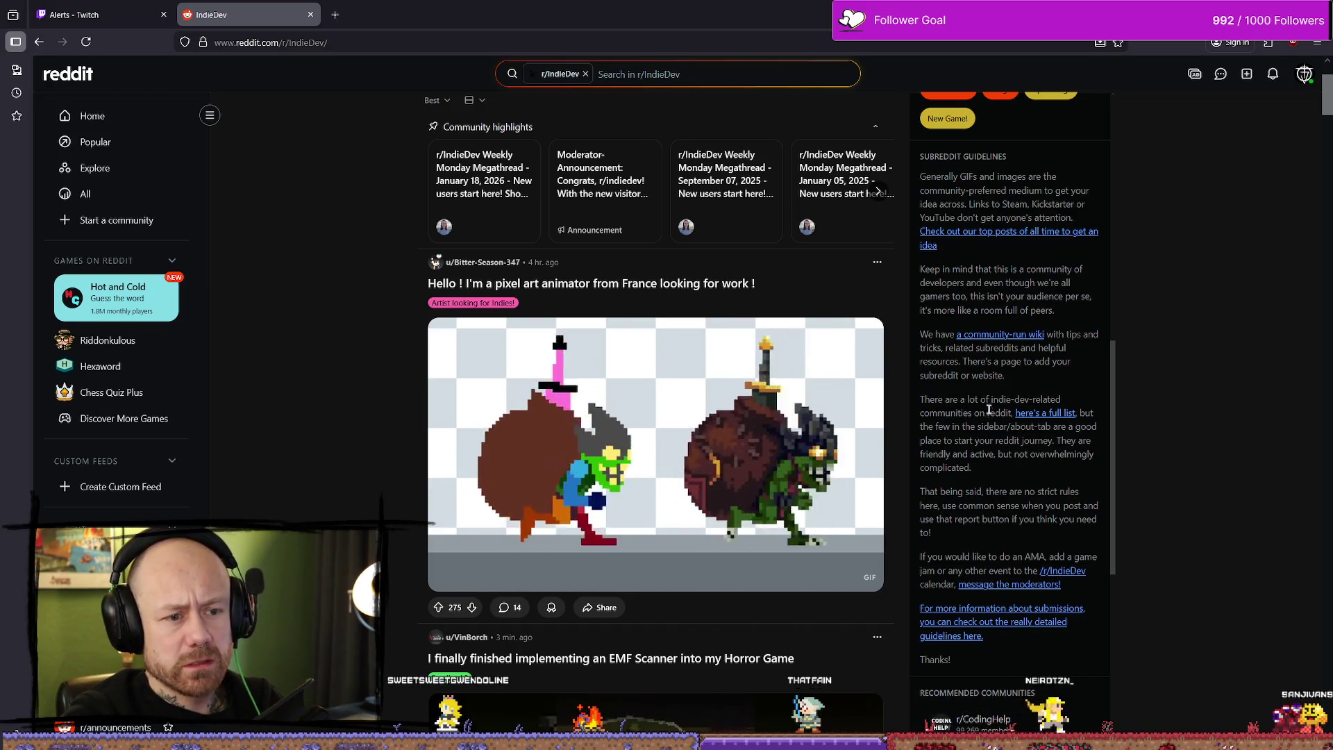
scroll(1042, 400, down, 1)
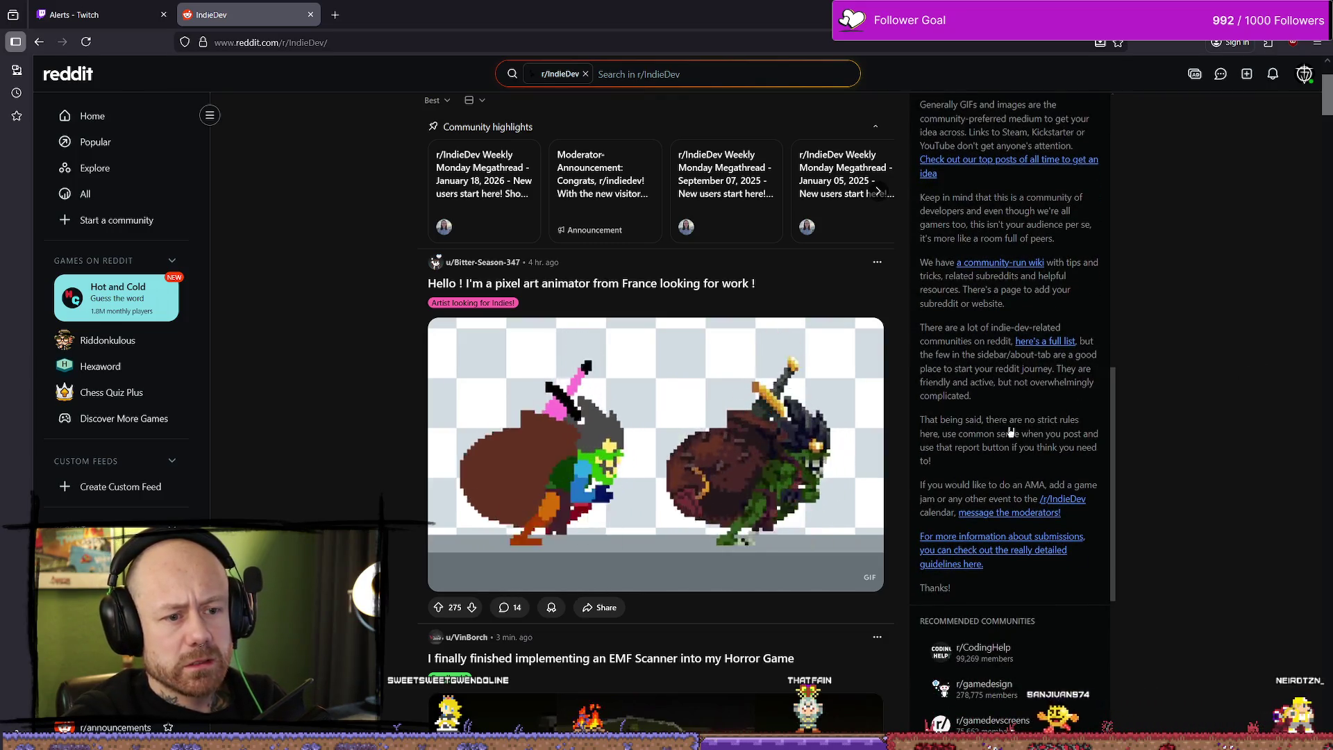
drag(943, 434, 1033, 437)
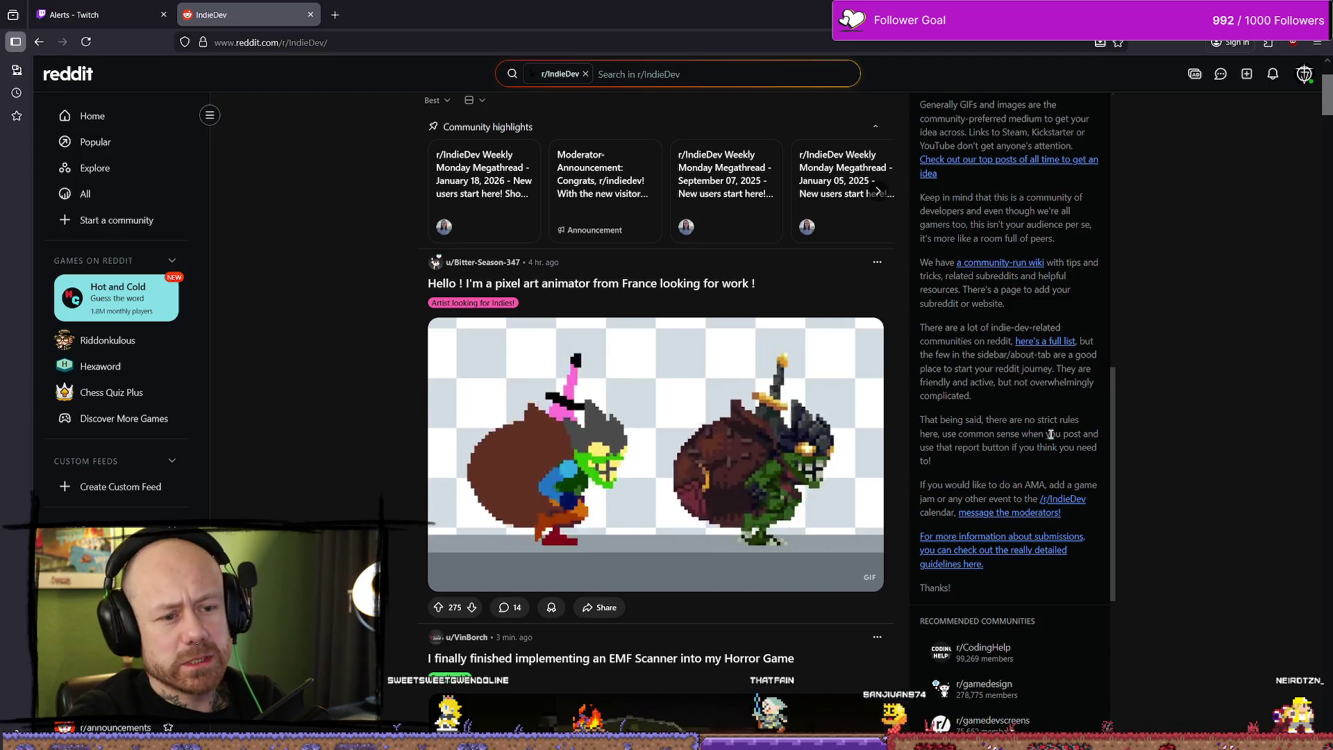
click(1013, 448)
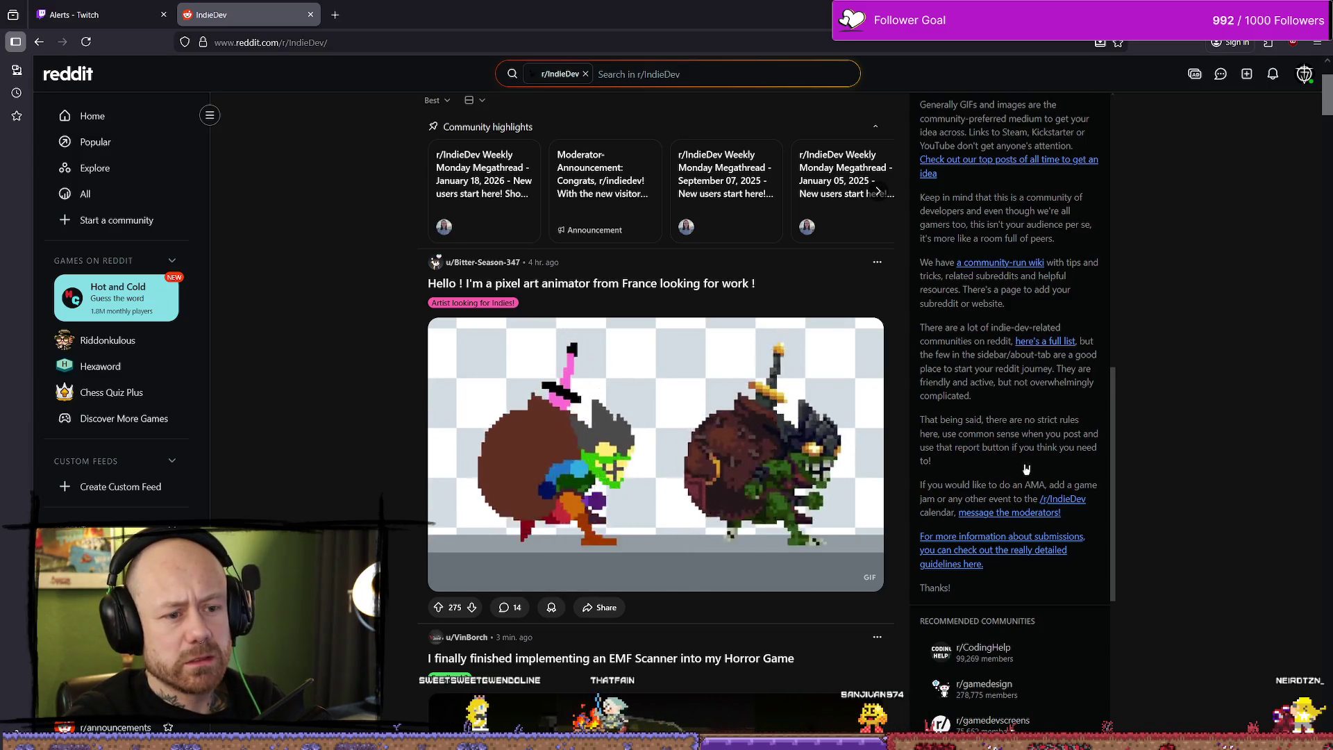
scroll(1007, 416, down, 1)
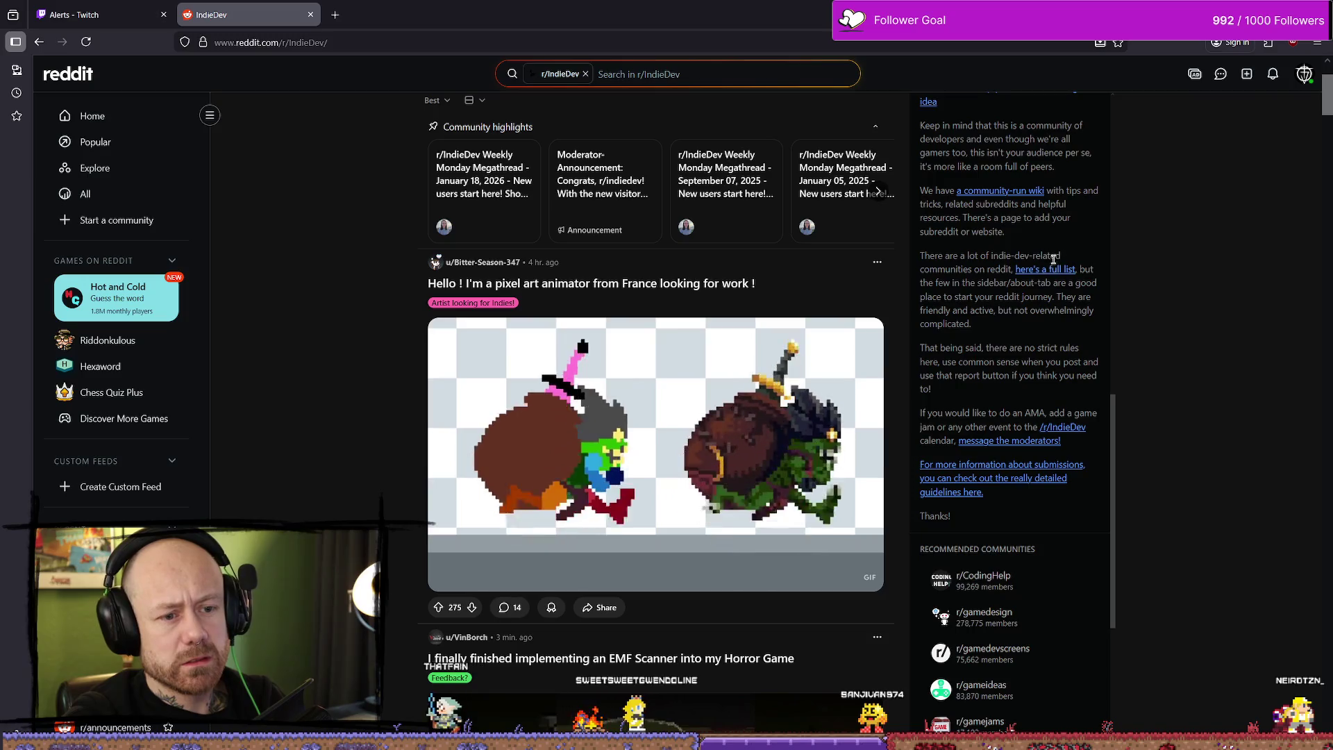
scroll(1021, 306, down, 2)
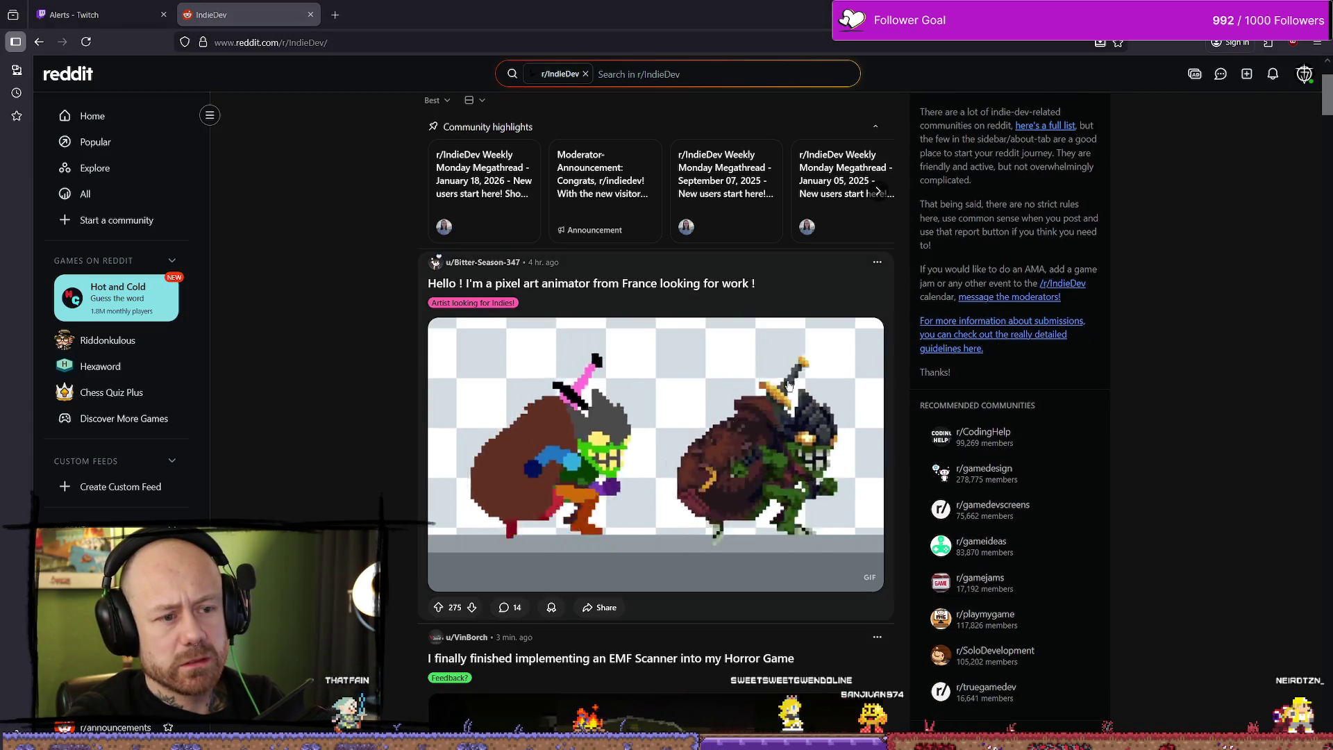
key(alt+Tab)
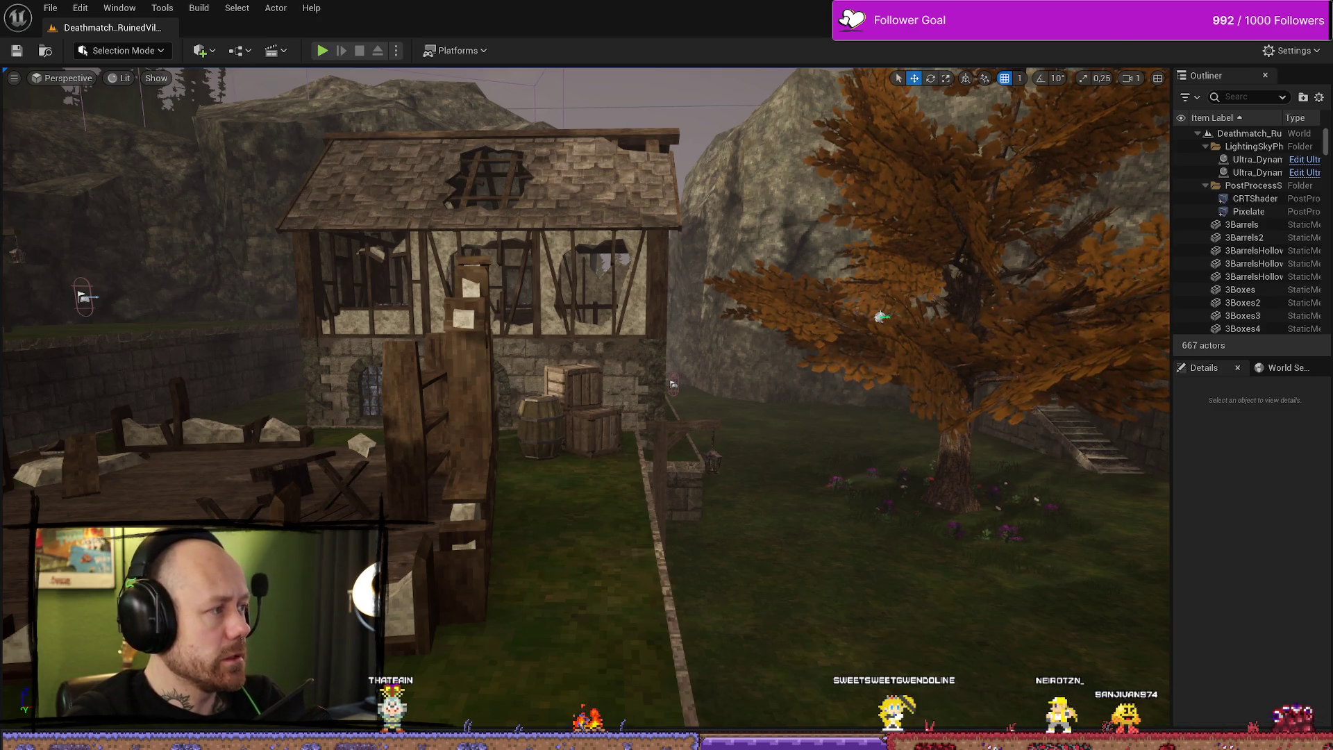
key(alt+Tab)
scroll(815, 310, down, 10)
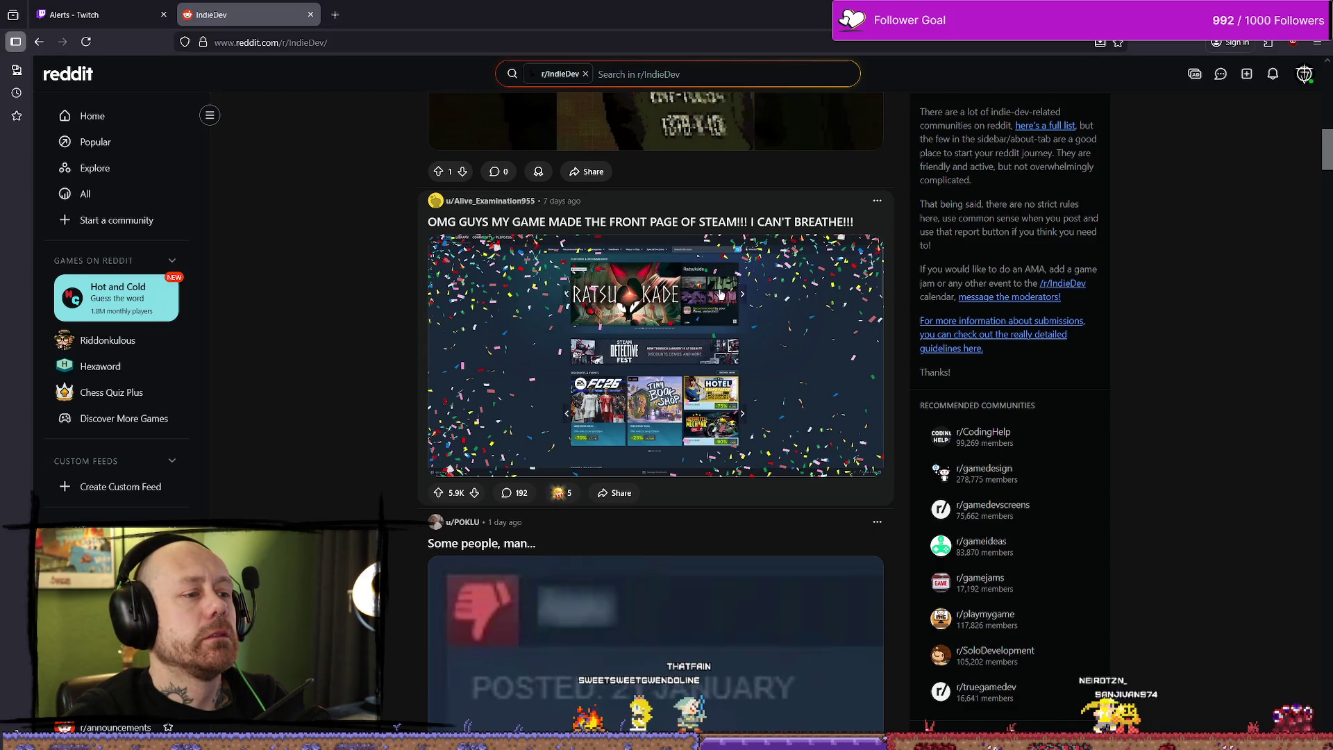
Step: View the post's Steam front-page screenshot full size twice
click(801, 298)
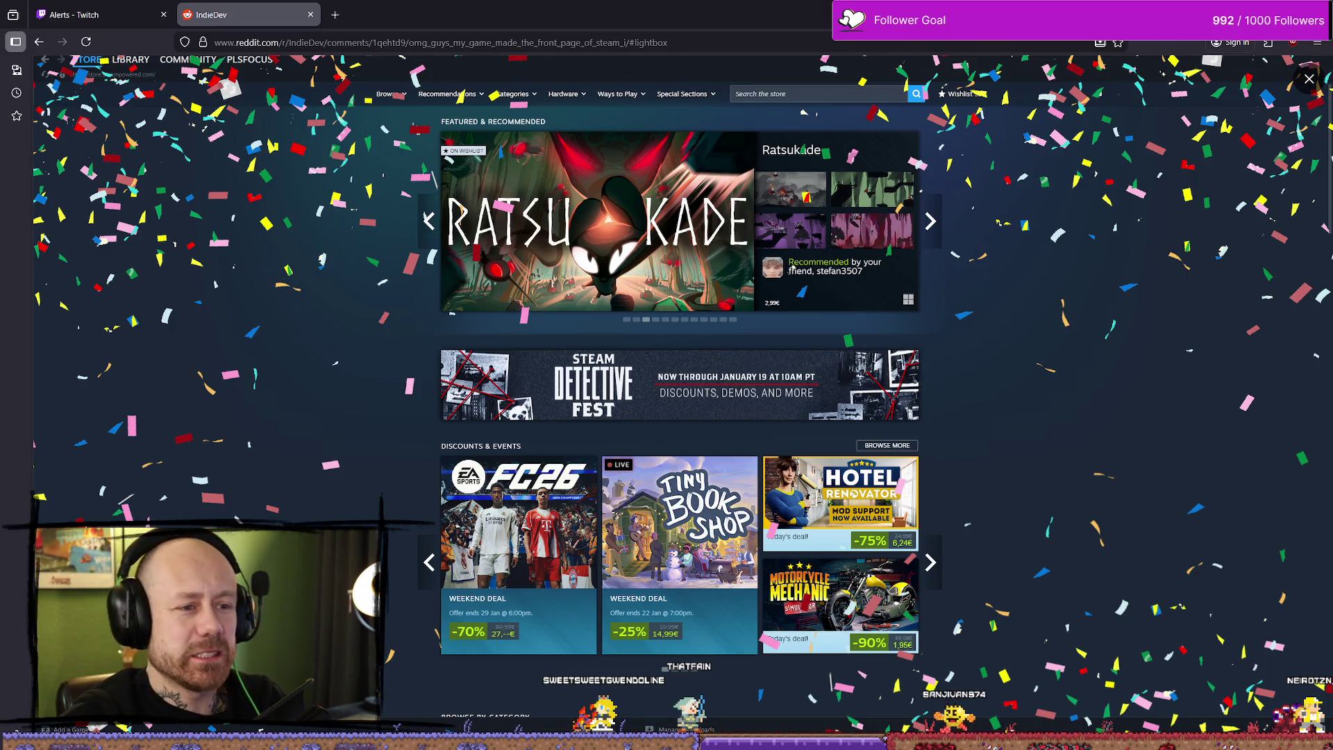
key(Escape)
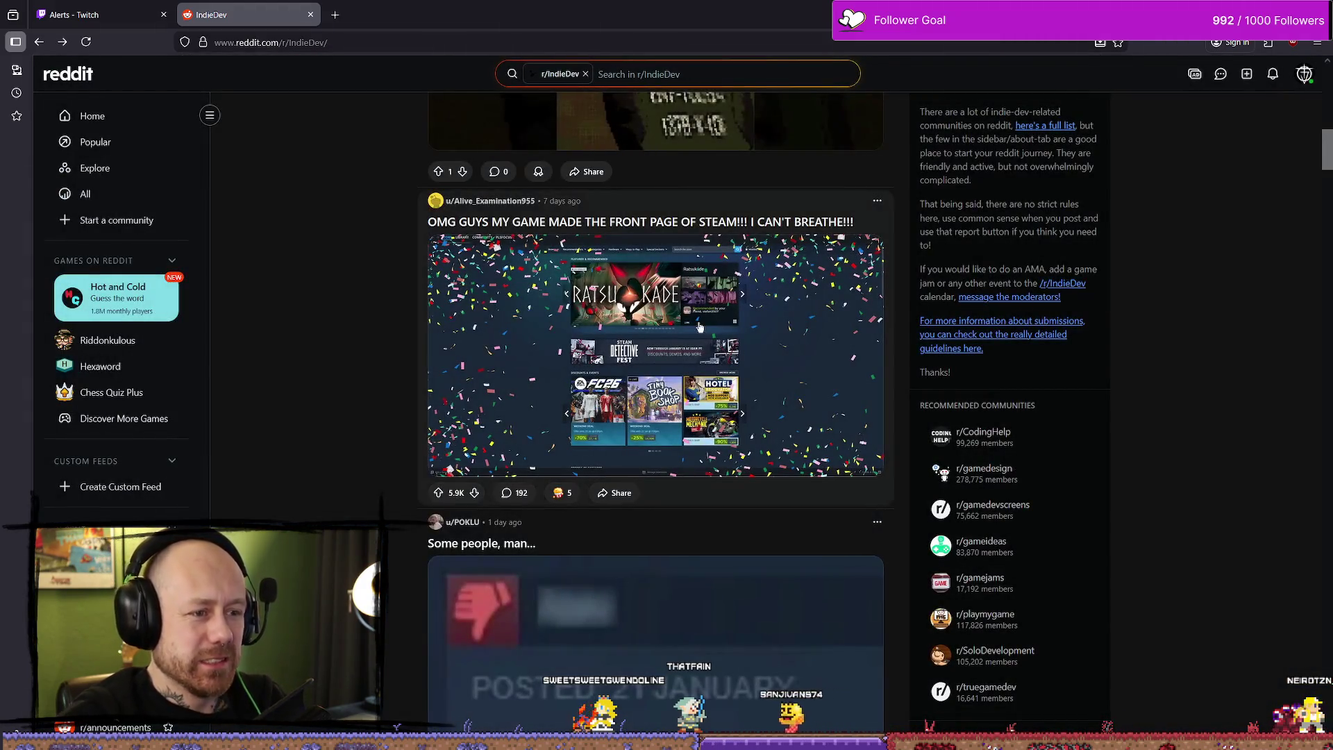
click(543, 358)
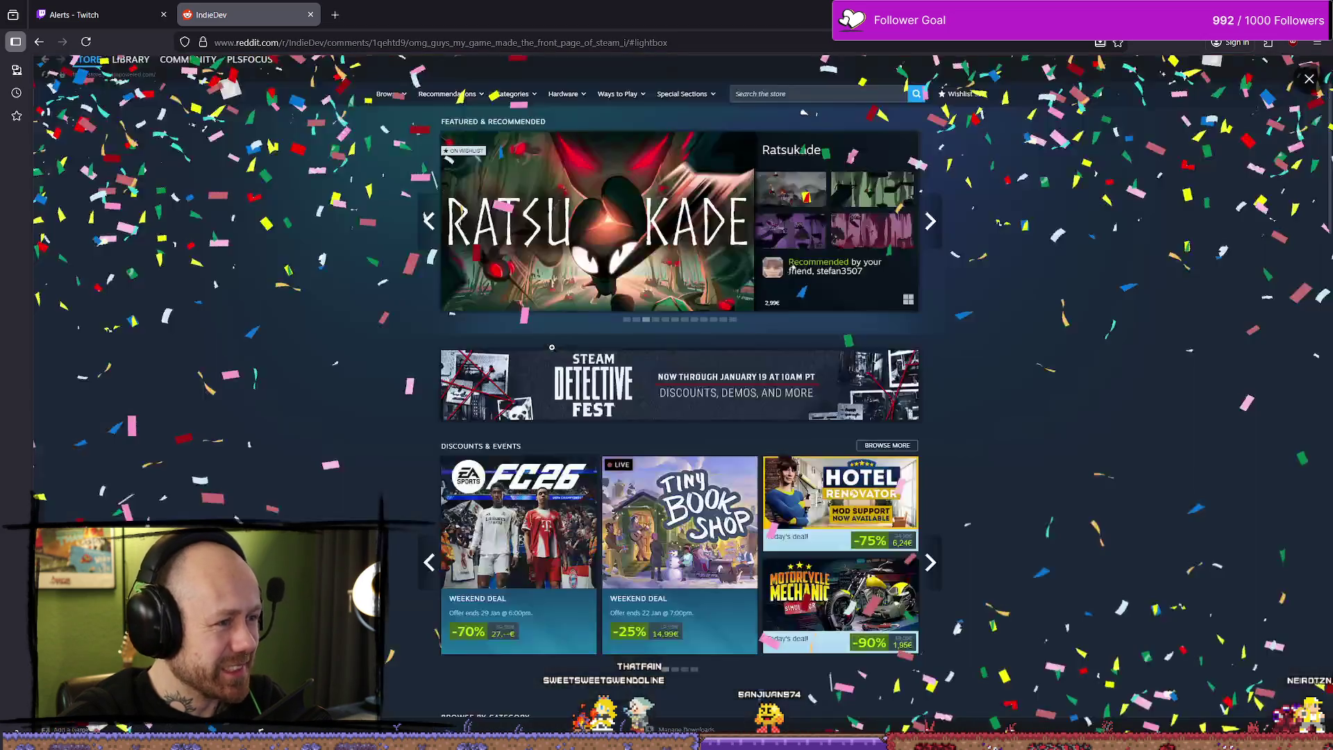
key(Escape)
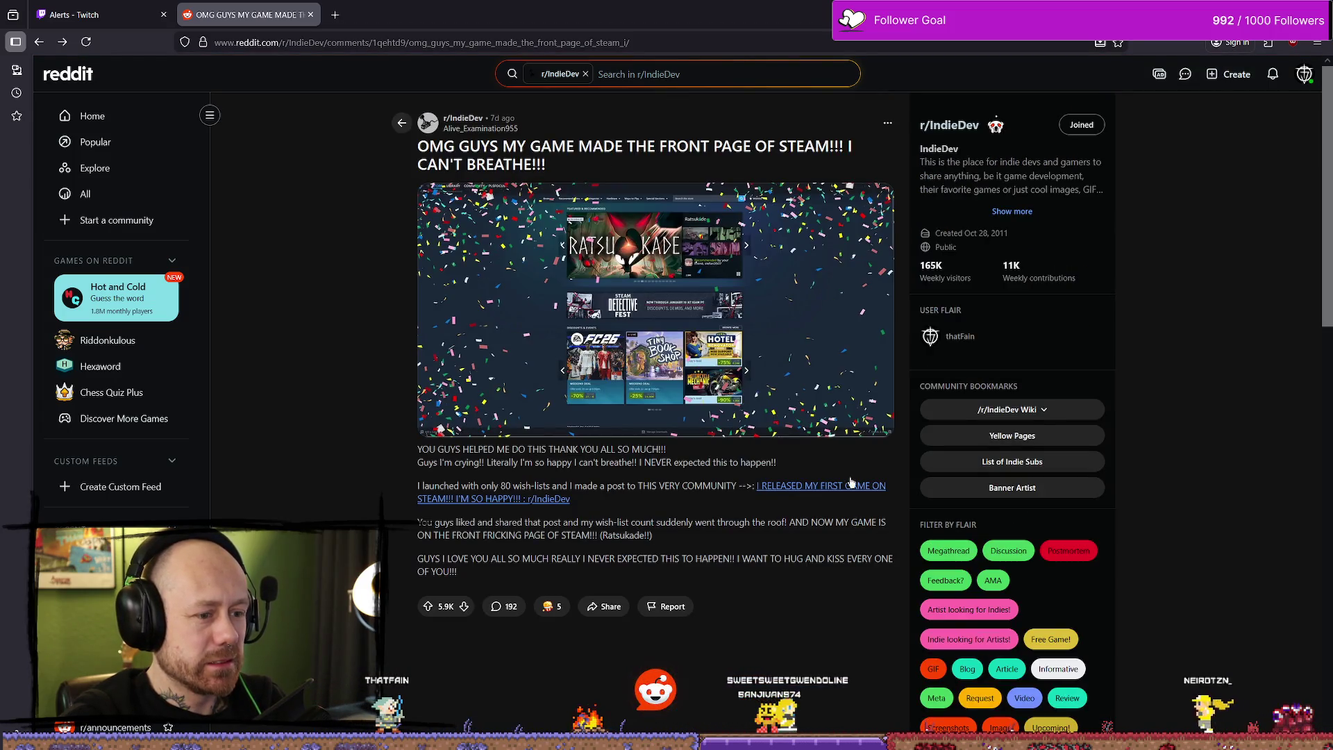
Step: Open the linked first-game release post, then its Ratsukade Steam store link, in new tabs
click(838, 495)
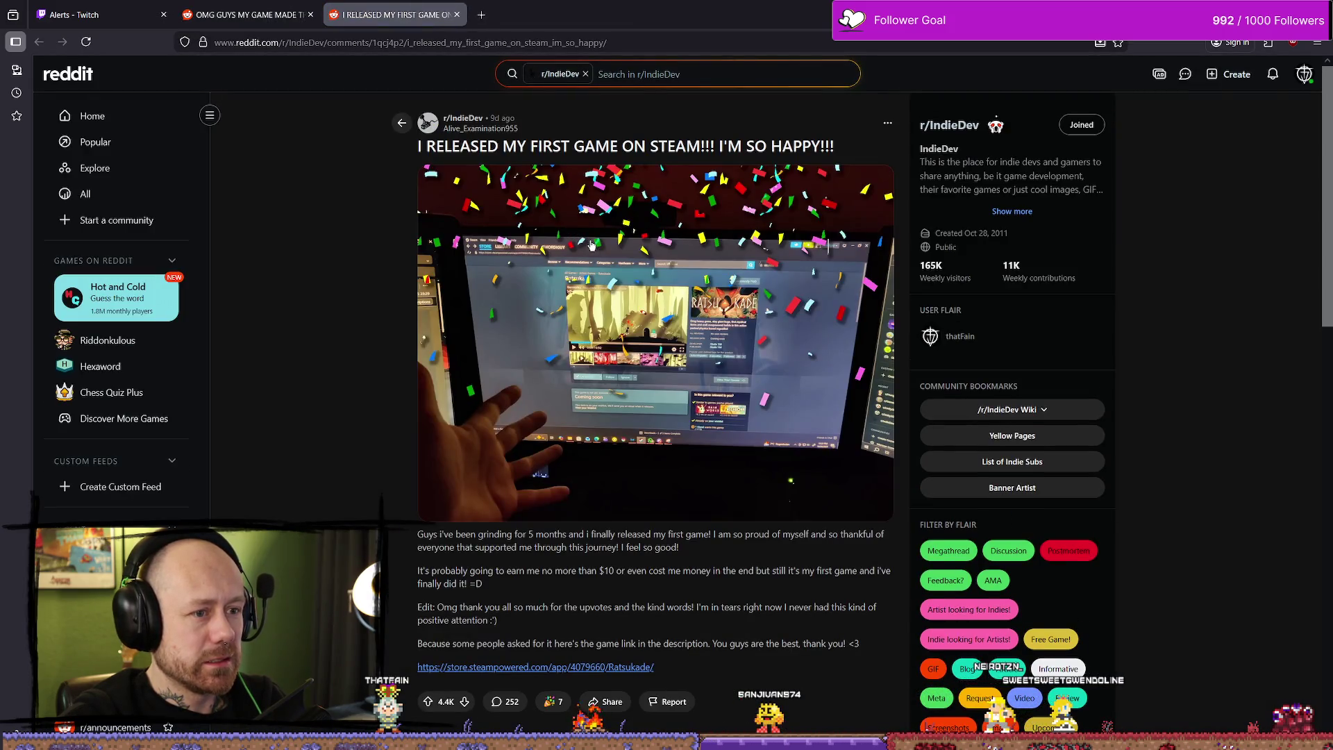
scroll(587, 508, down, 2)
click(592, 530)
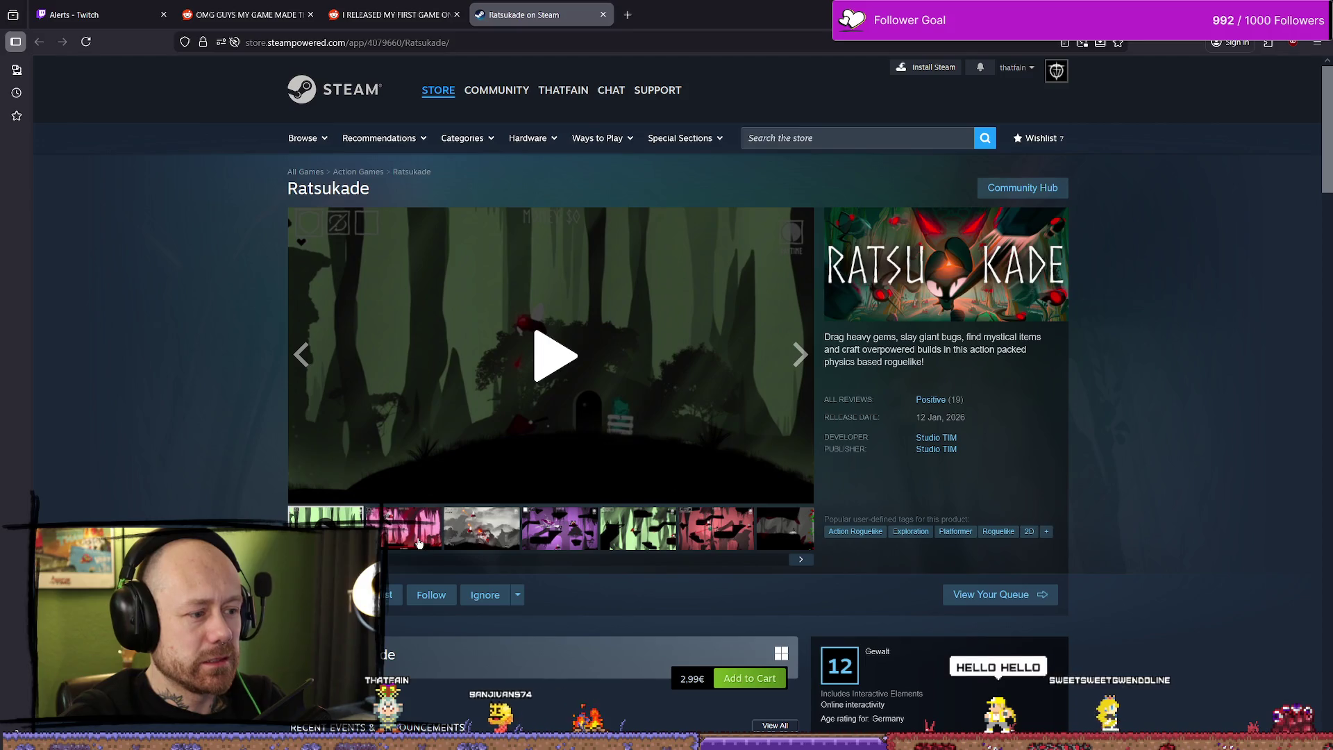
Step: Note Ratsukade's 12 Jan, 2026 release date, browse two screenshots, then return to the release post
drag(914, 420, 1024, 419)
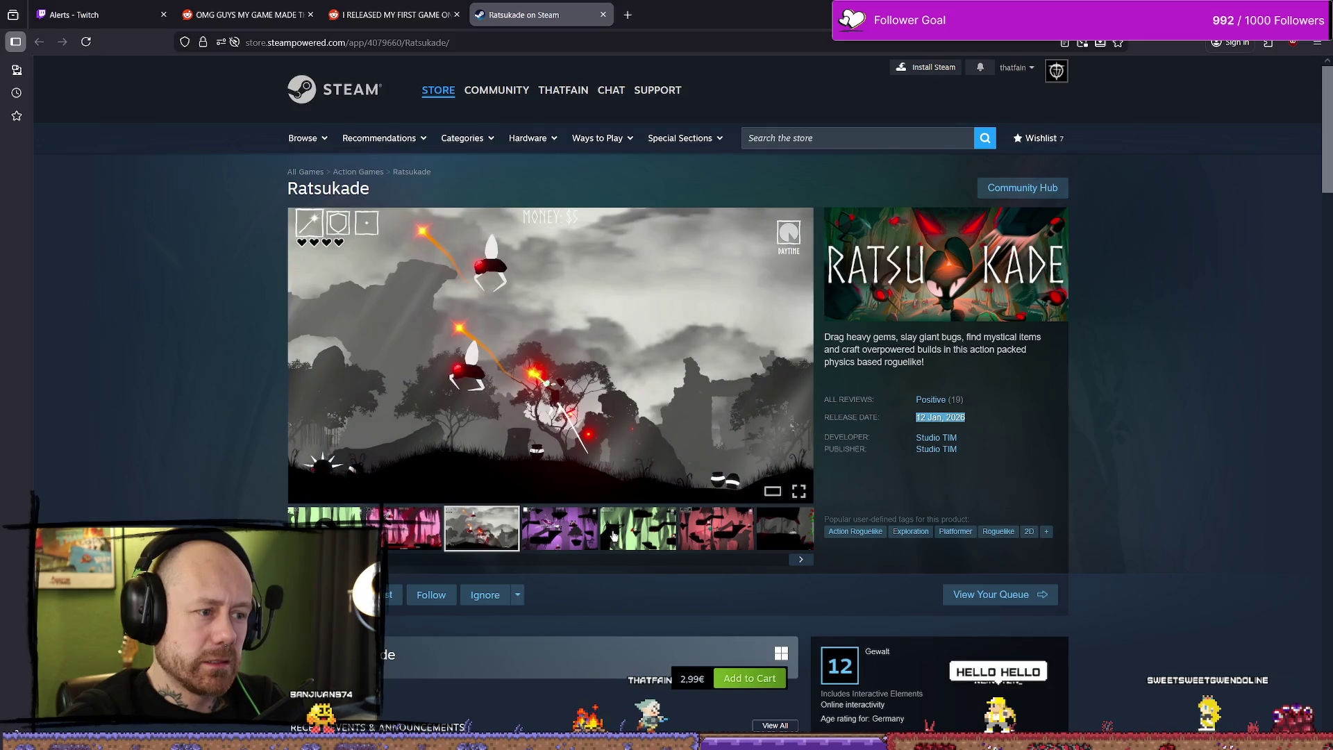
click(712, 535)
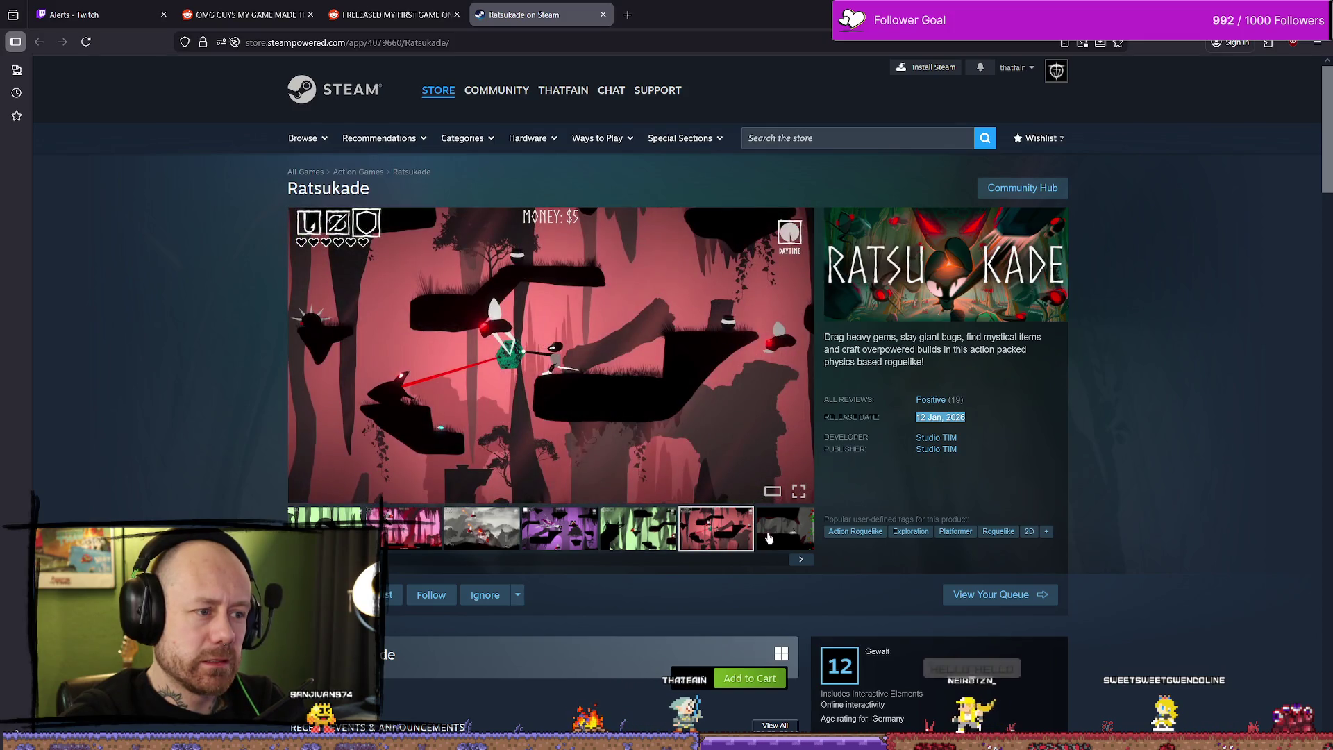
click(800, 355)
click(410, 5)
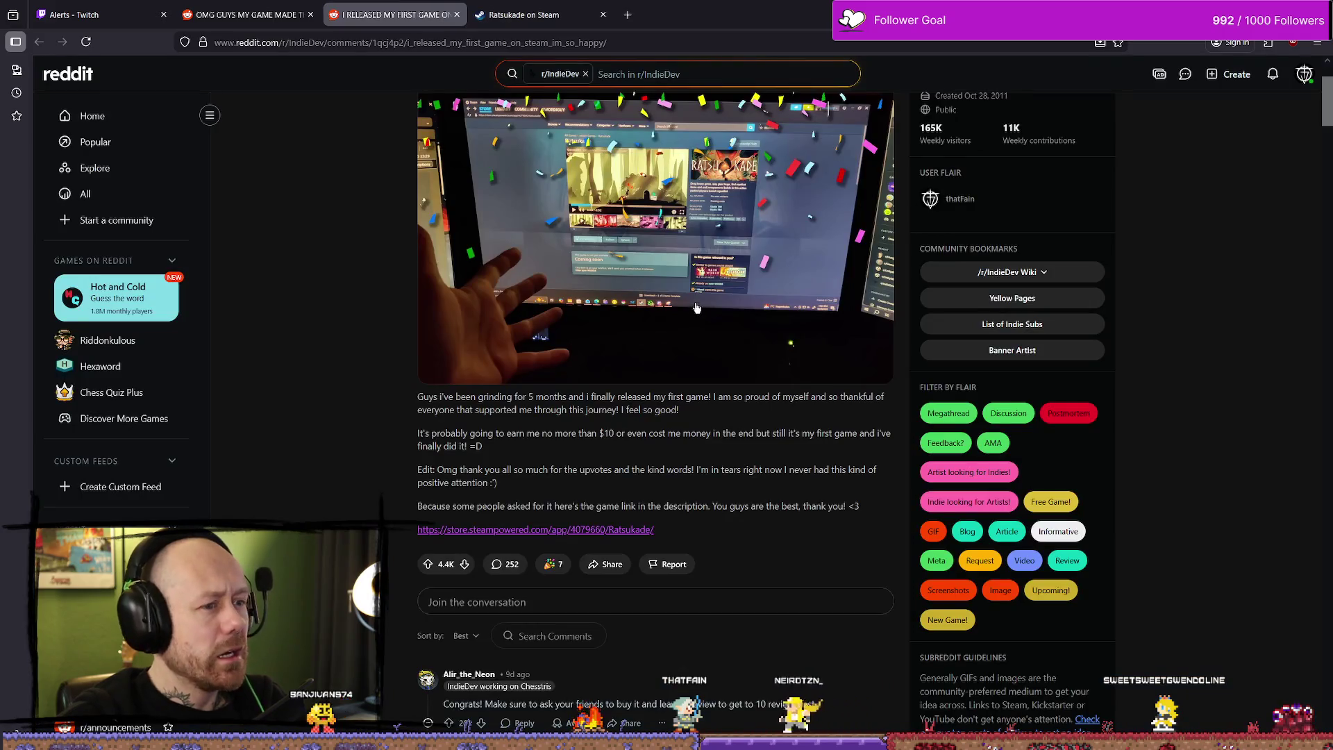
Step: Switch to the 'OMG GUYS' front-page post and view its Steam screenshot full size
click(286, 5)
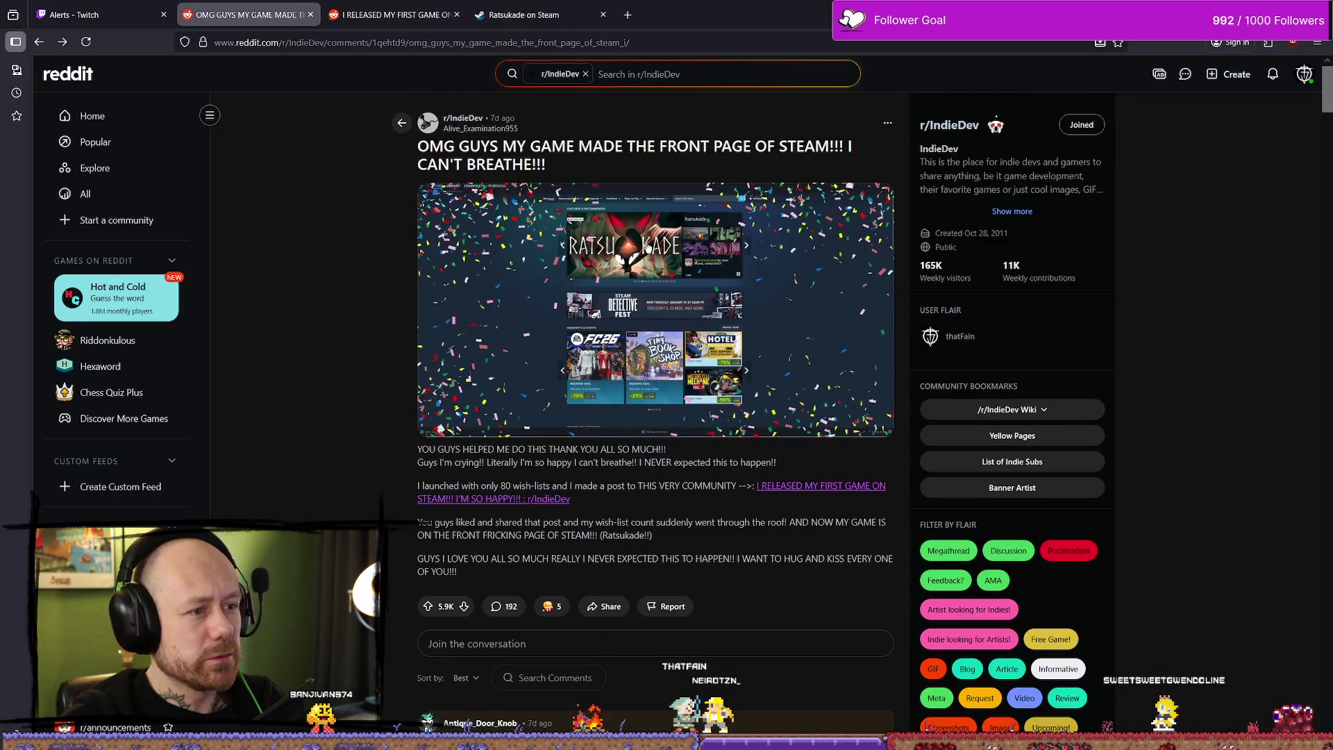
click(675, 262)
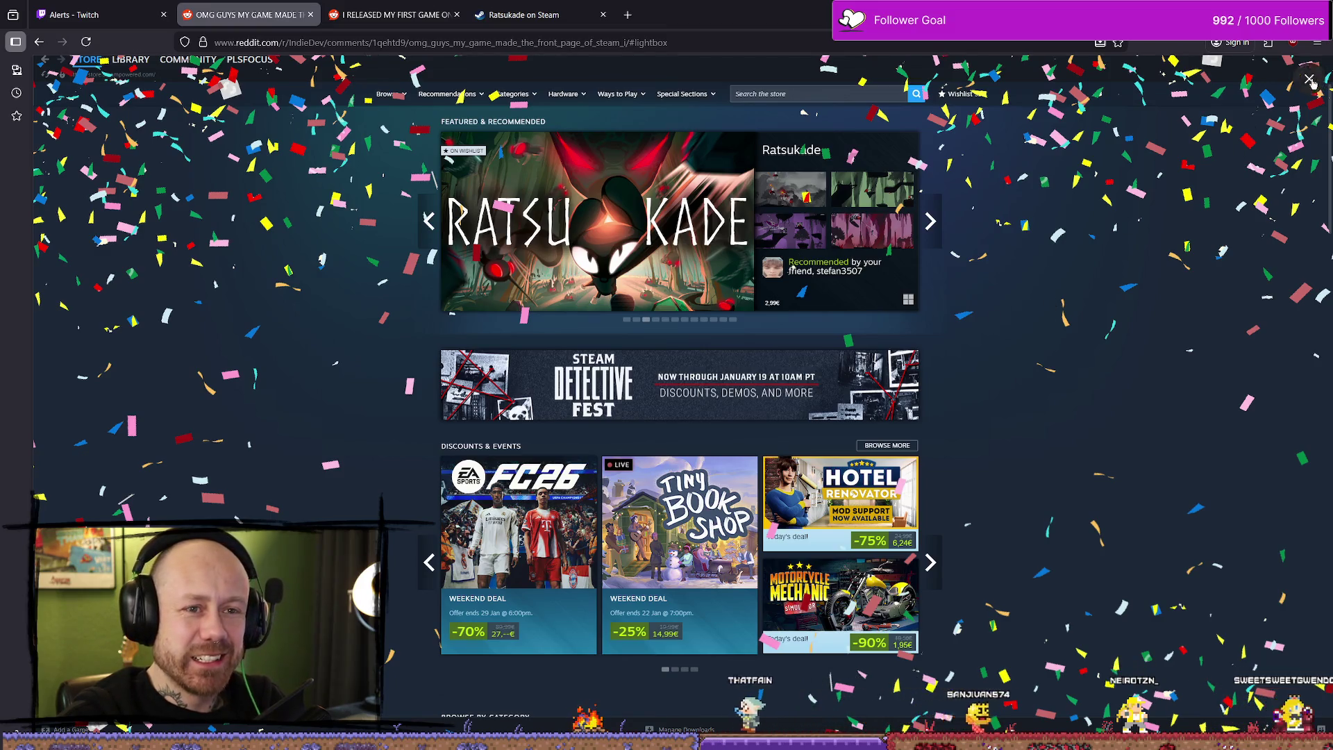
key(Escape)
Step: Read the post's comments, selecting phrases in them, then enlarge the Steam screenshot again
scroll(601, 233, down, 3)
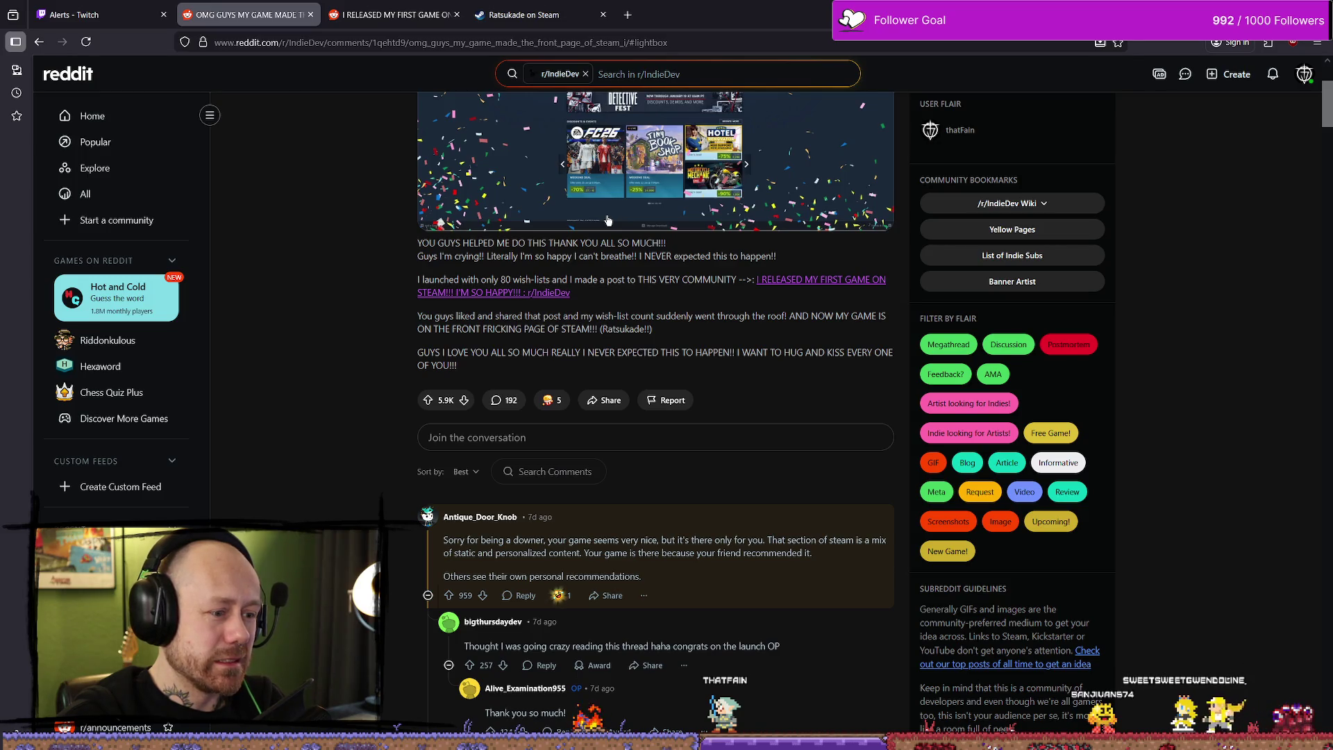
scroll(608, 221, down, 2)
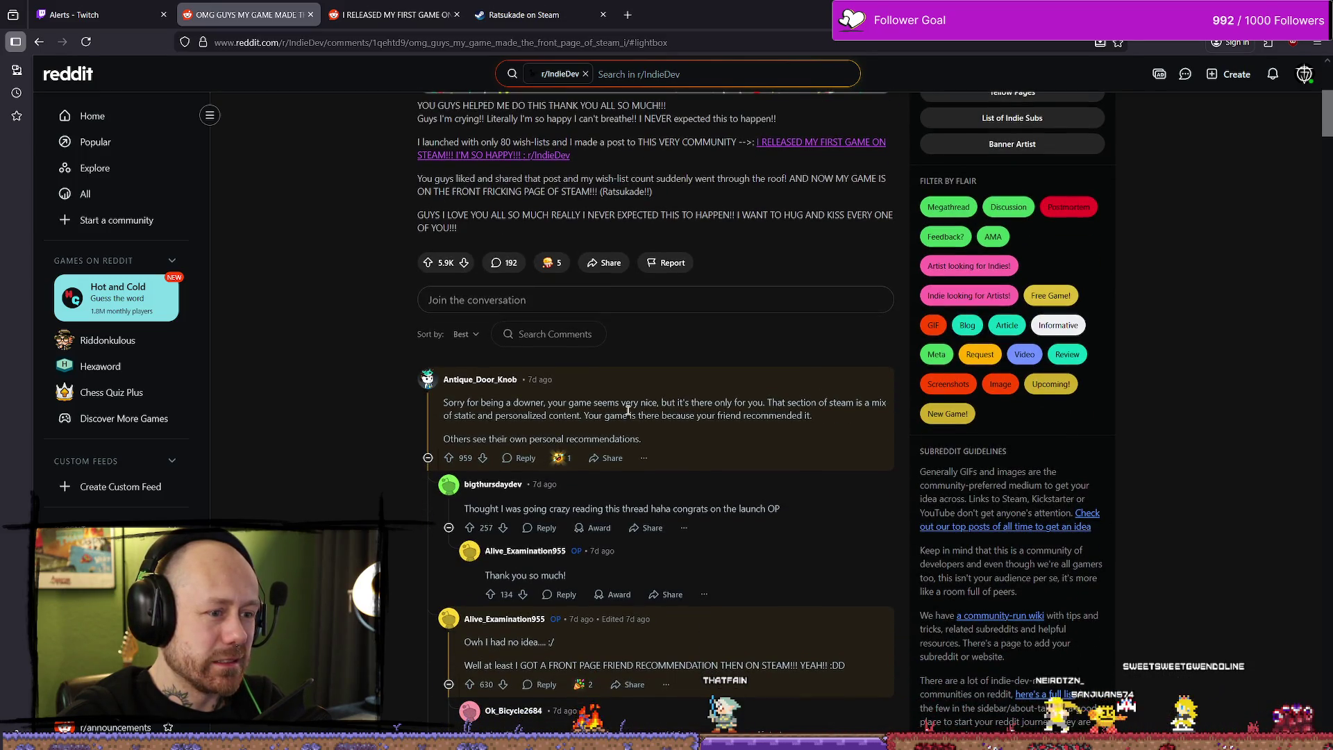
drag(648, 402, 627, 405)
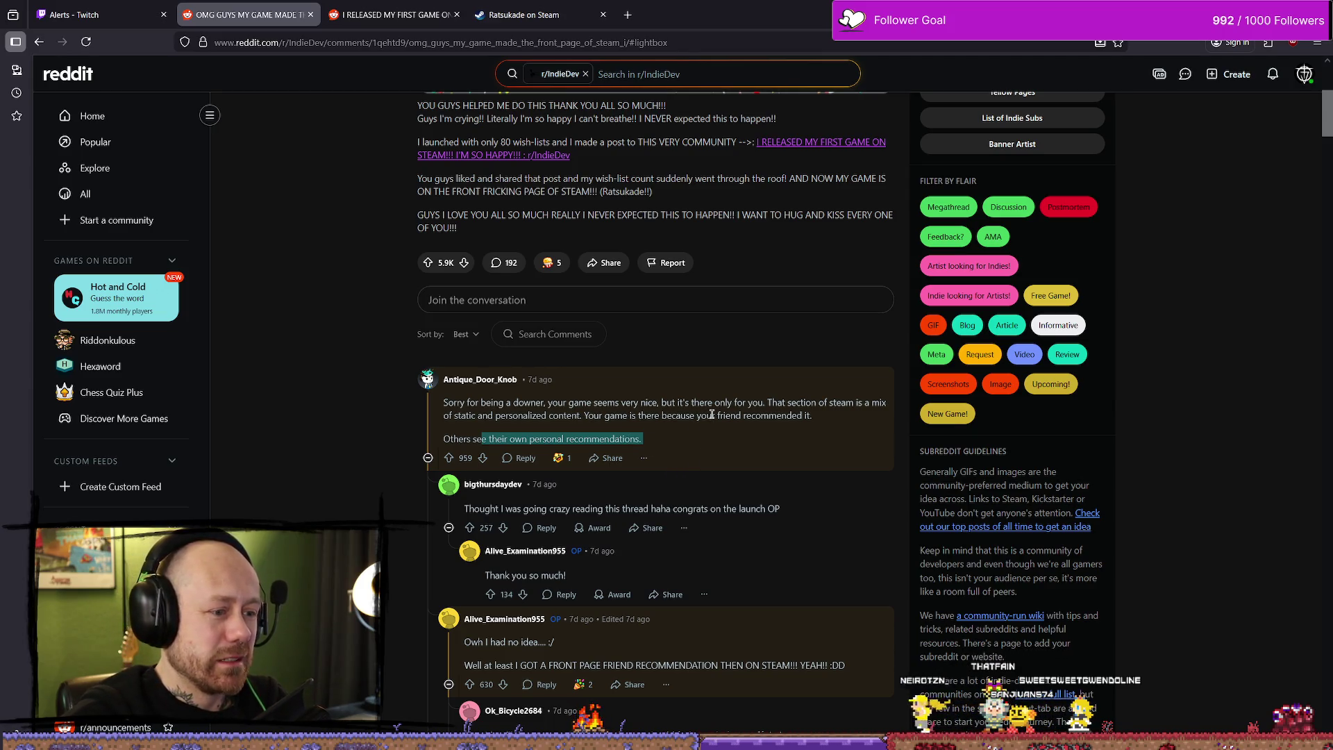
drag(649, 509, 738, 508)
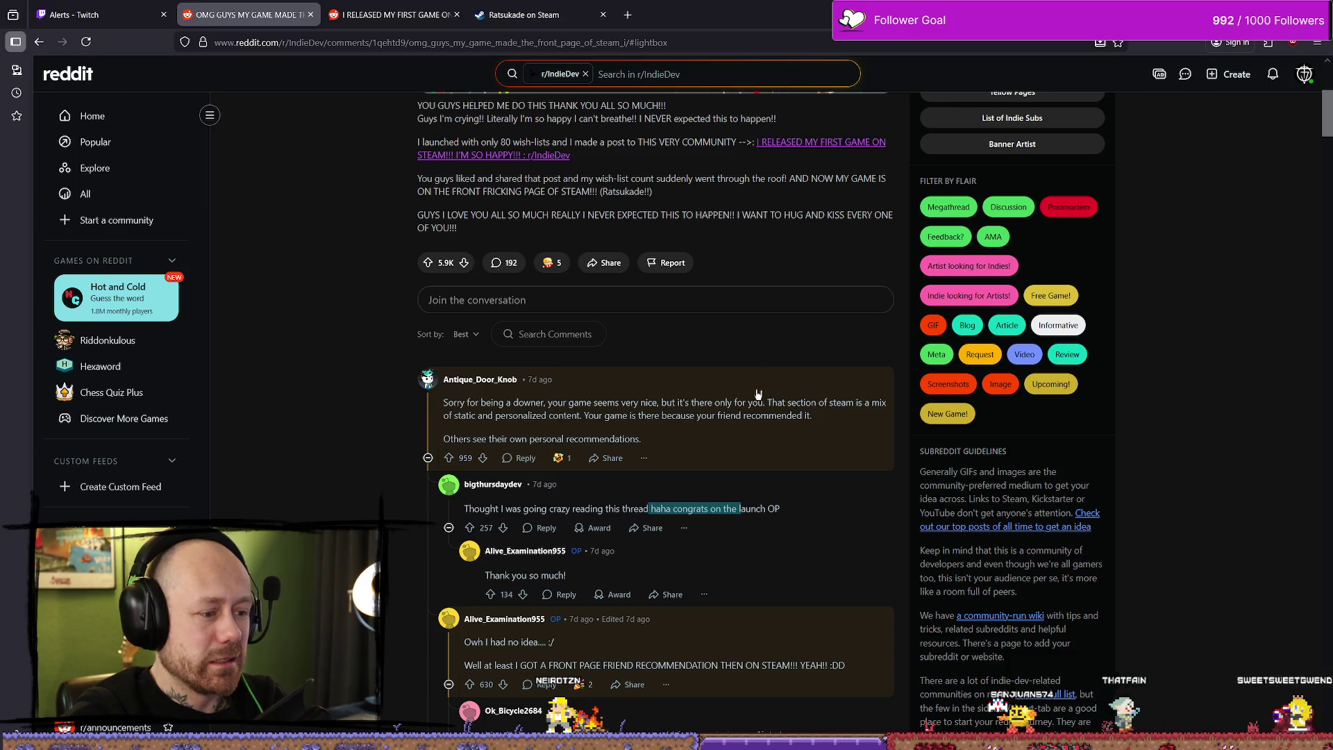
scroll(741, 401, down, 1)
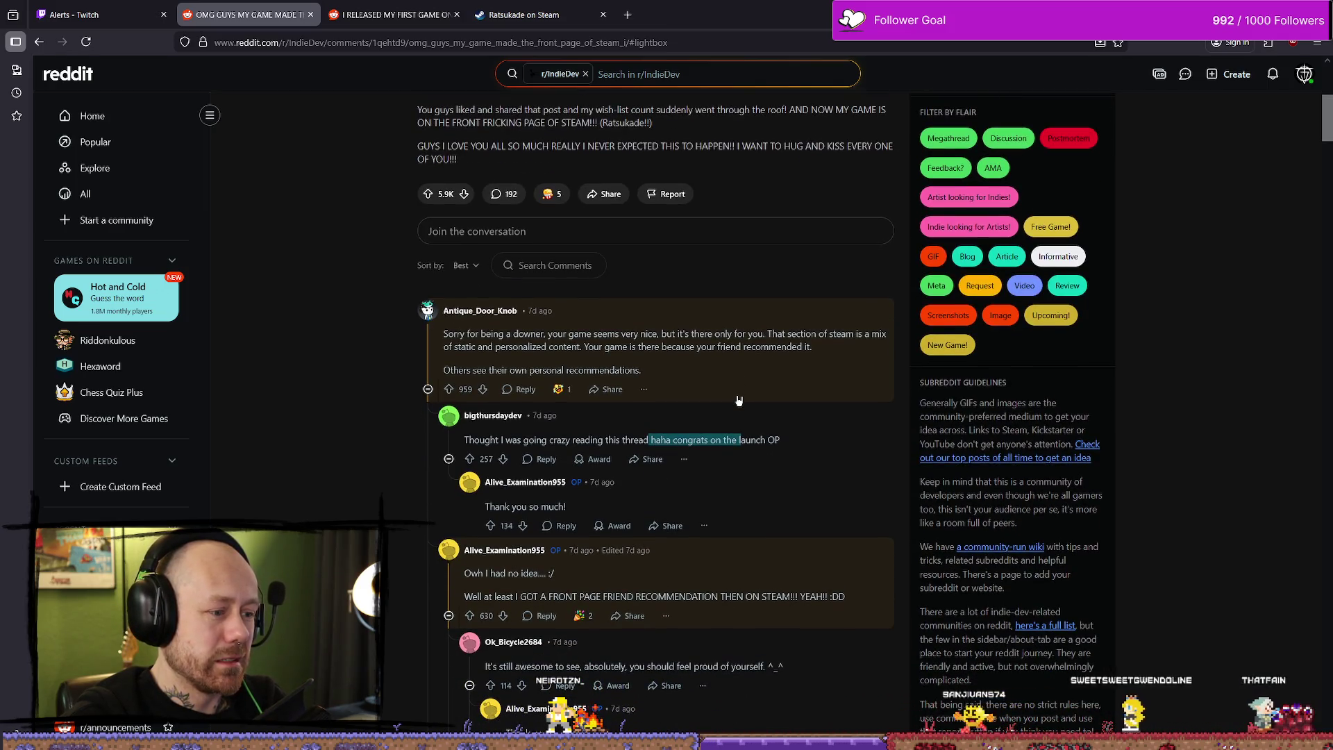
scroll(551, 496, down, 2)
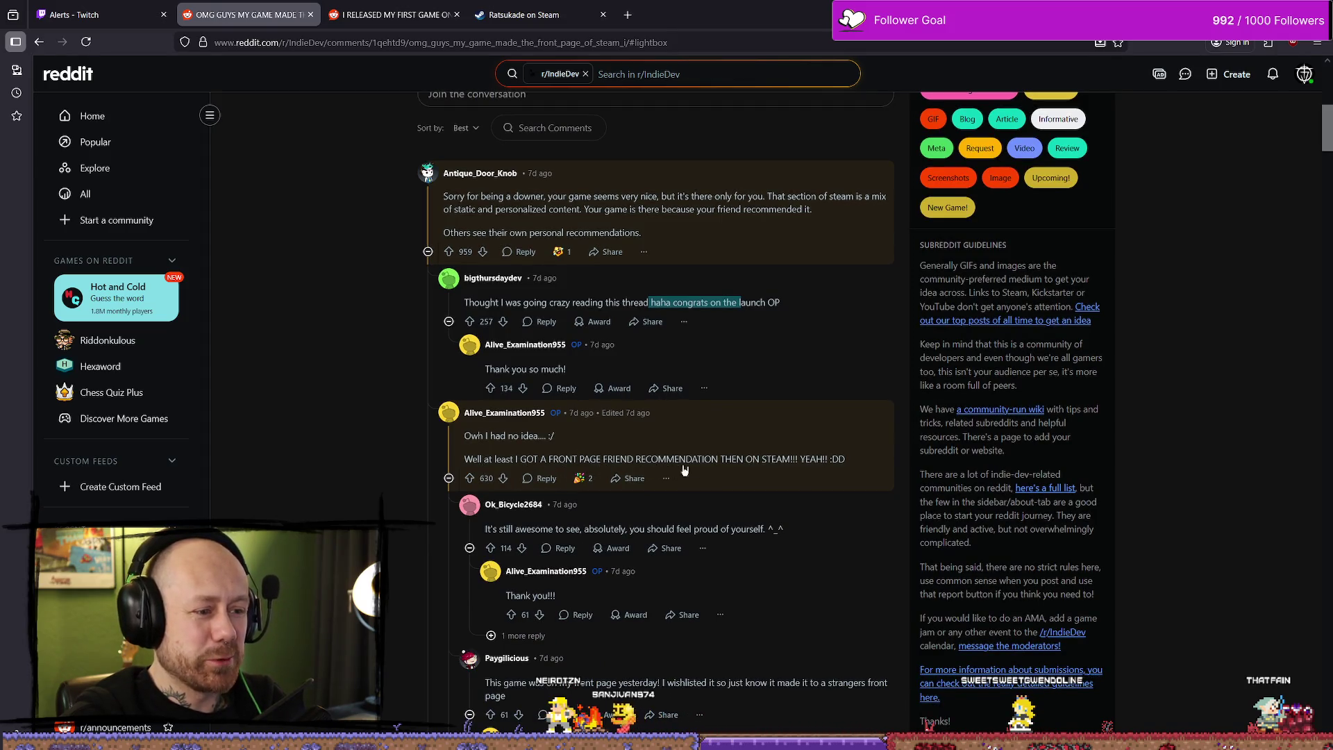
scroll(725, 459, up, 8)
click(763, 356)
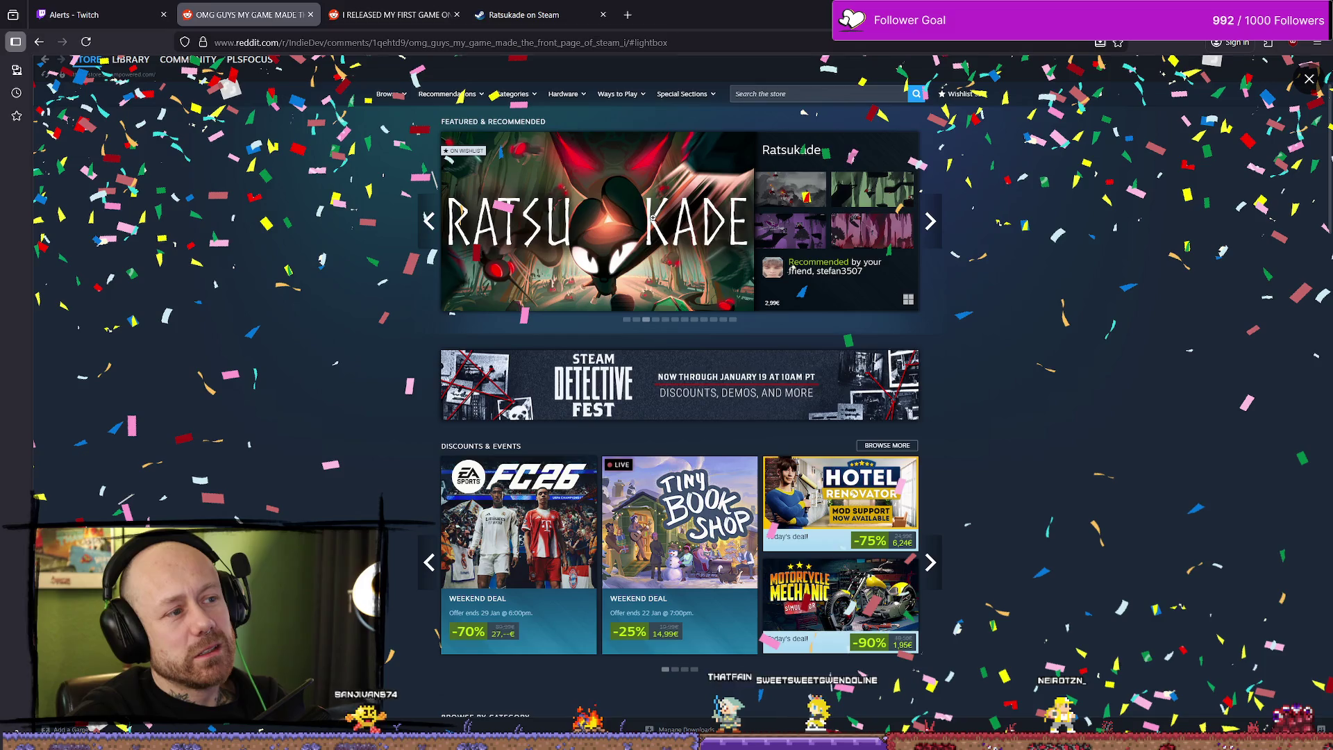
Step: Close the first-game release post and the Steam front-page post tabs
click(421, 17)
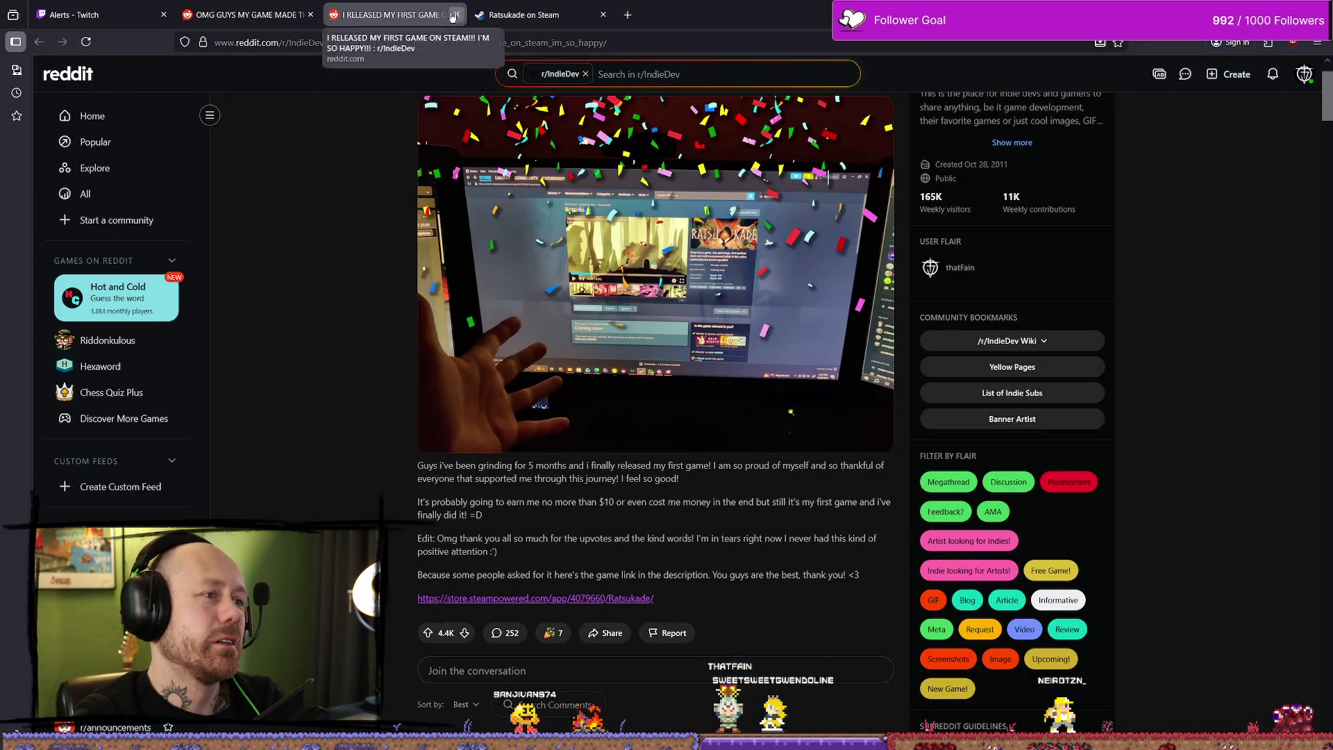
click(457, 15)
click(287, 13)
click(310, 14)
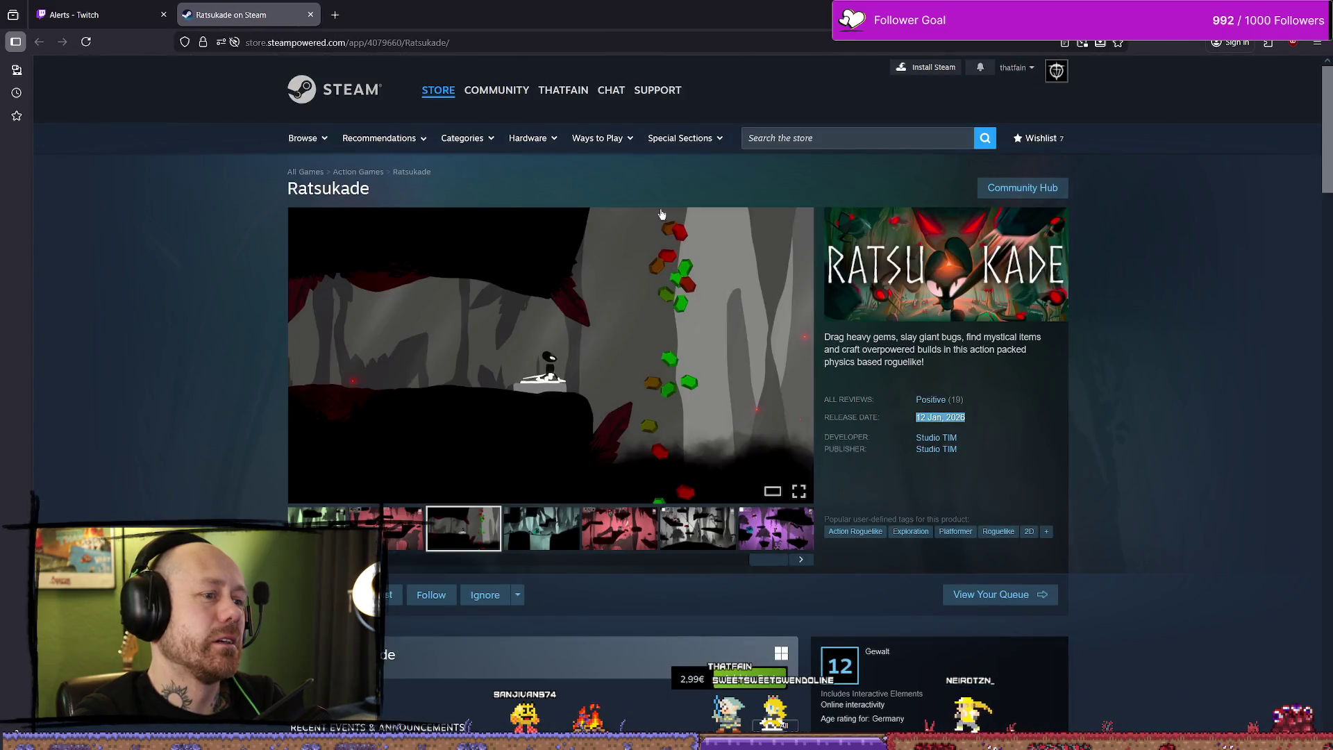
Step: Browse Ratsukade's screenshots, watch and pause the trailer, then close the store page
click(646, 518)
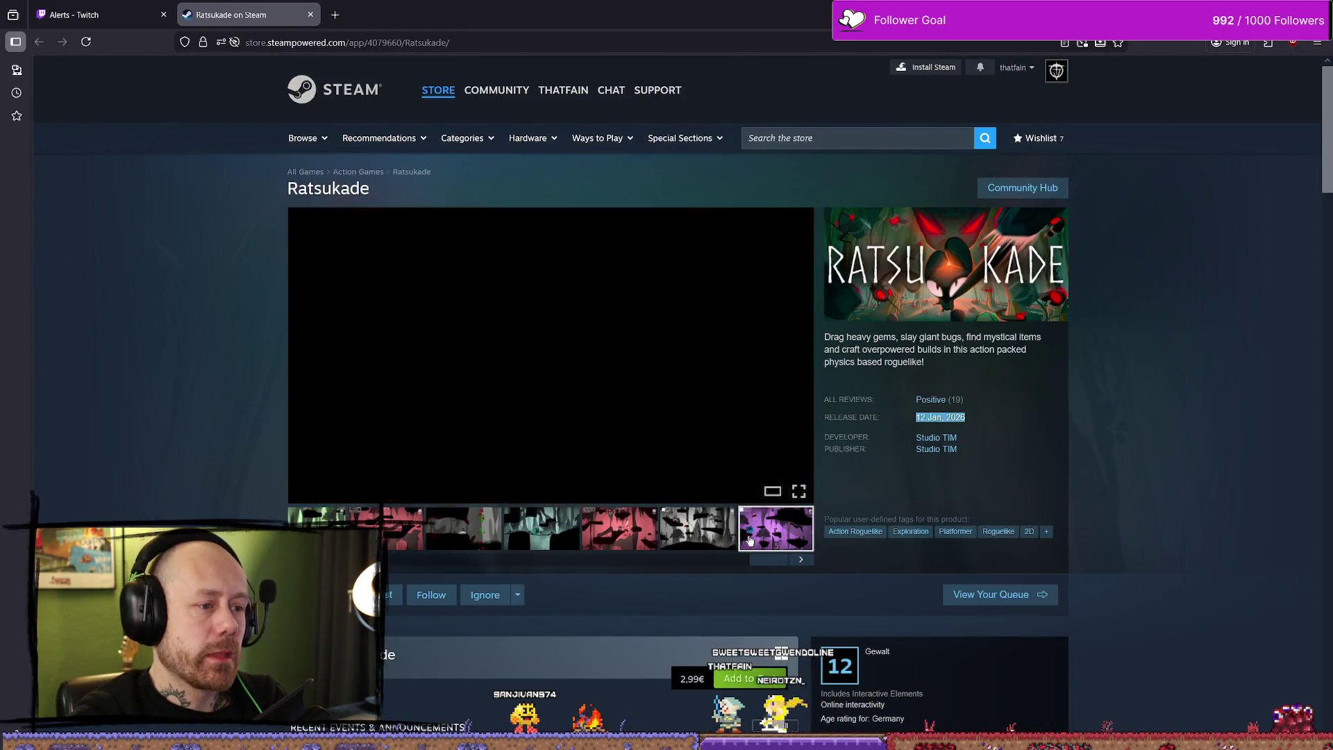
click(776, 528)
click(420, 545)
scroll(711, 452, down, 15)
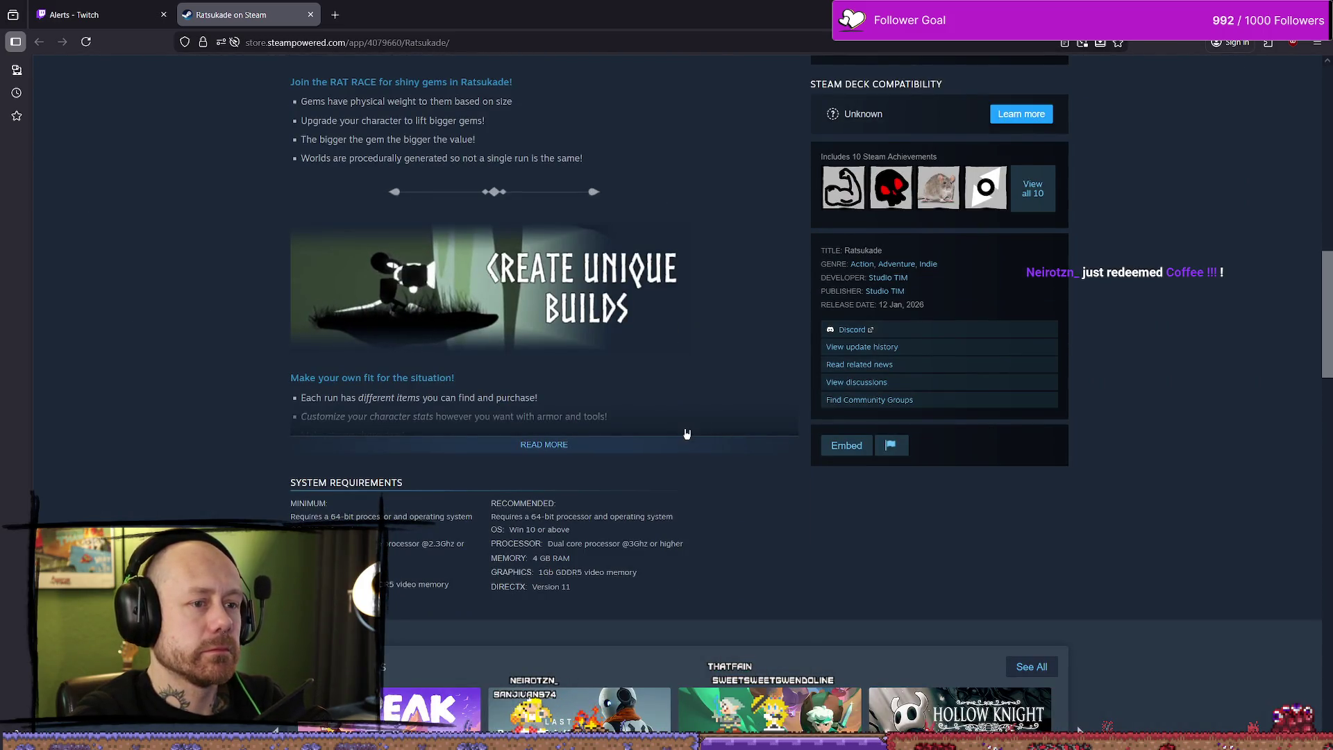
scroll(687, 449, up, 15)
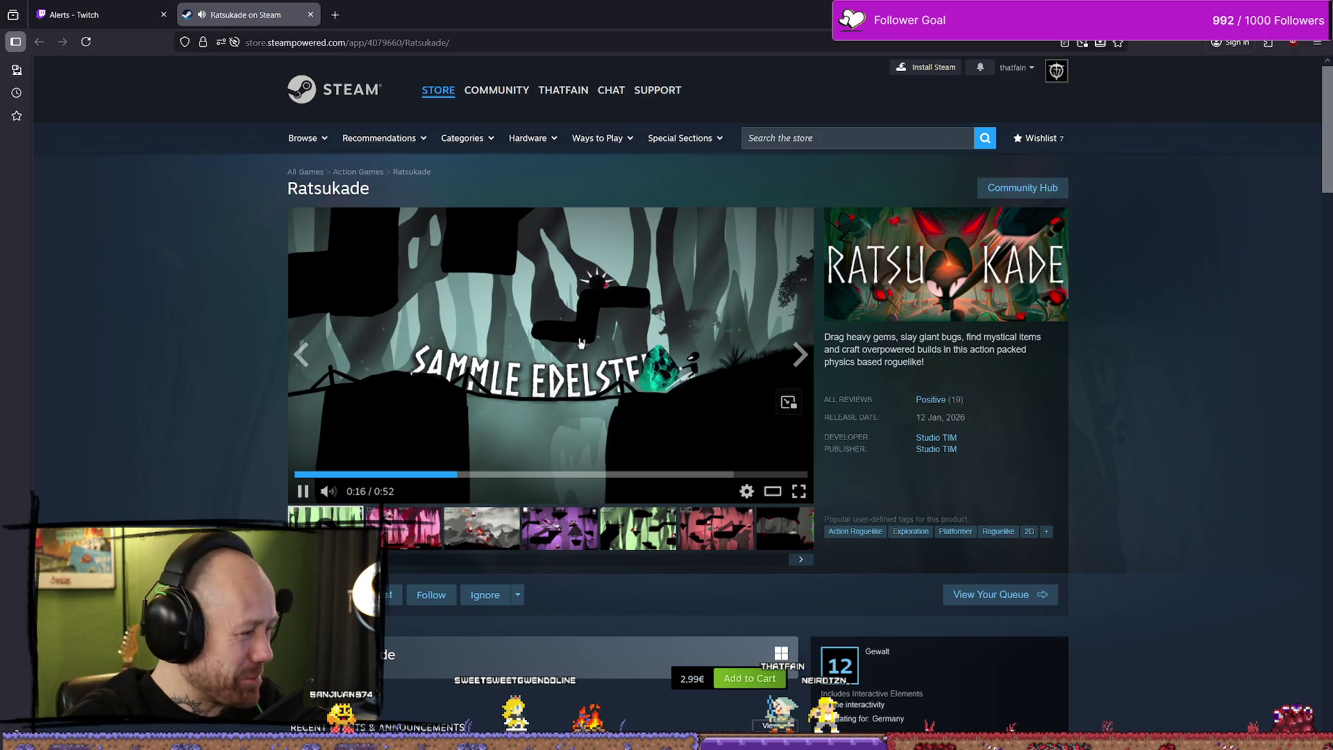
click(660, 366)
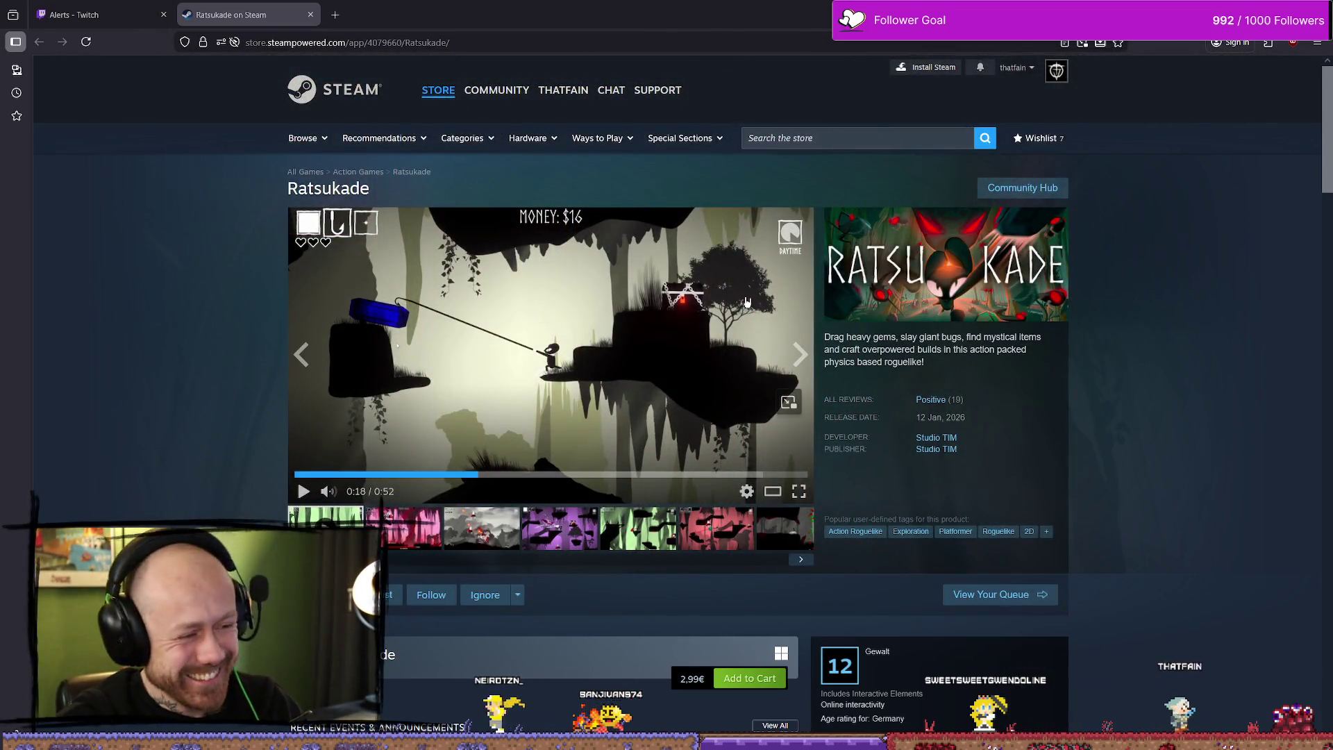
click(311, 14)
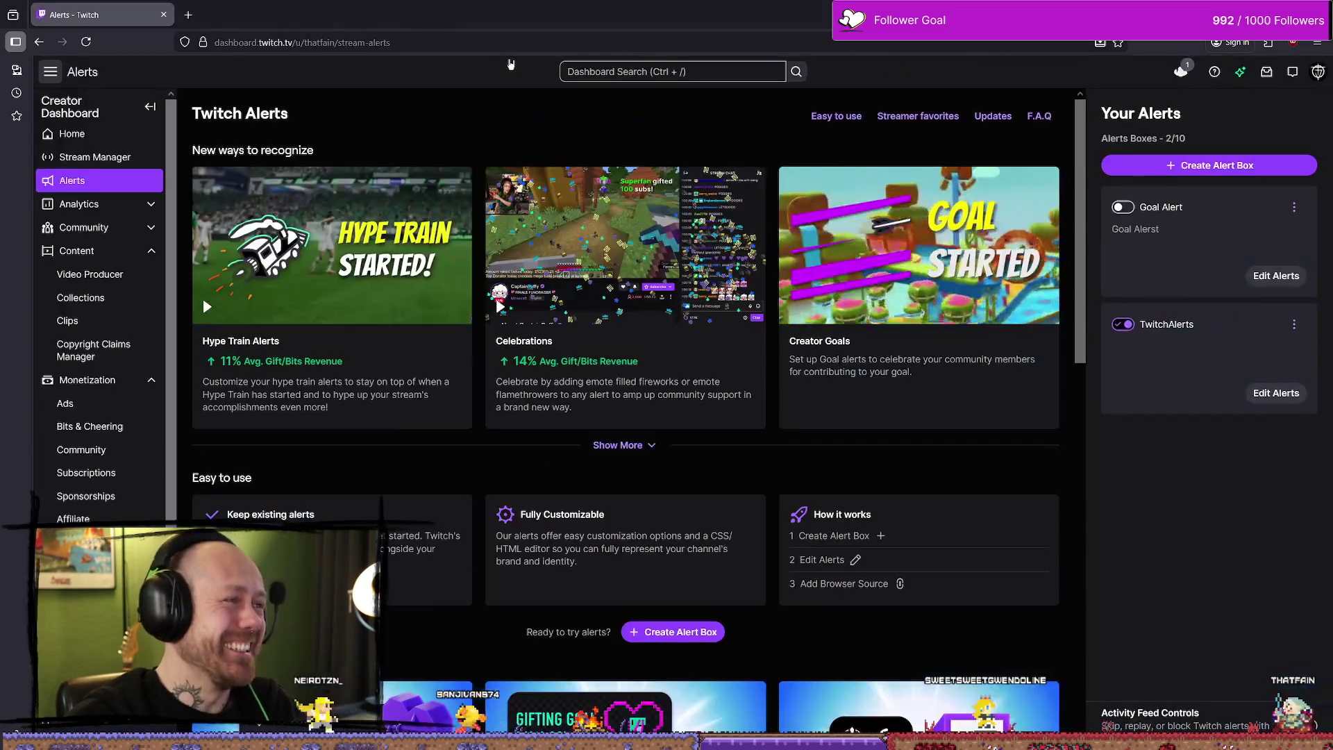
Step: Centre and maximize the Firefox window, then return to Unreal and fly toward the ivy-covered walls
key(alt+Tab)
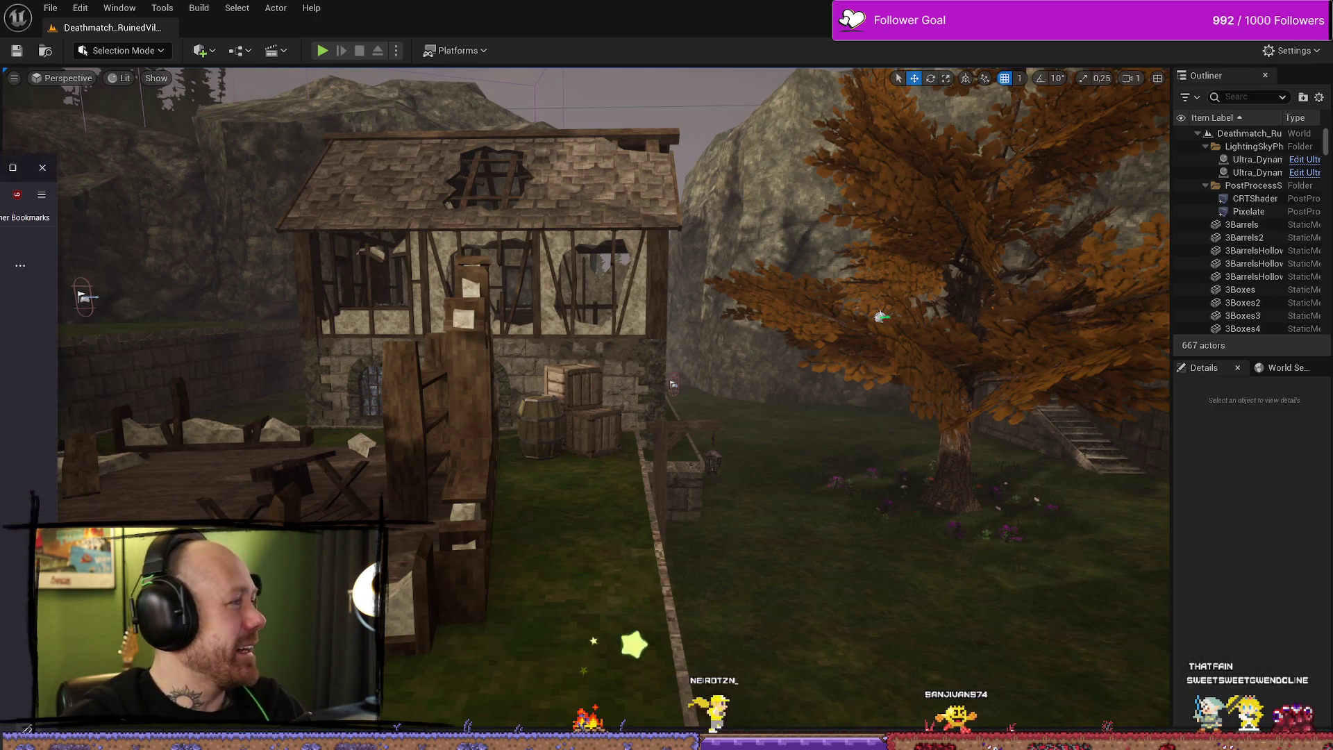
drag(21, 167, 813, 109)
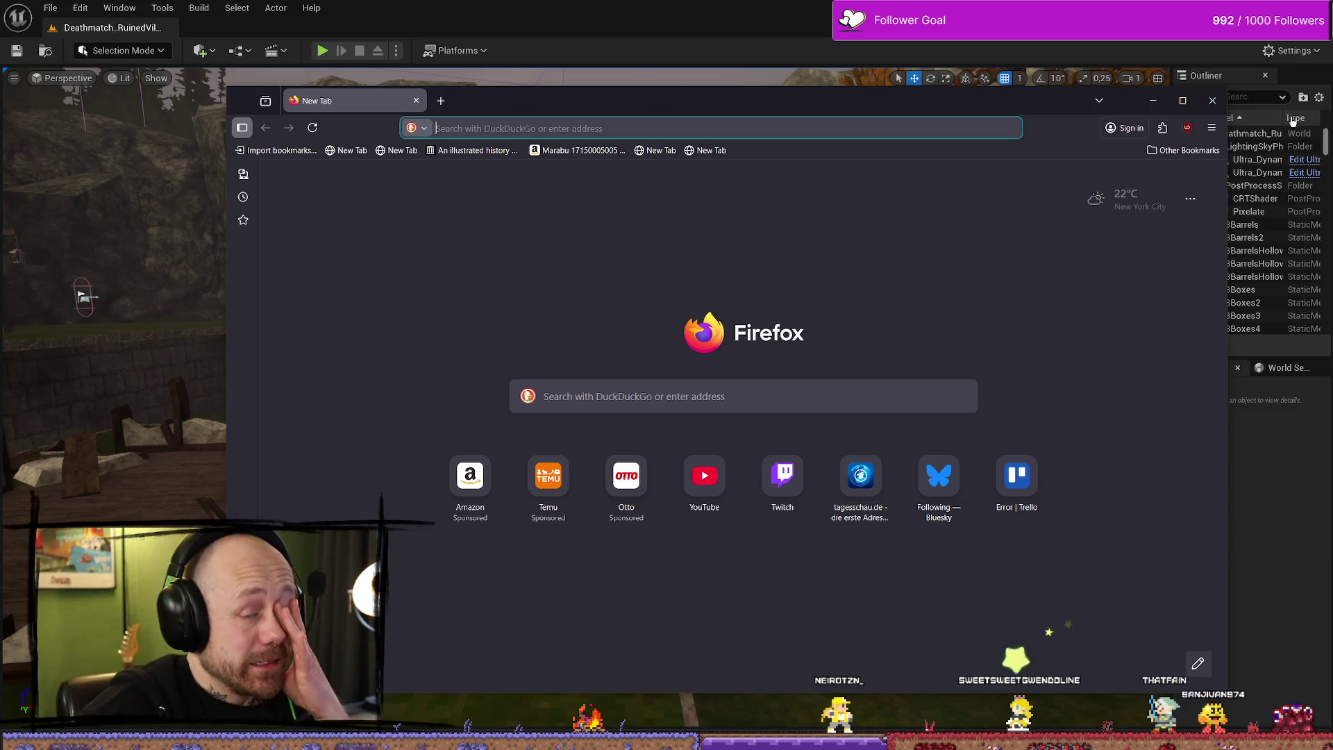
click(1182, 99)
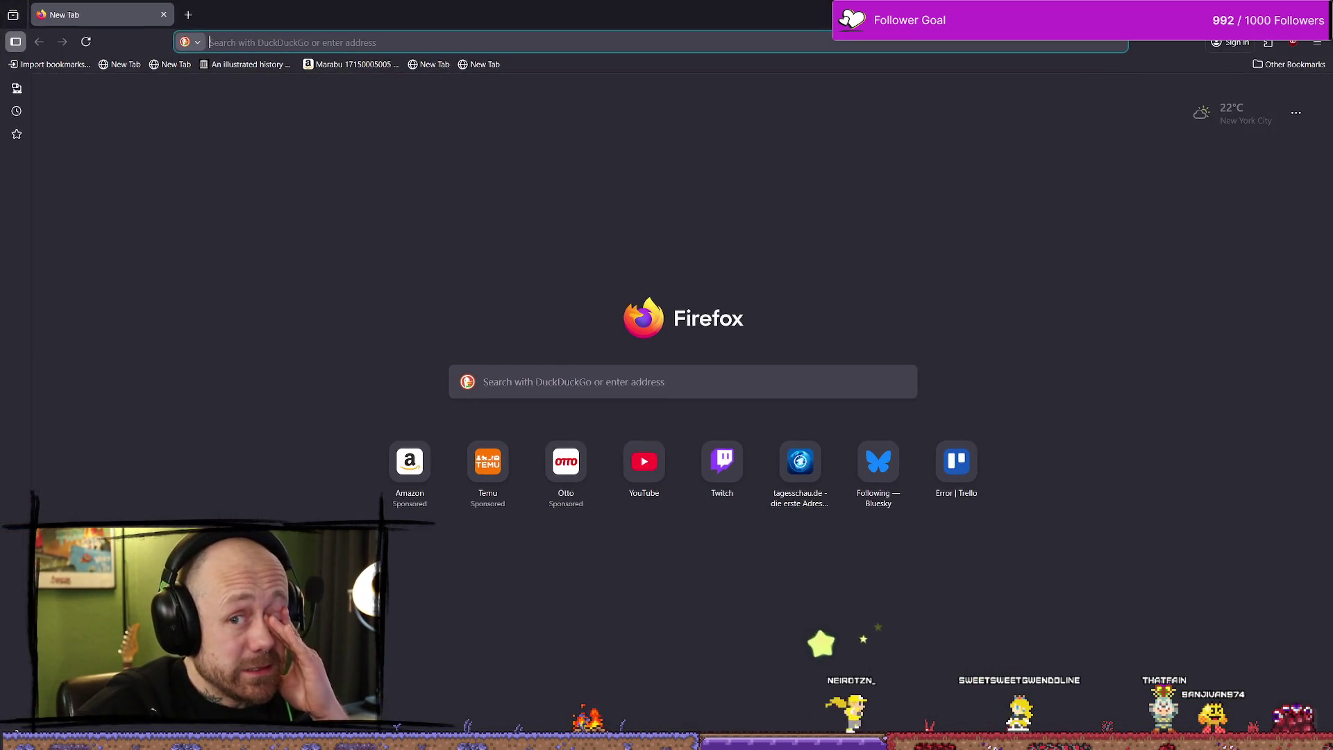
key(alt+Tab)
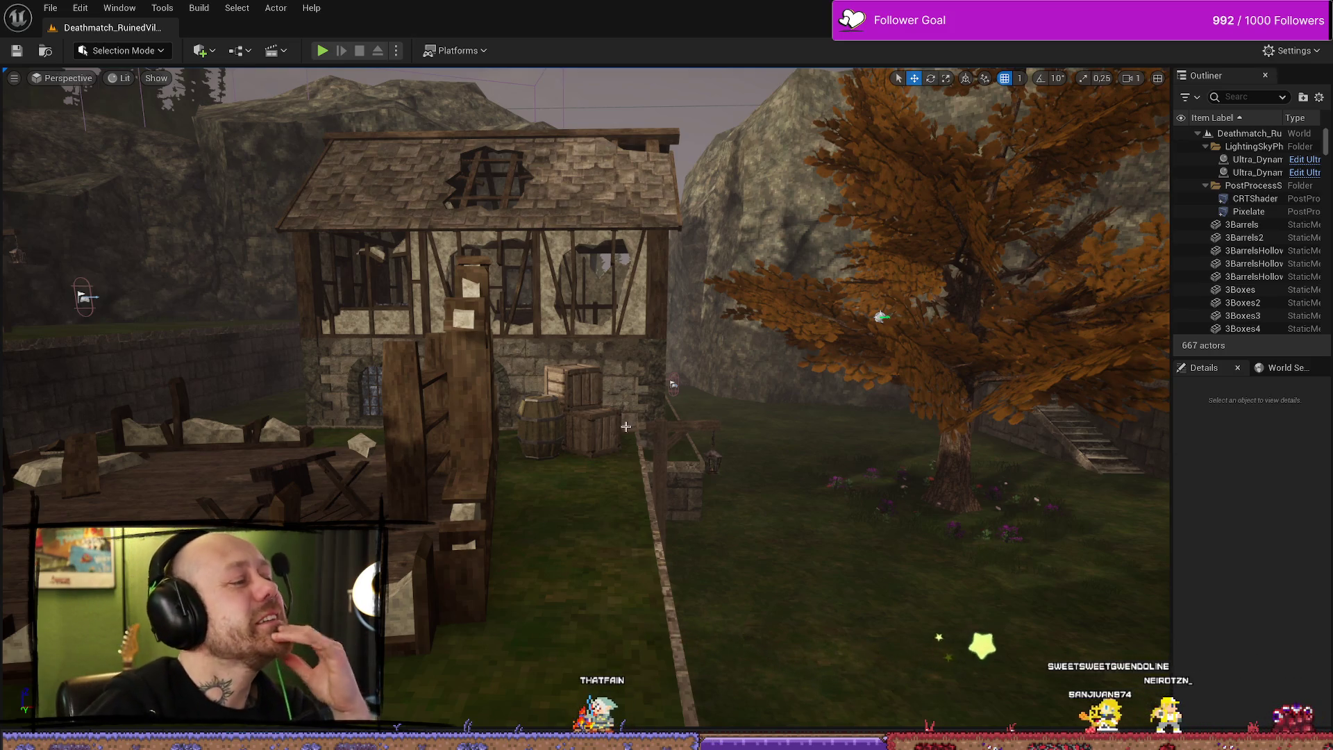
drag(840, 226, 931, 240)
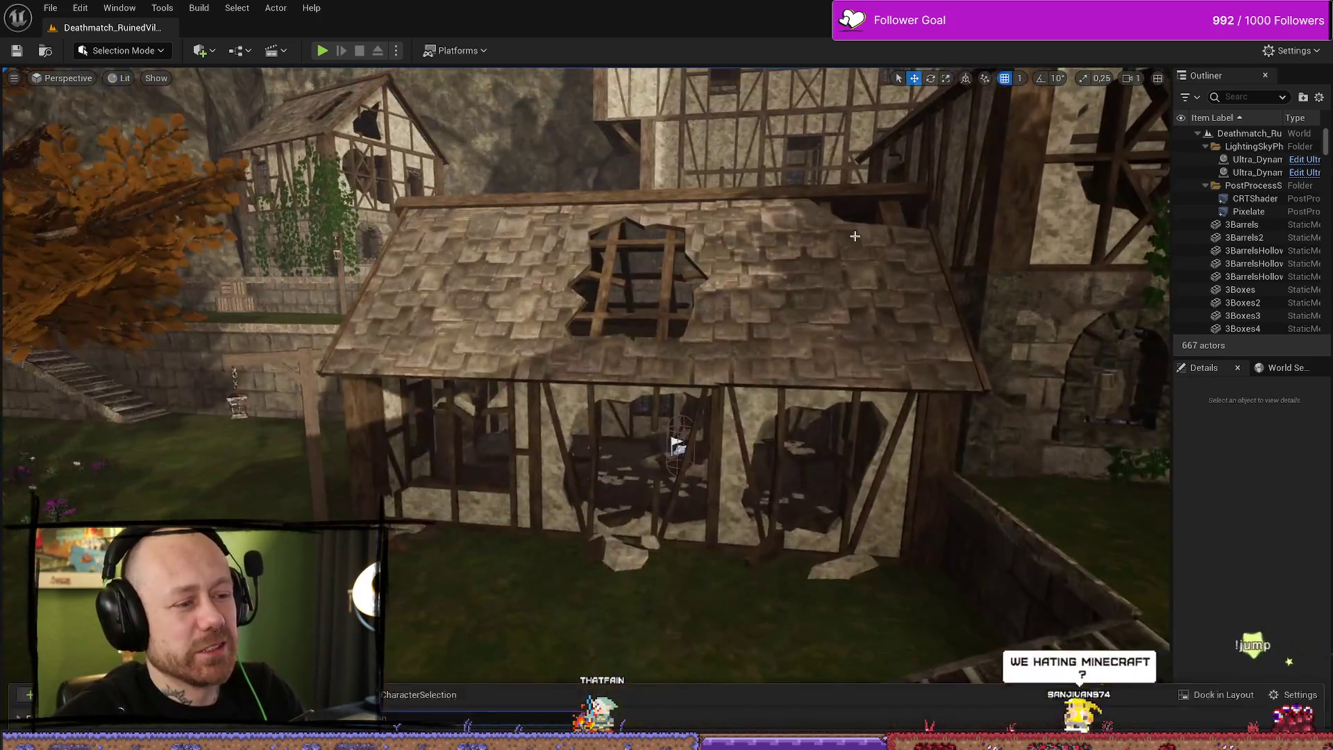
Step: Browse to the FPS folder in the Content Drawer, then start a Play-in-Editor session
key(ctrl+space)
click(22, 574)
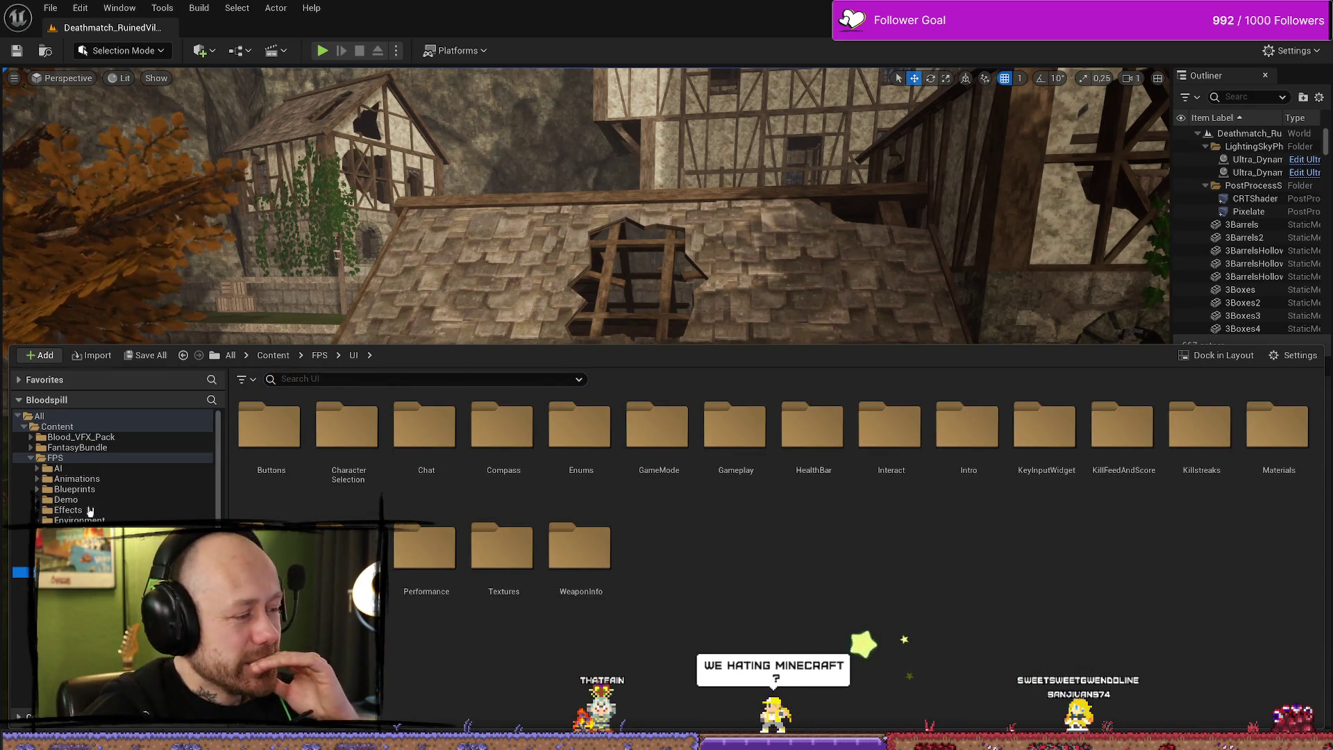
double_click(56, 457)
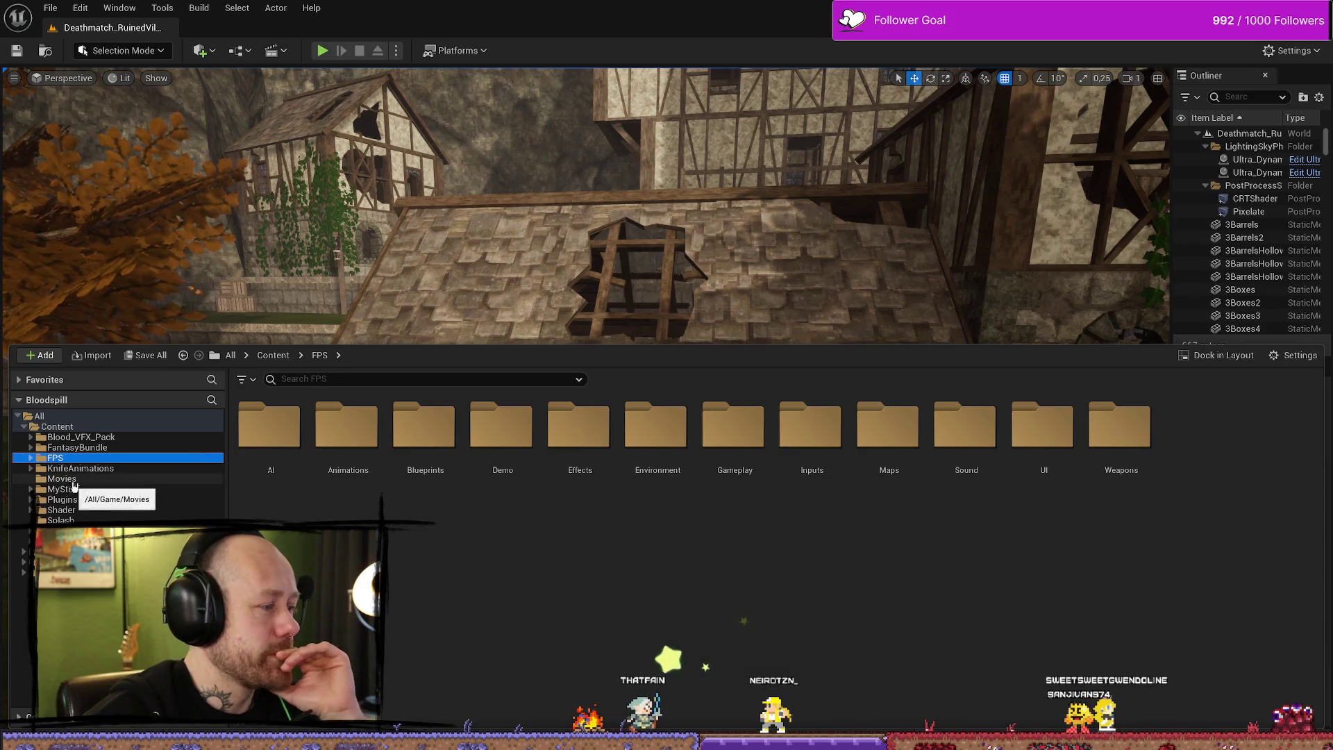
click(352, 380)
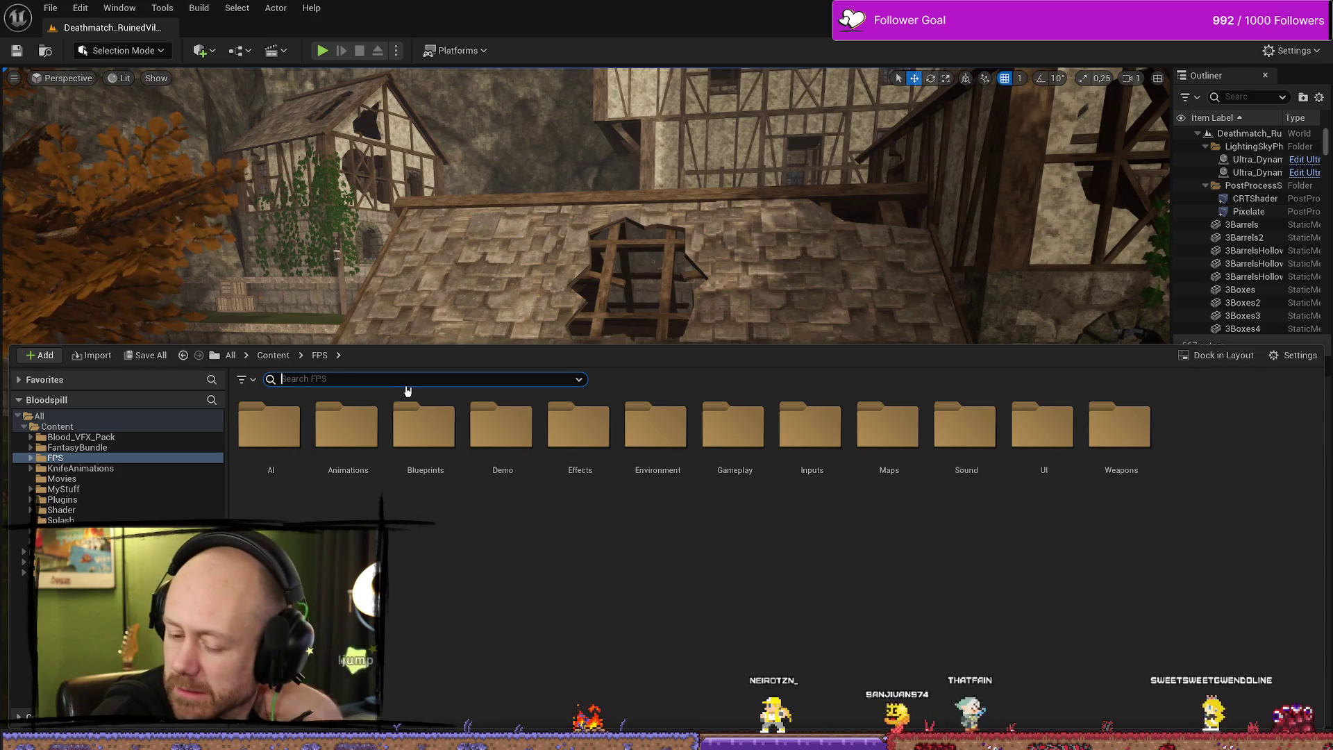
click(323, 51)
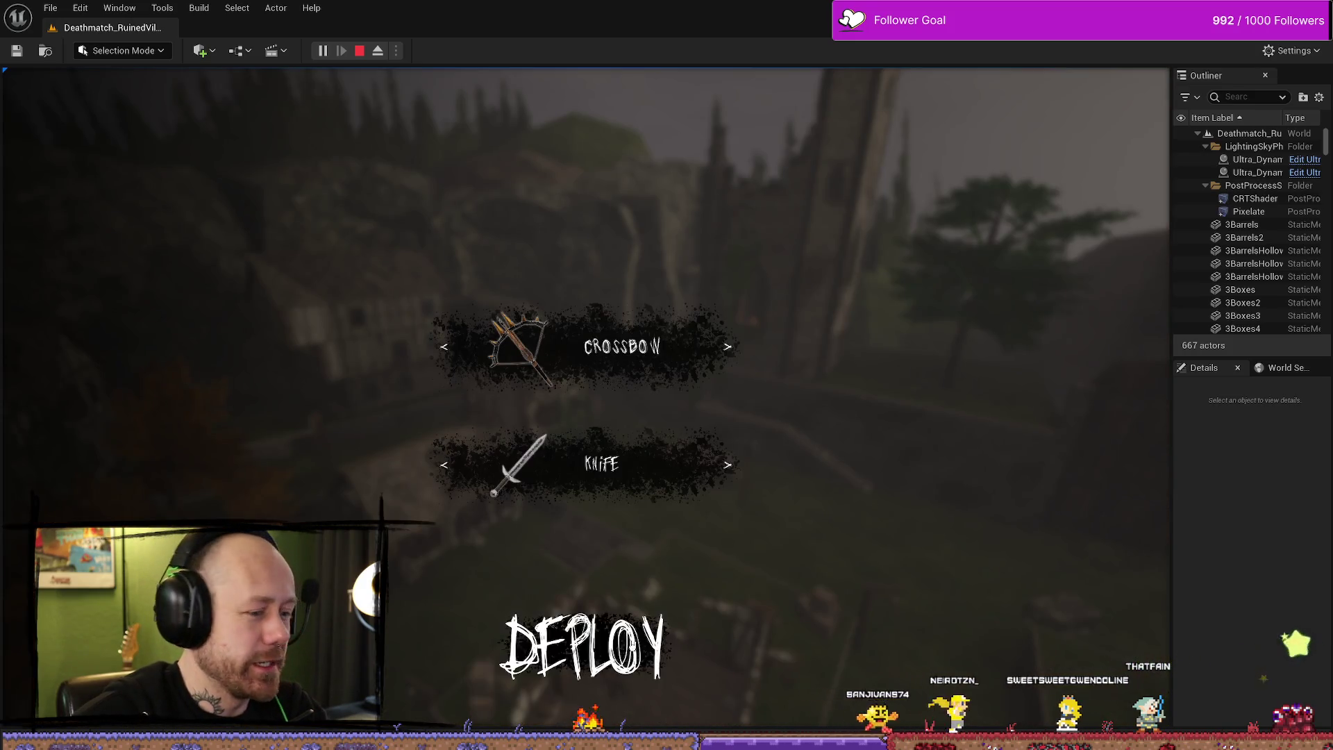
Step: Deploy with the crossbow and walk out the window toward the tree and hanging cage
click(581, 638)
key(F11)
click(666, 376)
key(w)
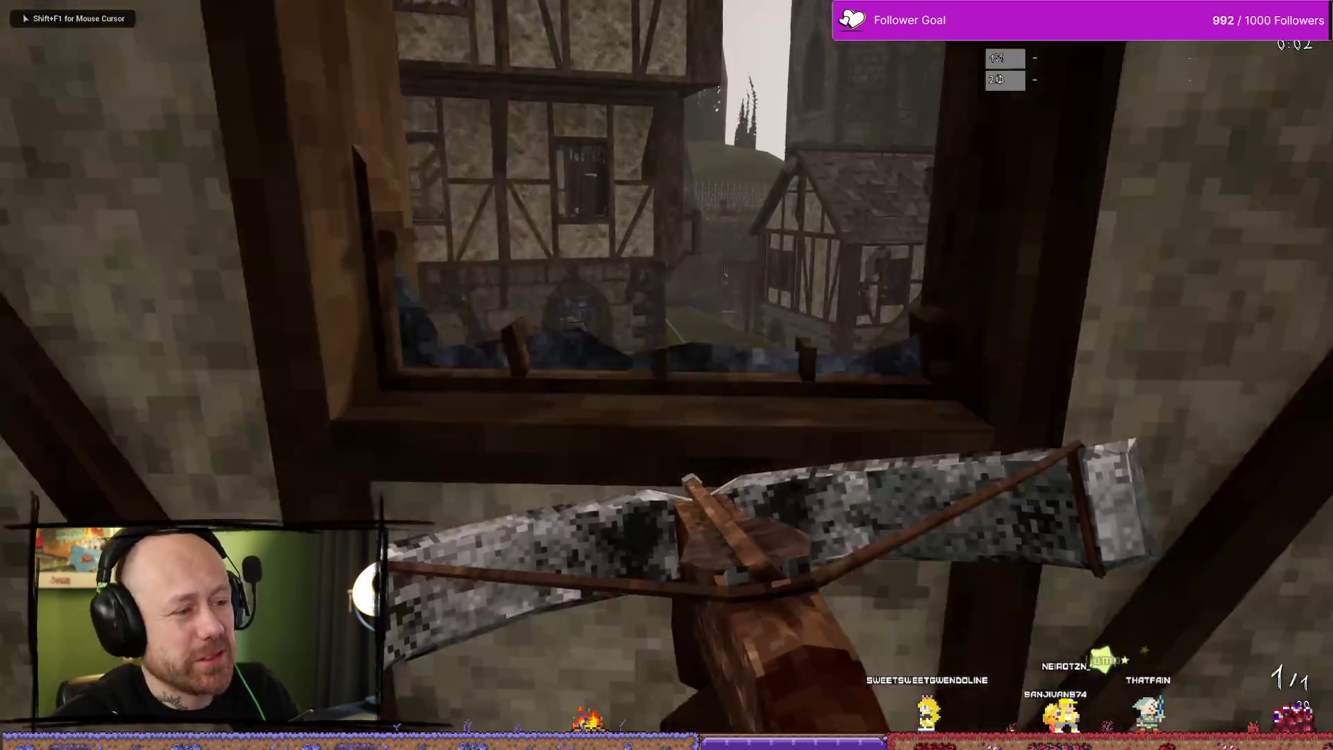
key(w)
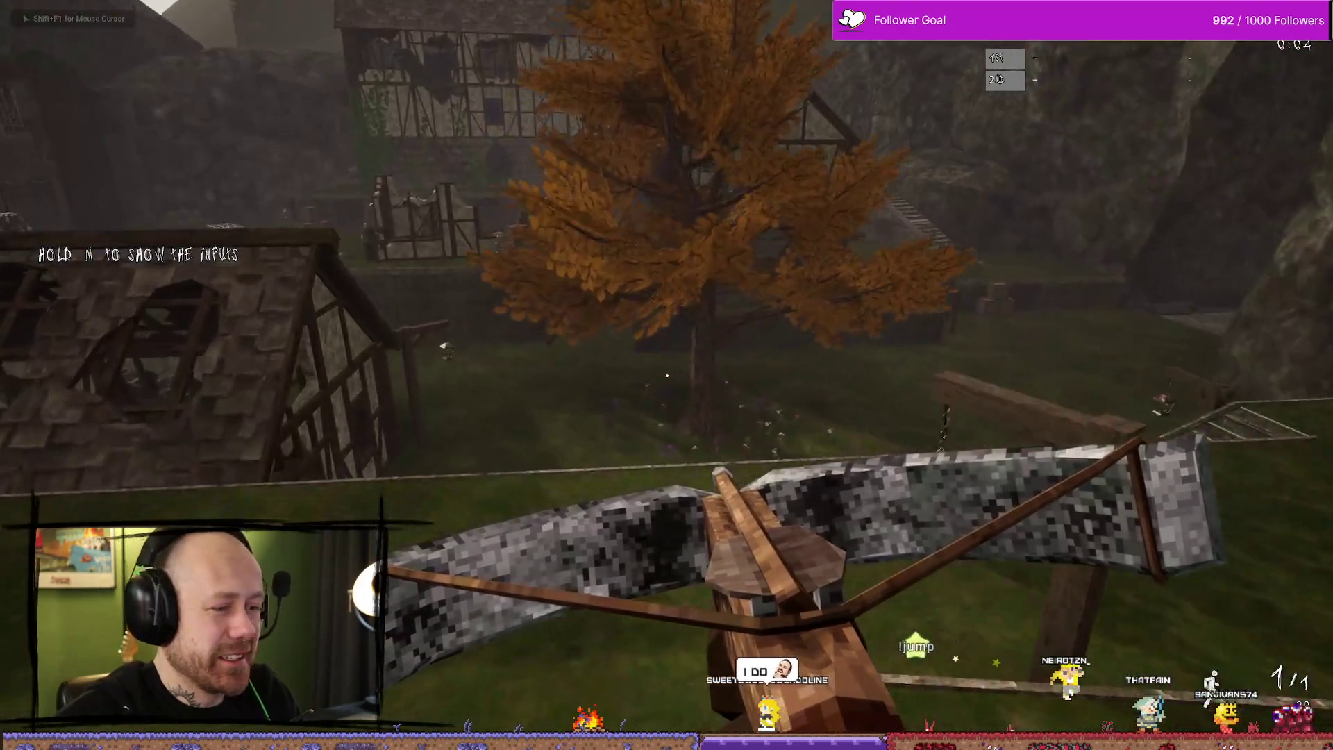
key(w)
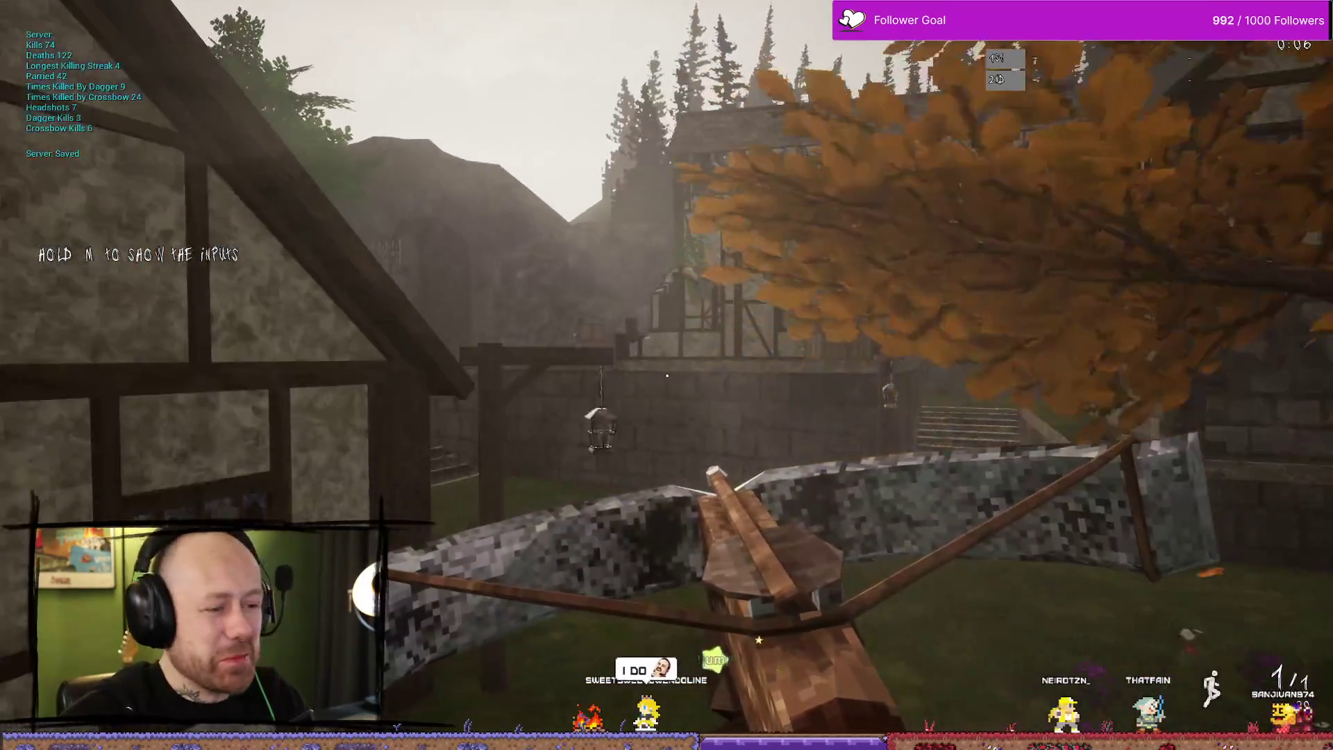
key(w)
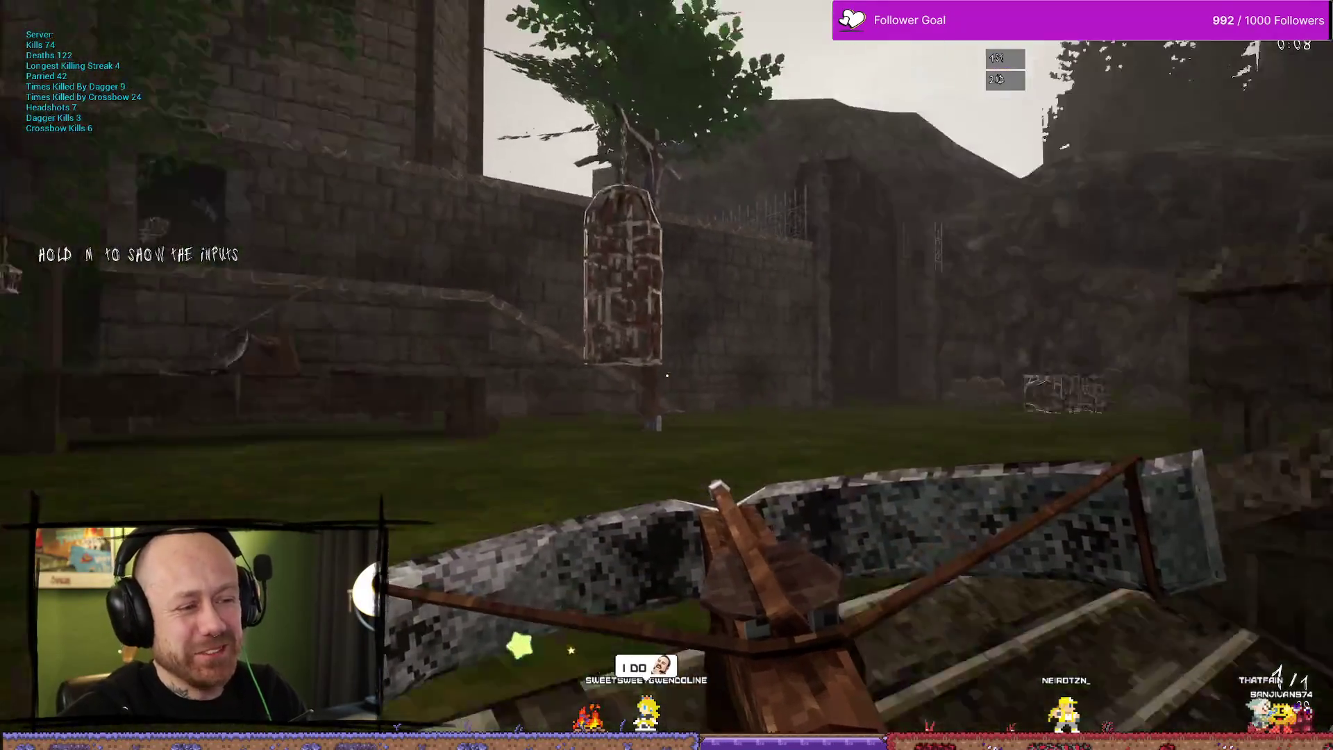
Step: Quit the match from the pause menu, confirm leaving, and open the game's Settings
key(Escape)
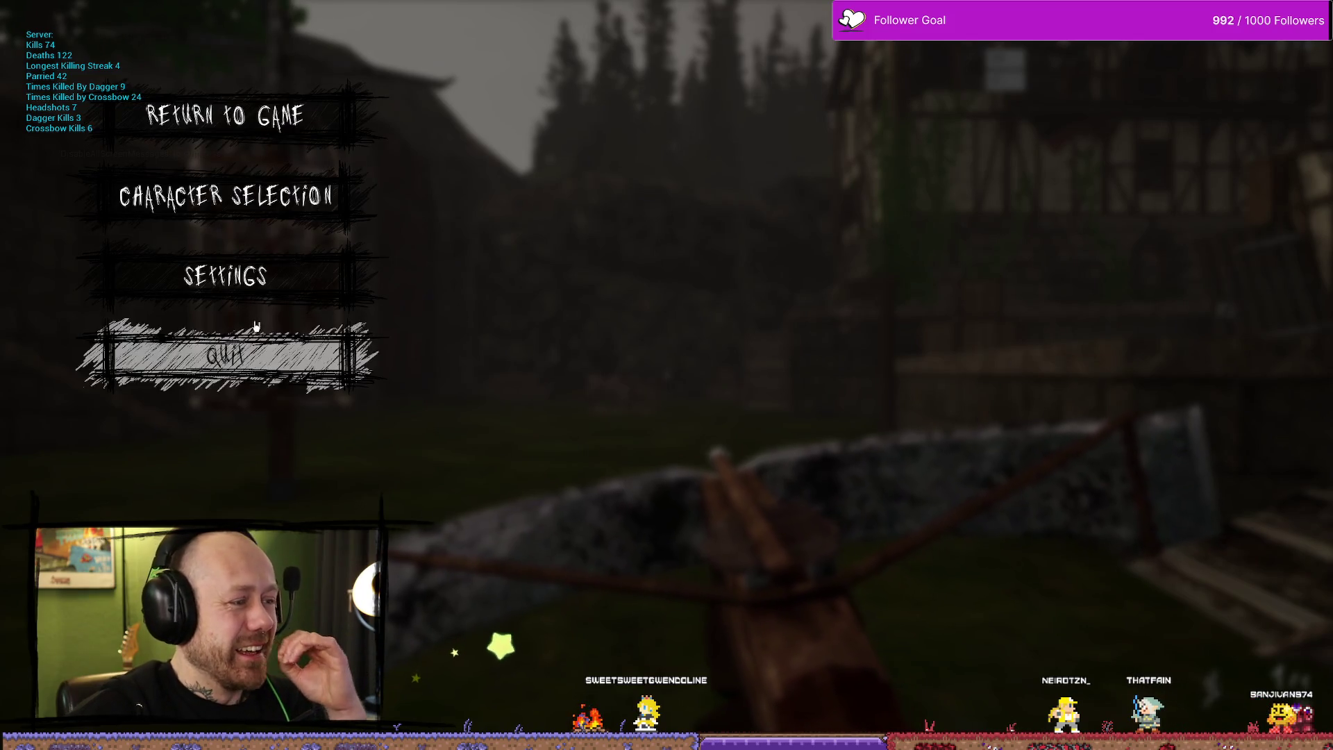
click(229, 355)
click(555, 488)
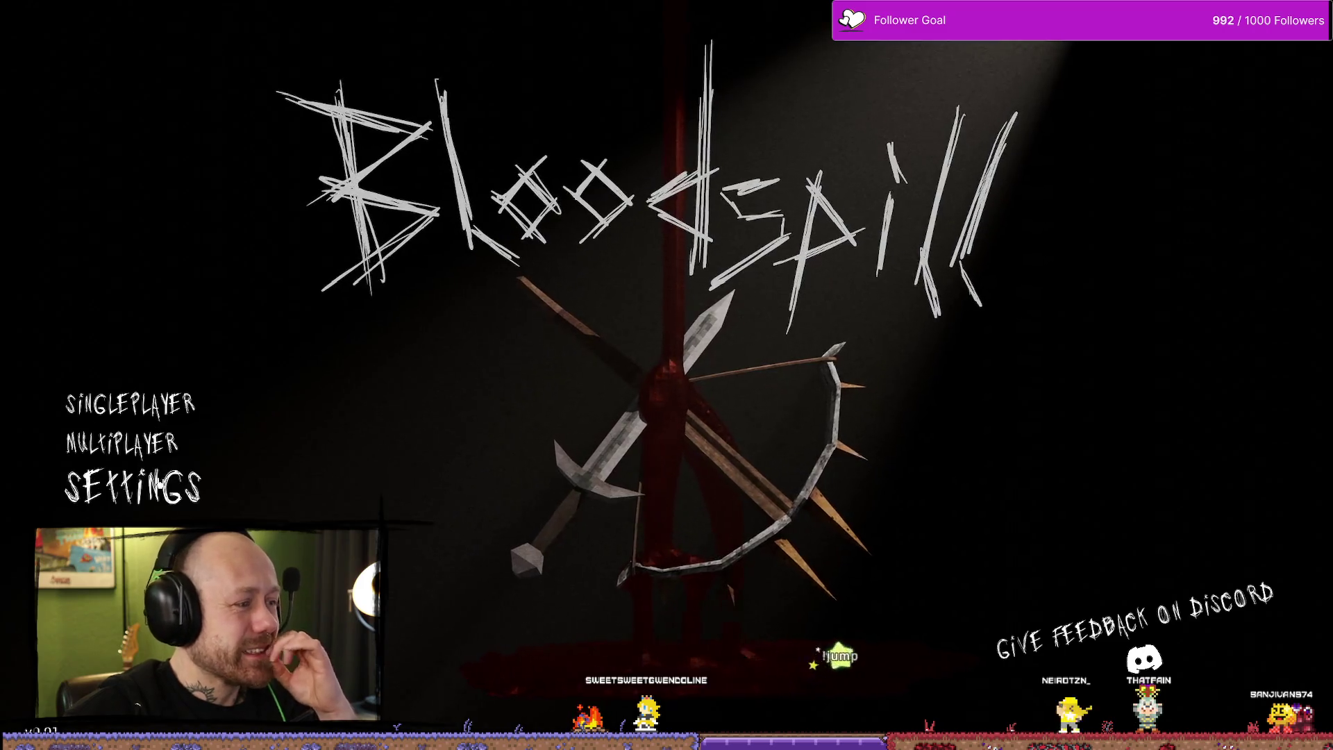
click(147, 495)
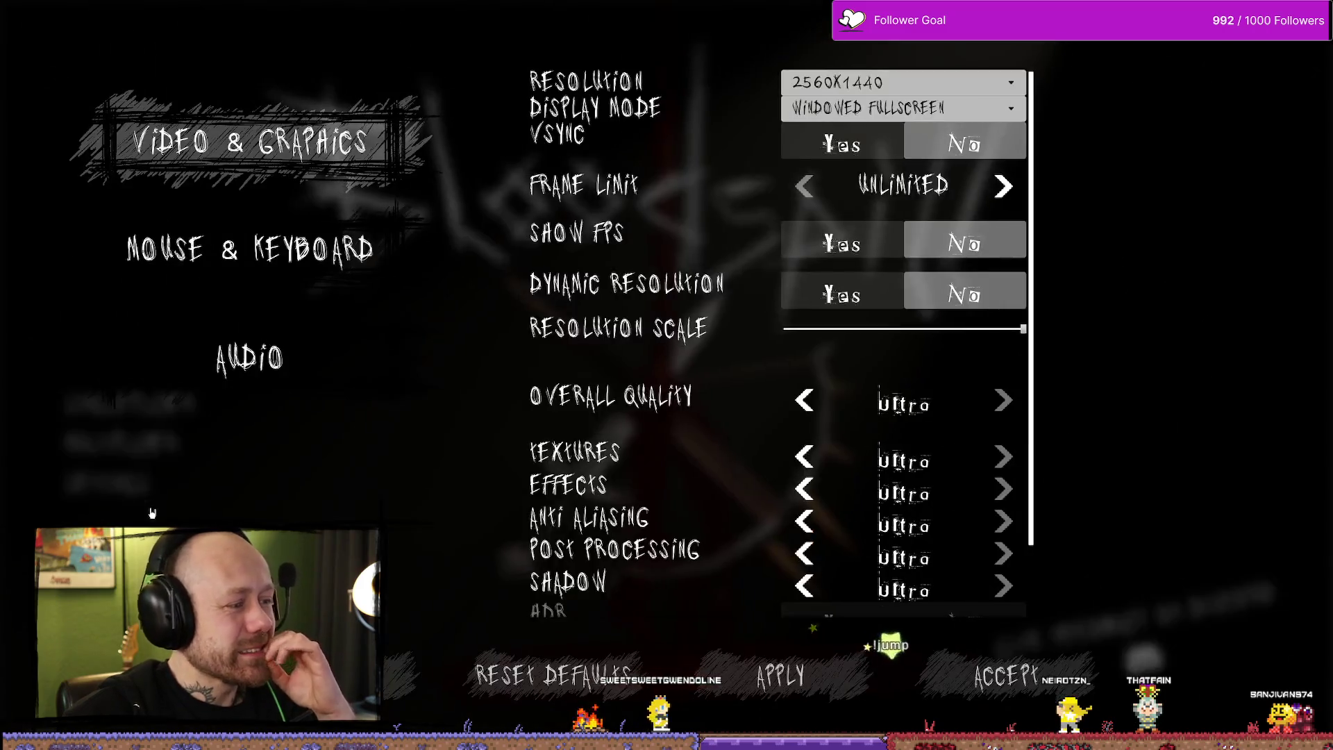
Step: Look through the Mouse & Keyboard, Audio and Video & Graphics settings tabs
click(250, 249)
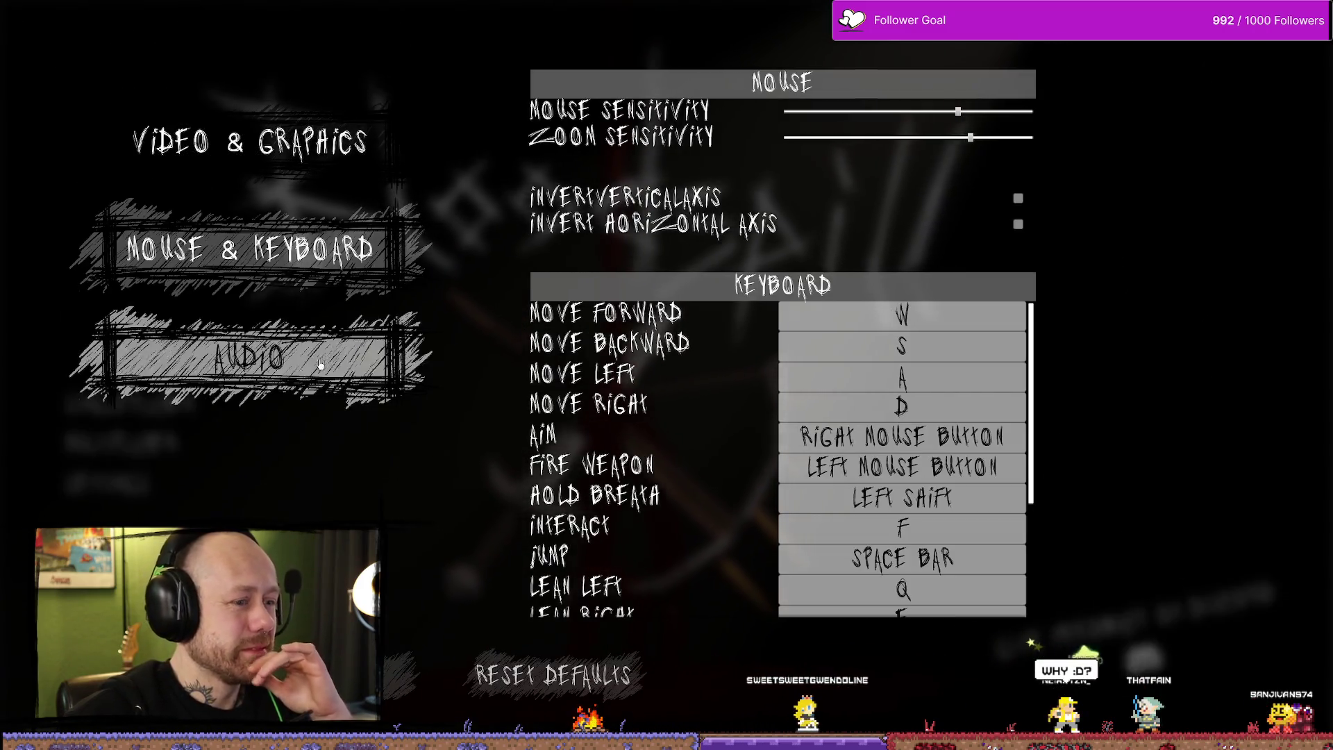
click(250, 358)
click(250, 143)
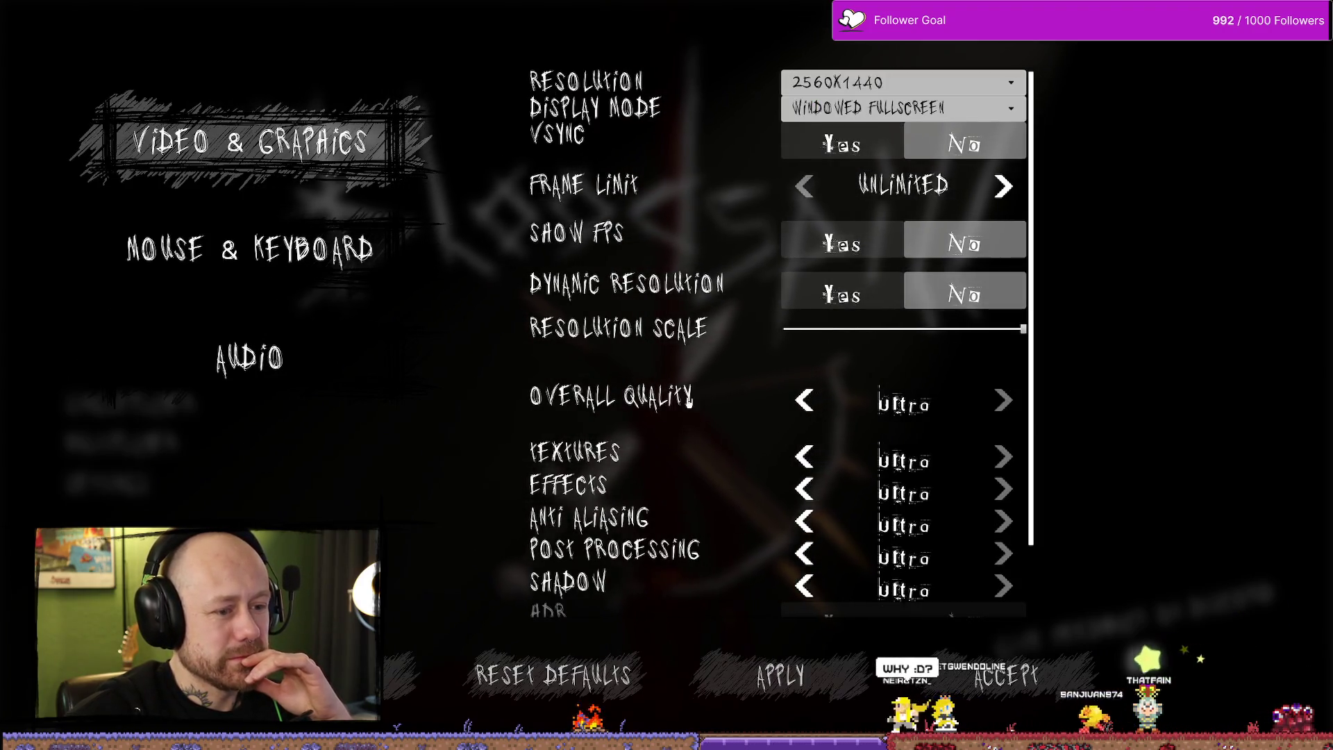
key(e)
Step: Rebind Move Forward, leaving it on W, and exit settings to the main menu
mouse_move(1032, 343)
mouse_down()
mouse_move(1032, 445)
mouse_move(1026, 301)
mouse_up()
click(955, 318)
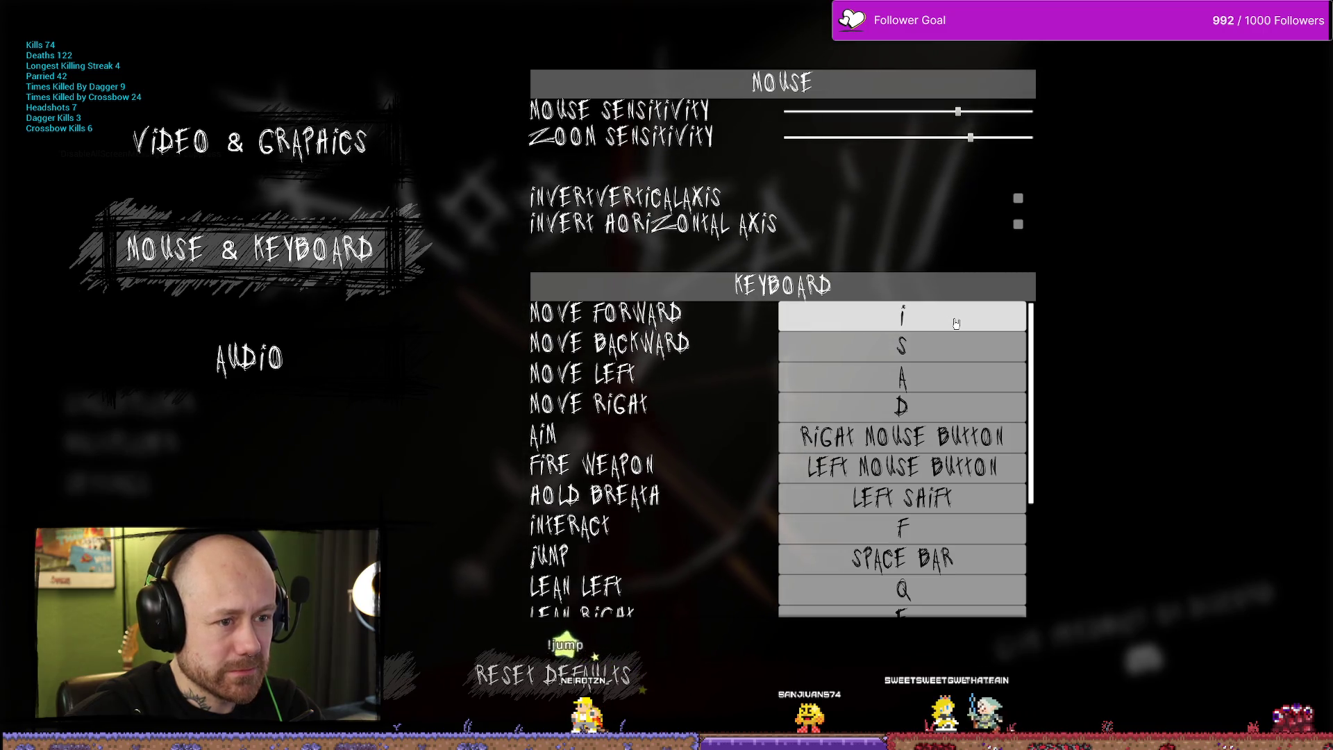
click(957, 324)
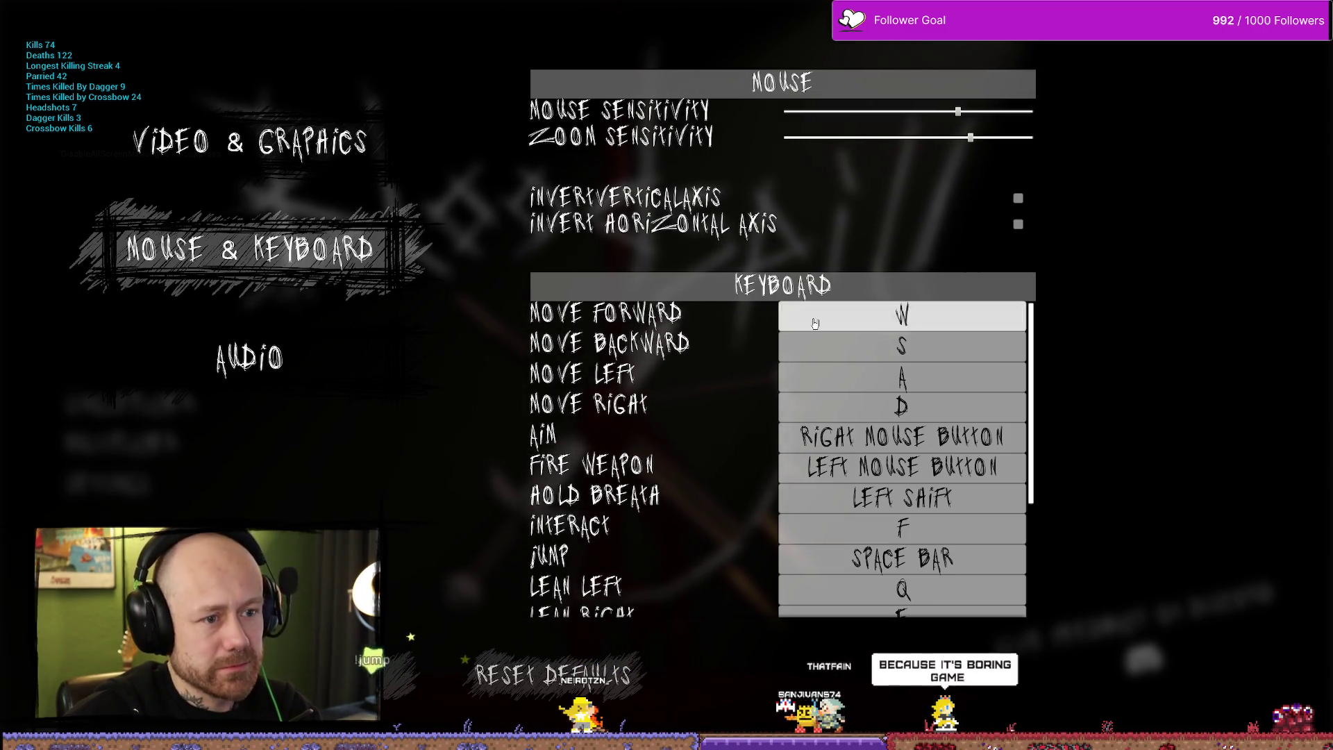
key(Escape)
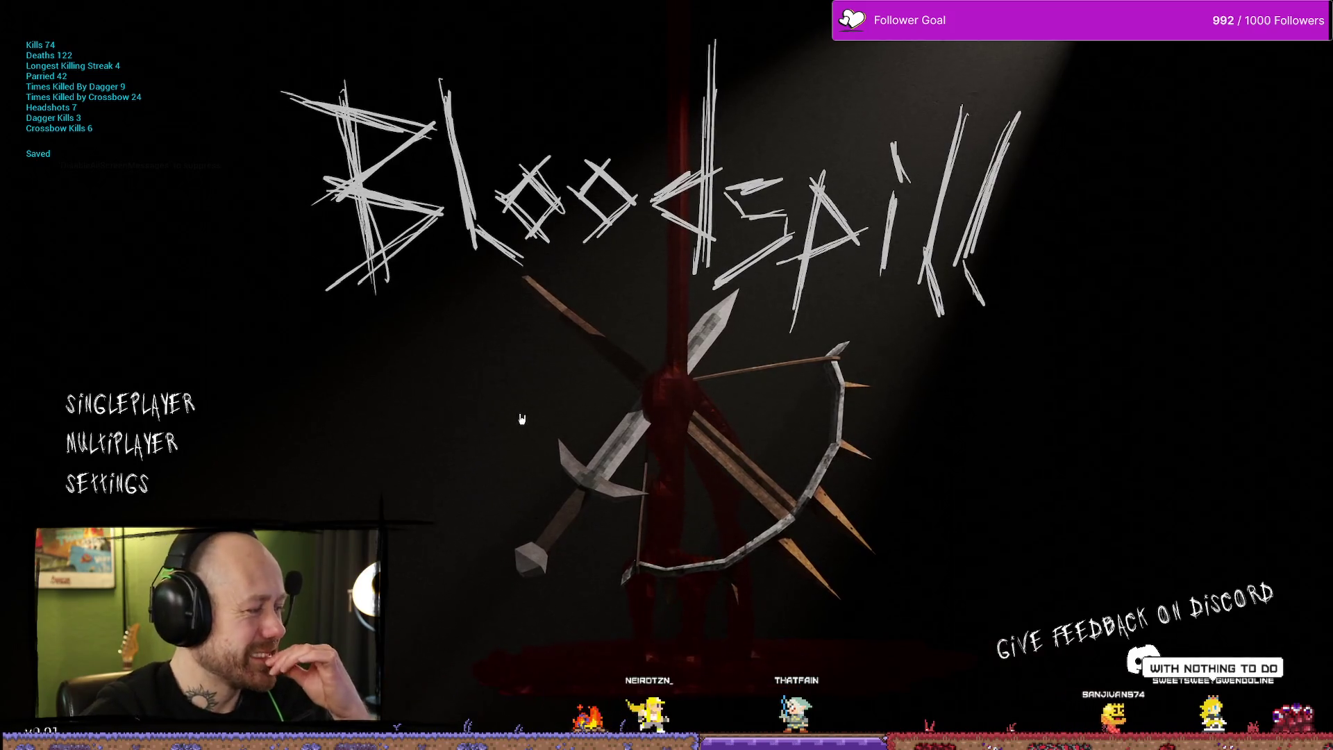
Step: Check the Multiplayer options, then start a PIE session, deploy with the crossbow and stop
click(158, 450)
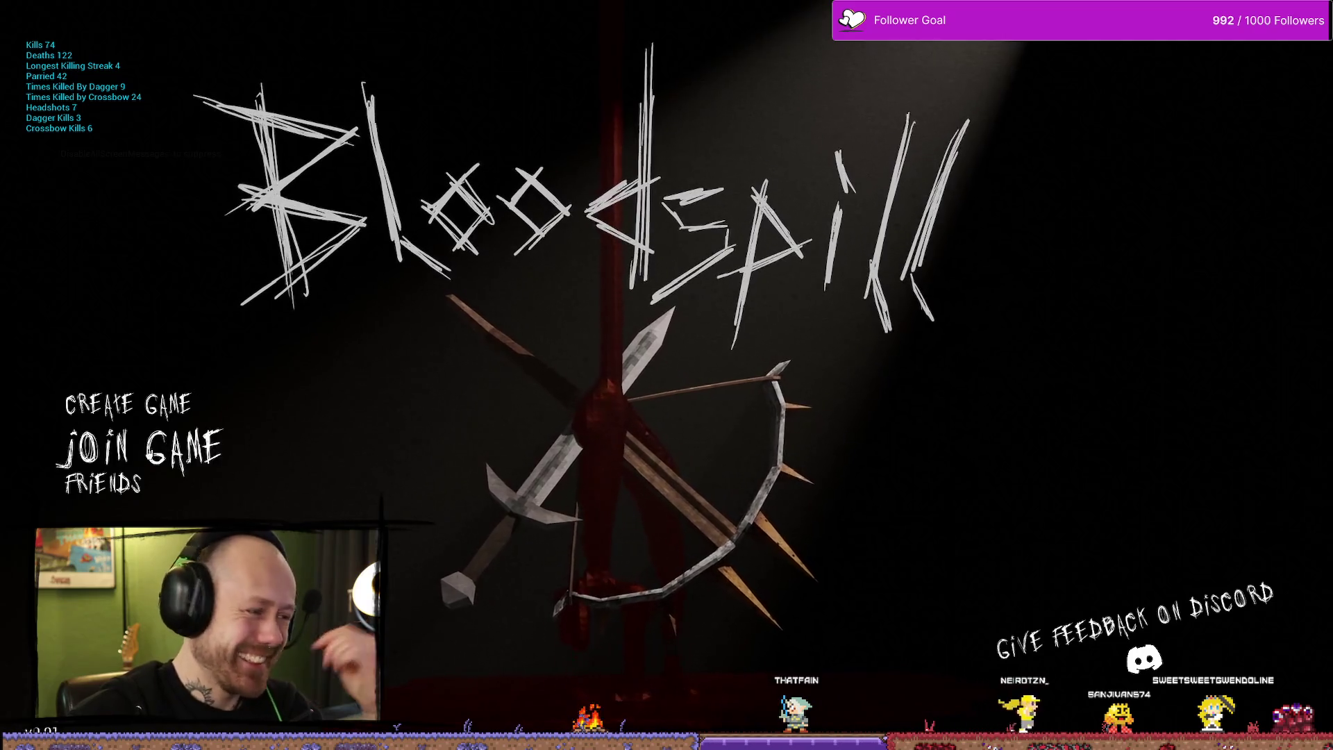
key(Escape)
key(Escape)
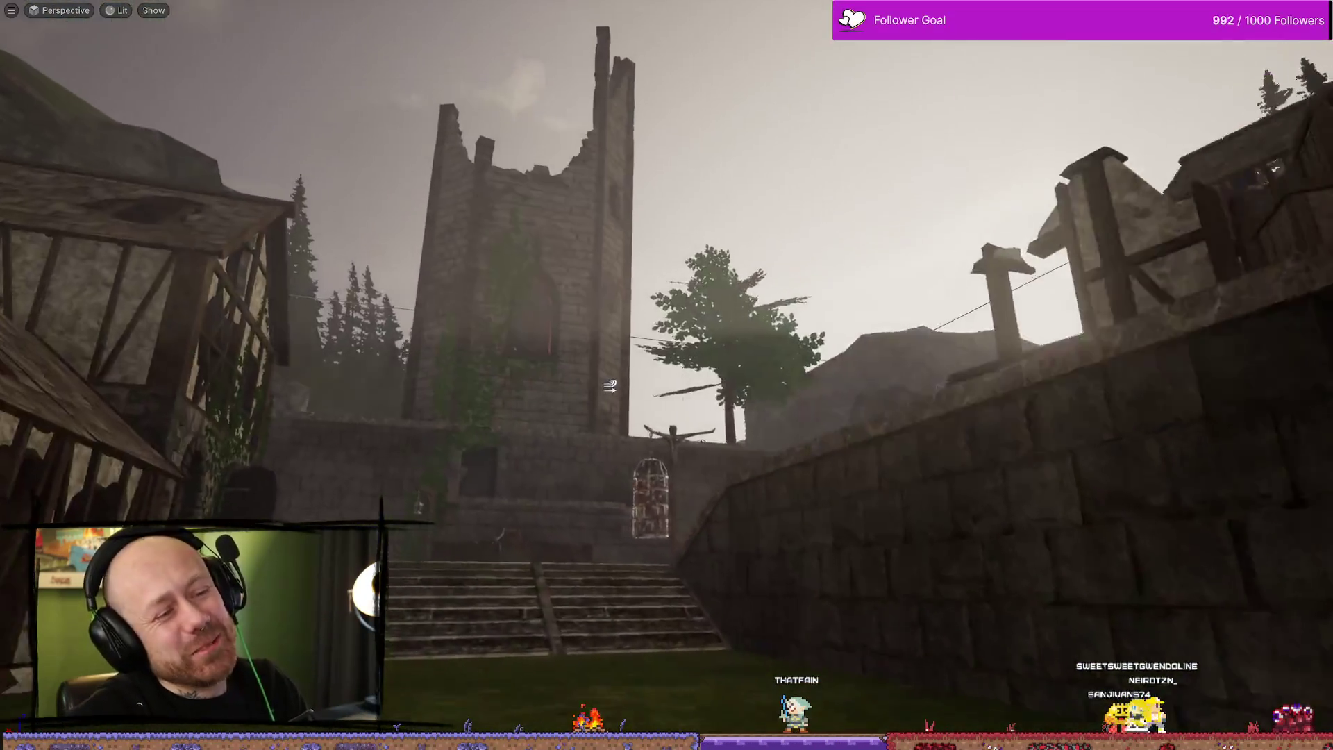
key(alt+p)
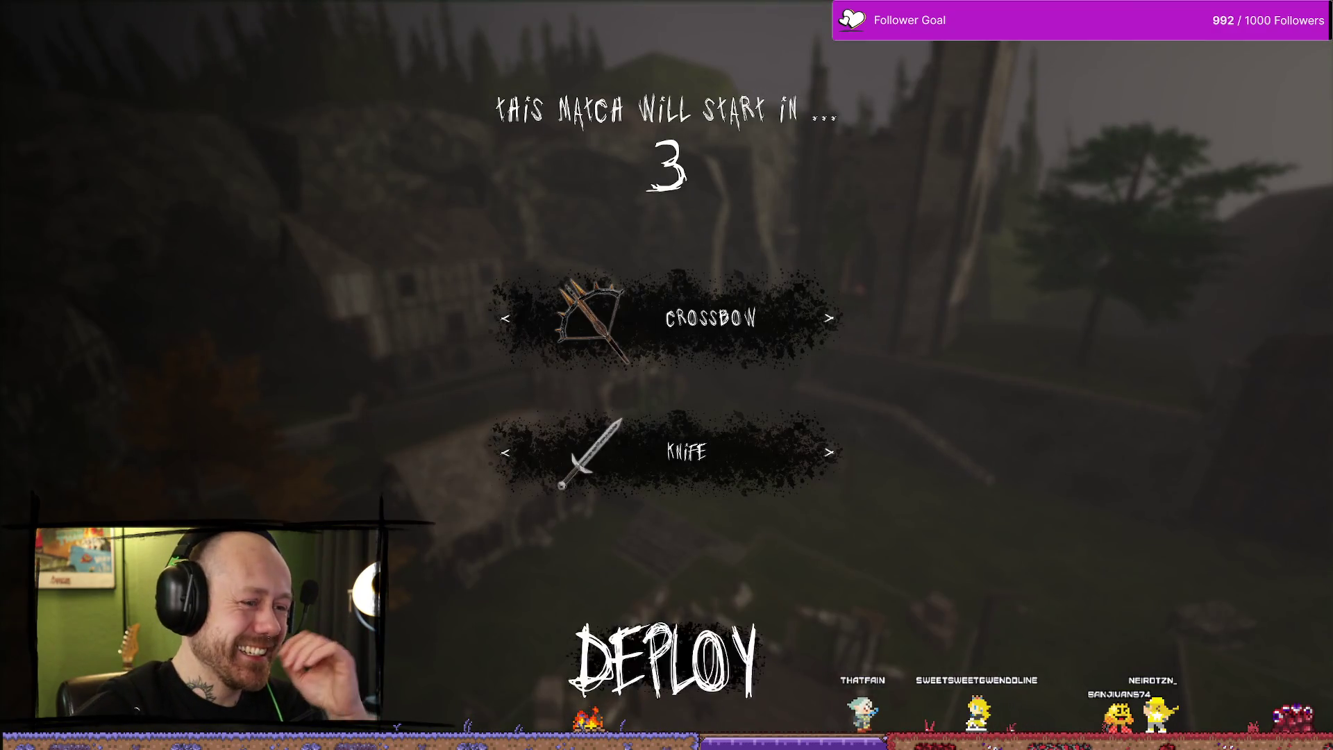
click(669, 651)
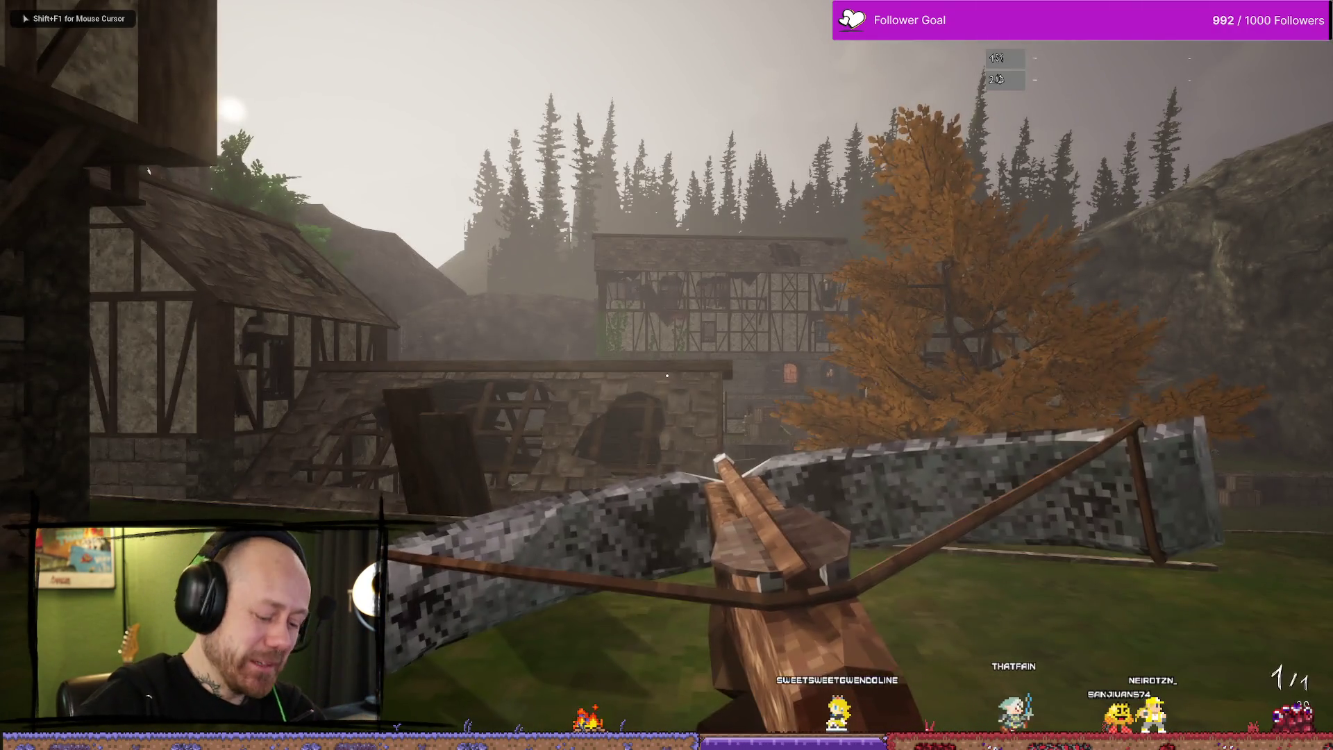
key(Escape)
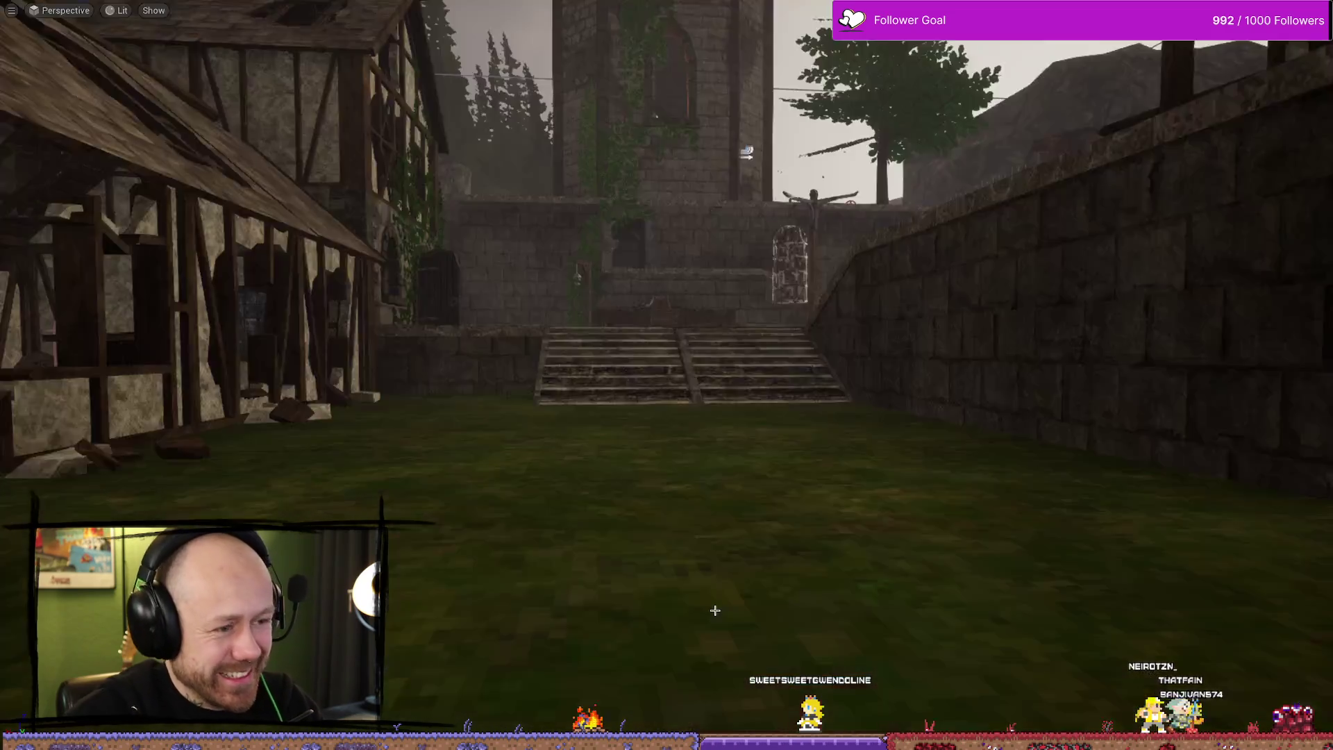
Step: Start the level again, pause the match and end PIE back to the editor
key(alt+p)
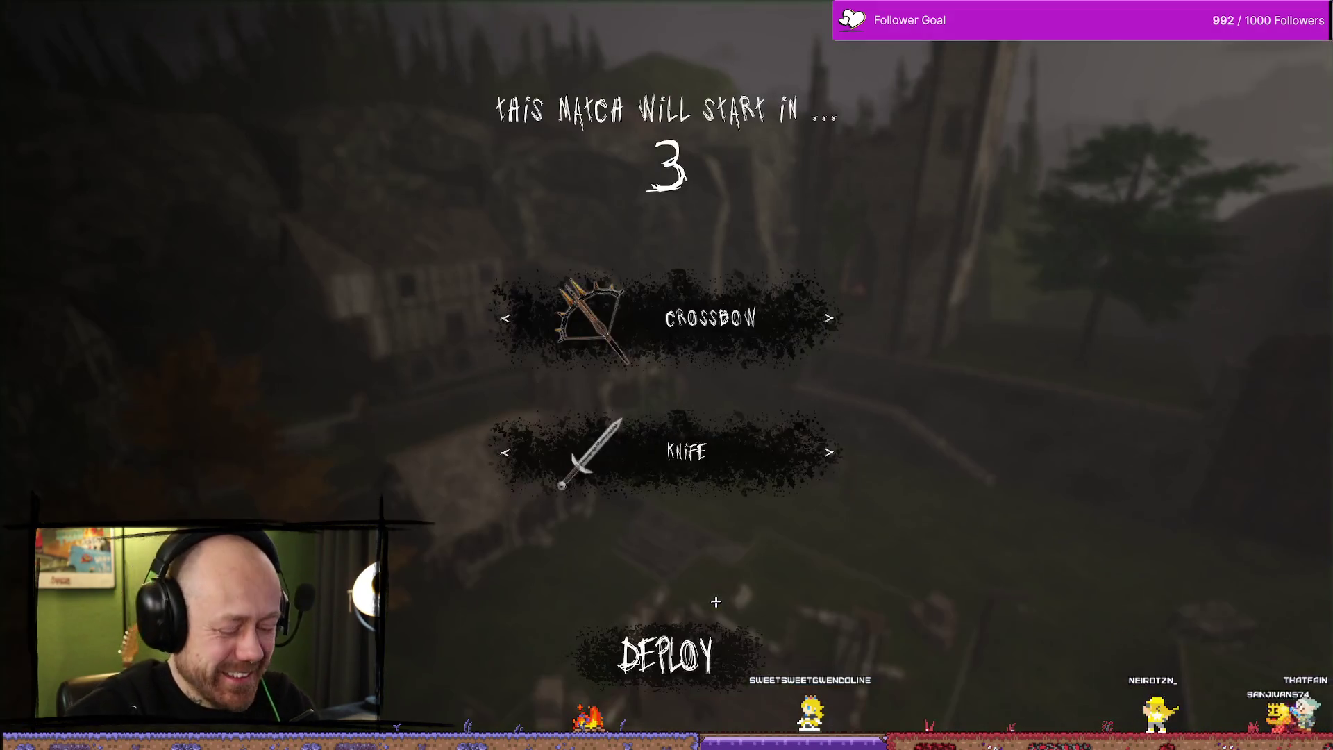
key(Escape)
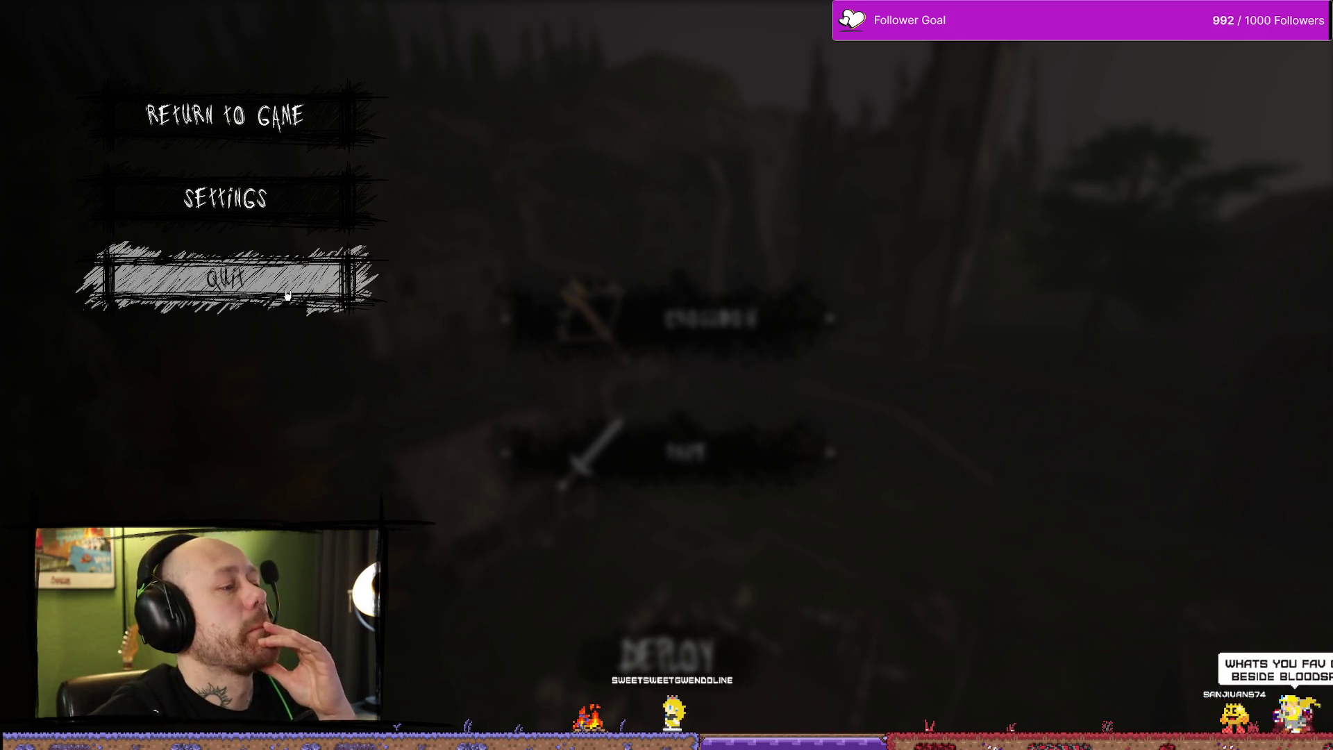
key(Escape)
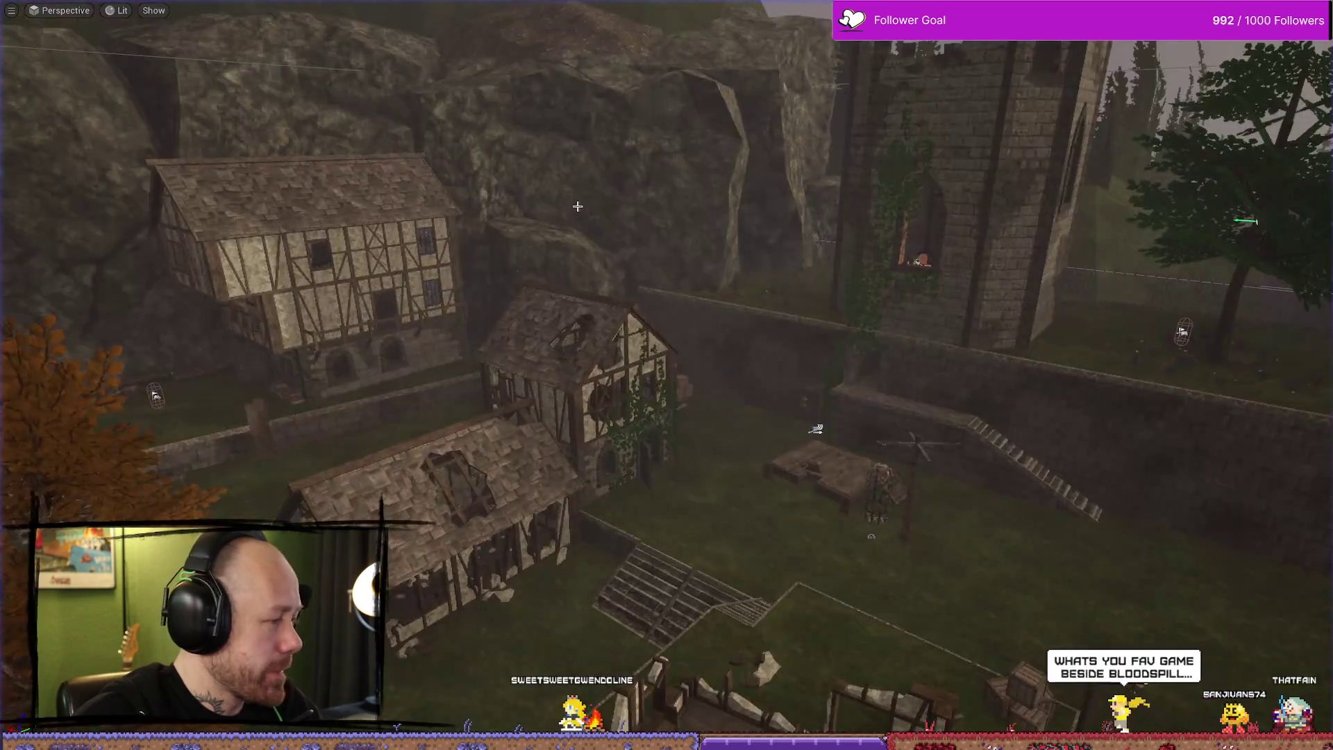
Step: In FPS > Blueprints, search 'player in' and open AC_PlayerStateInfo in a maximized Blueprint editor
key(ctrl+space)
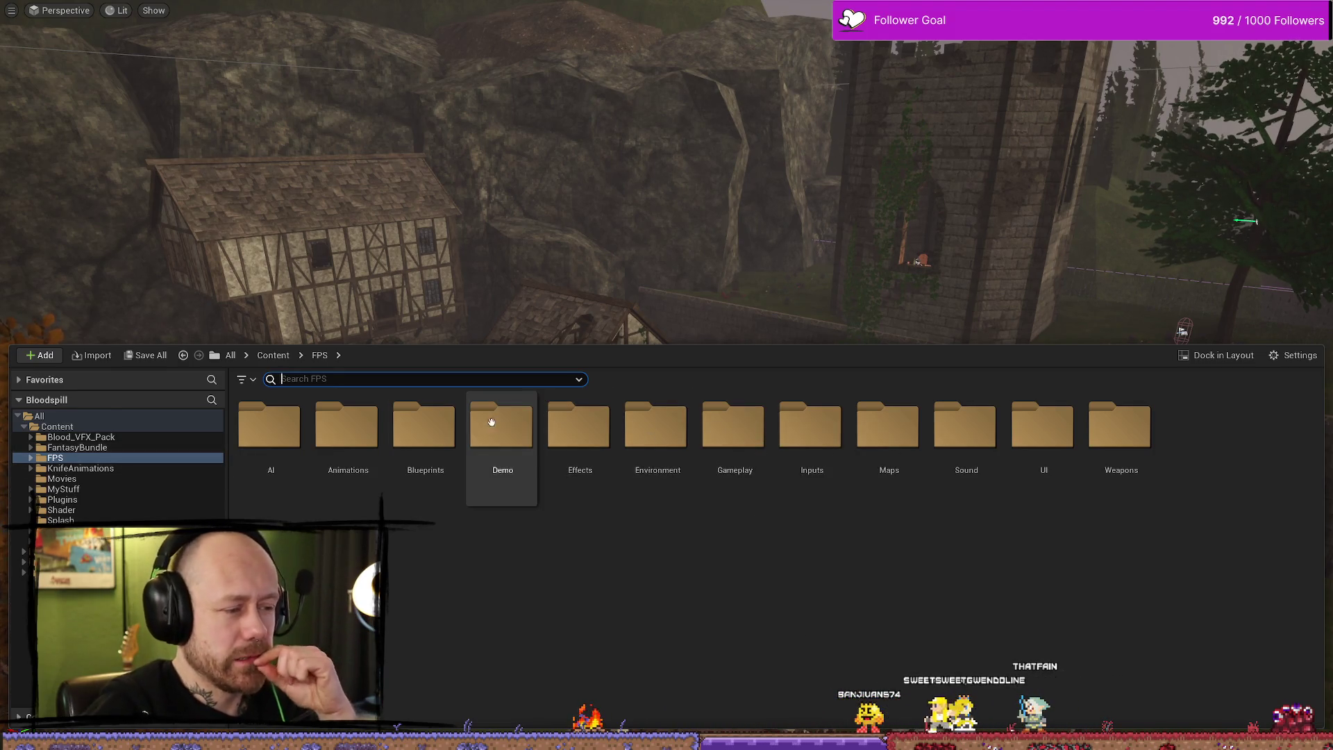
click(423, 434)
double_click(423, 434)
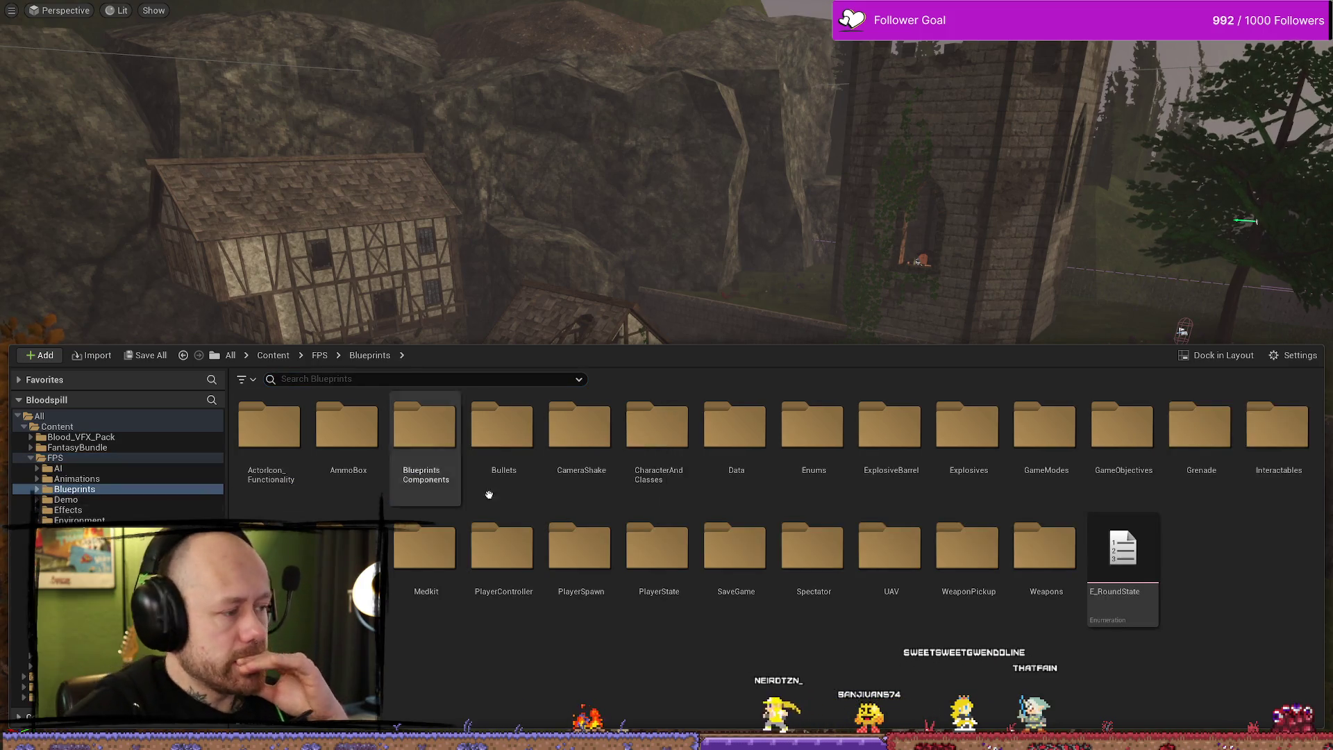
click(328, 386)
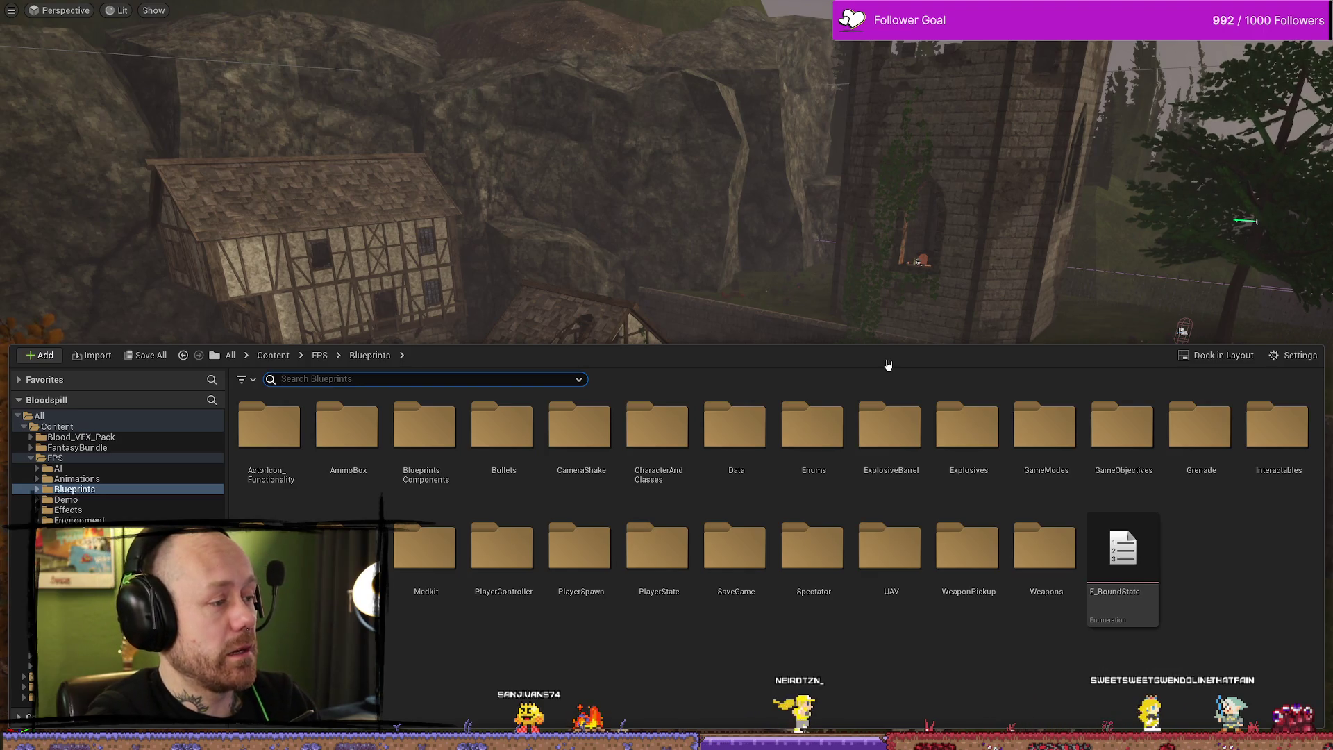
text(player)
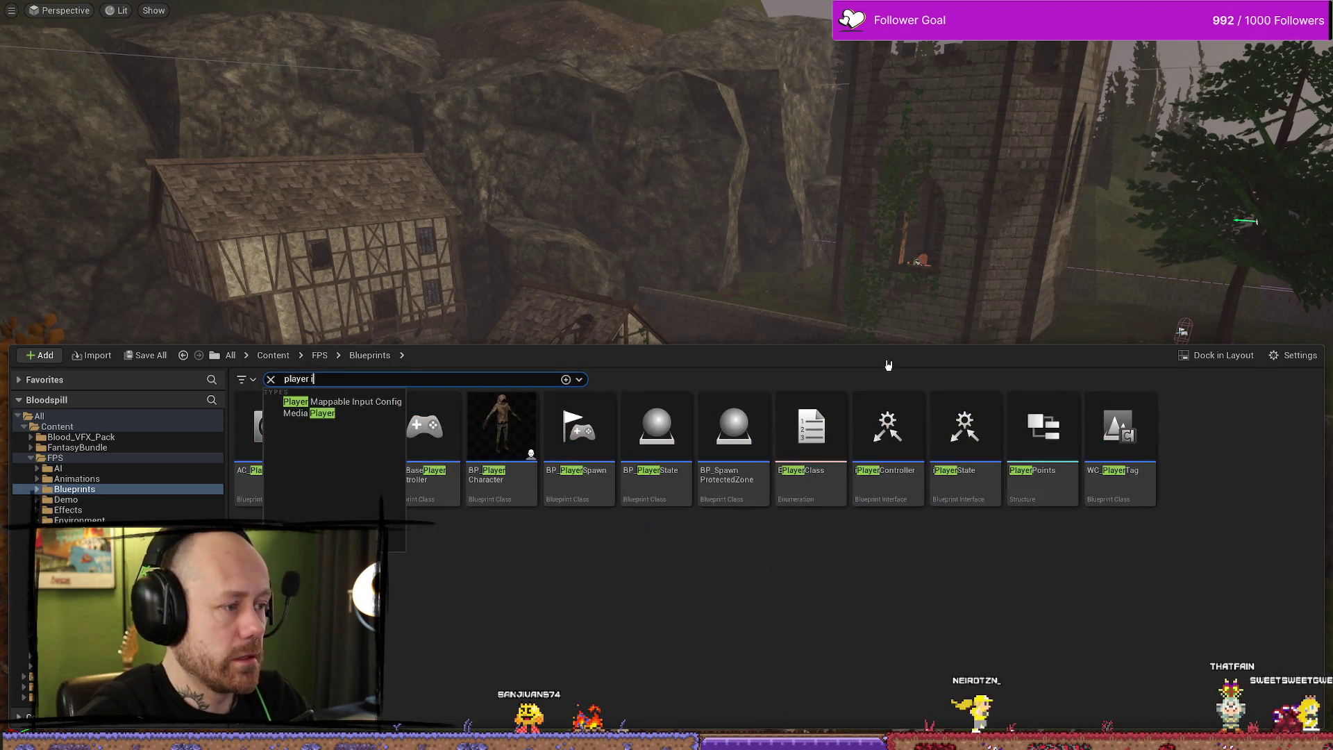
text( in)
click(764, 560)
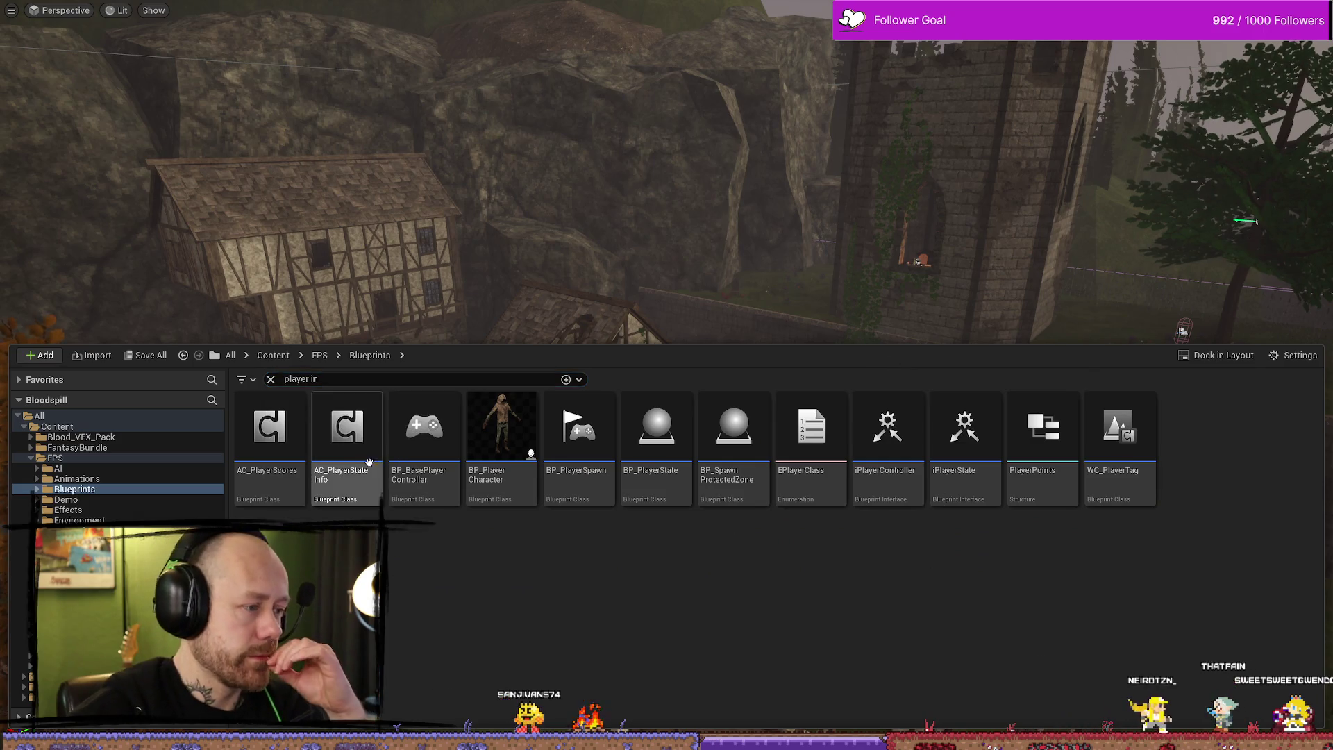
click(379, 443)
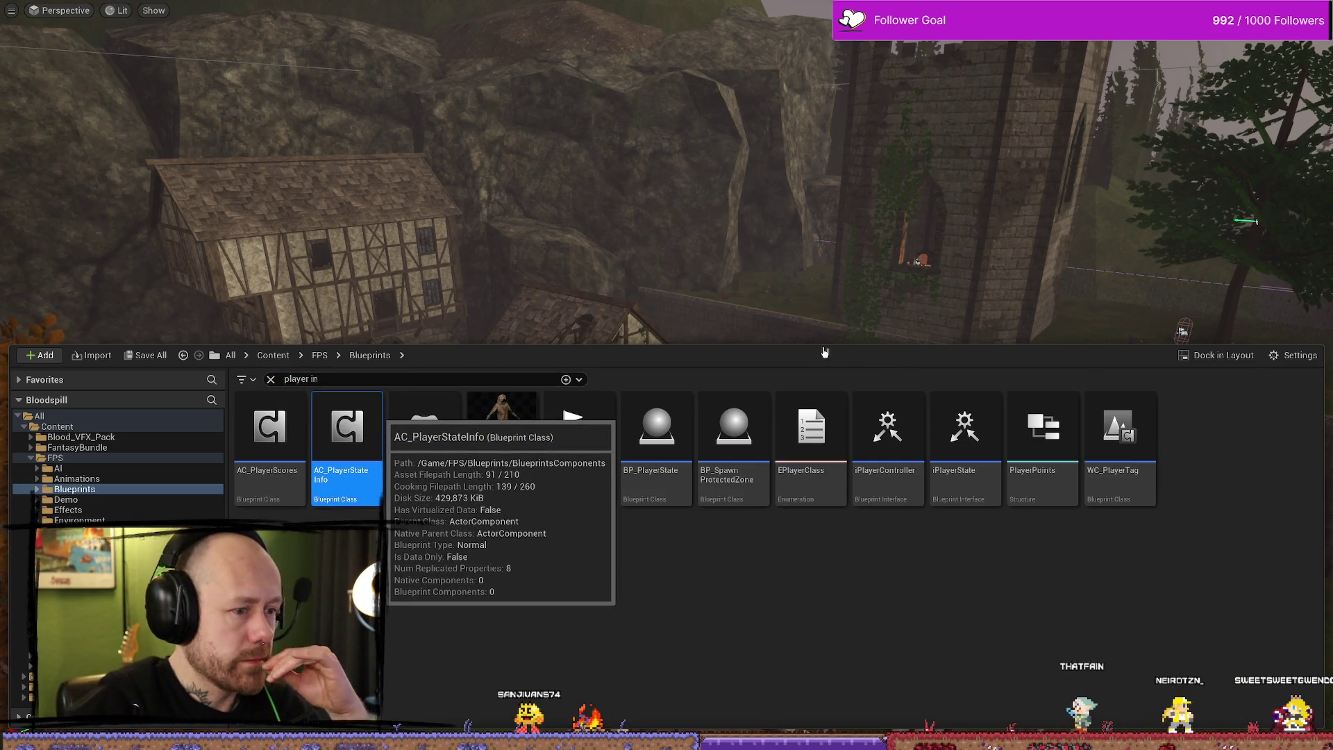
key(Return)
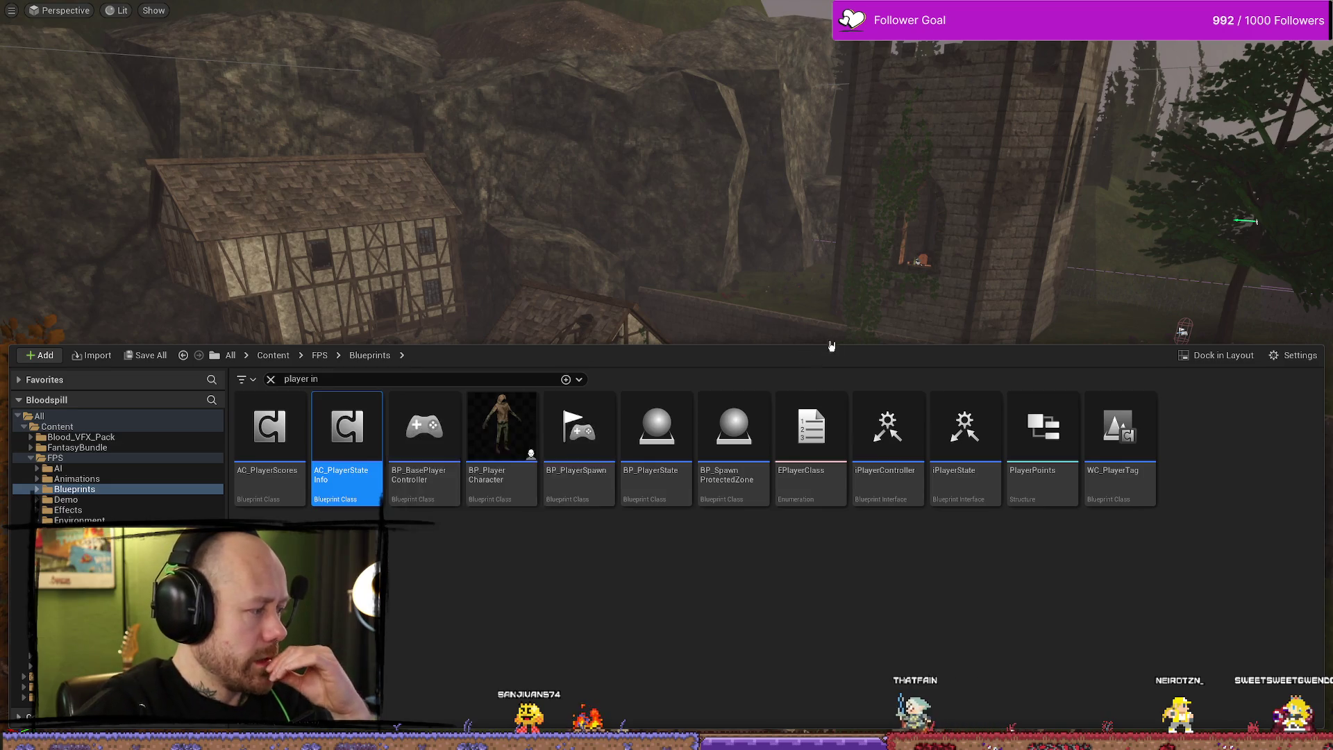
click(1070, 56)
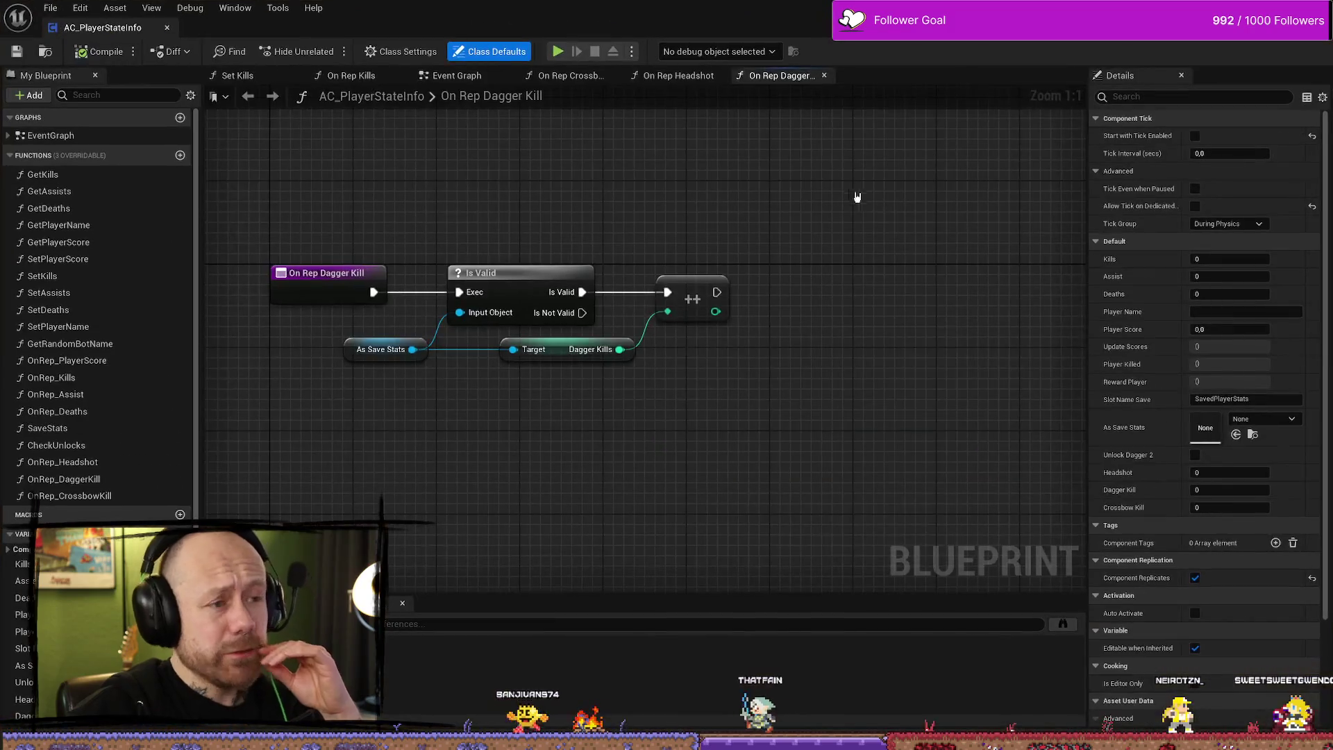
Step: Review the On Rep Crossbow Kill, On Rep Headshot, Set Kills, On Rep Kills and Save Stats graphs
click(589, 80)
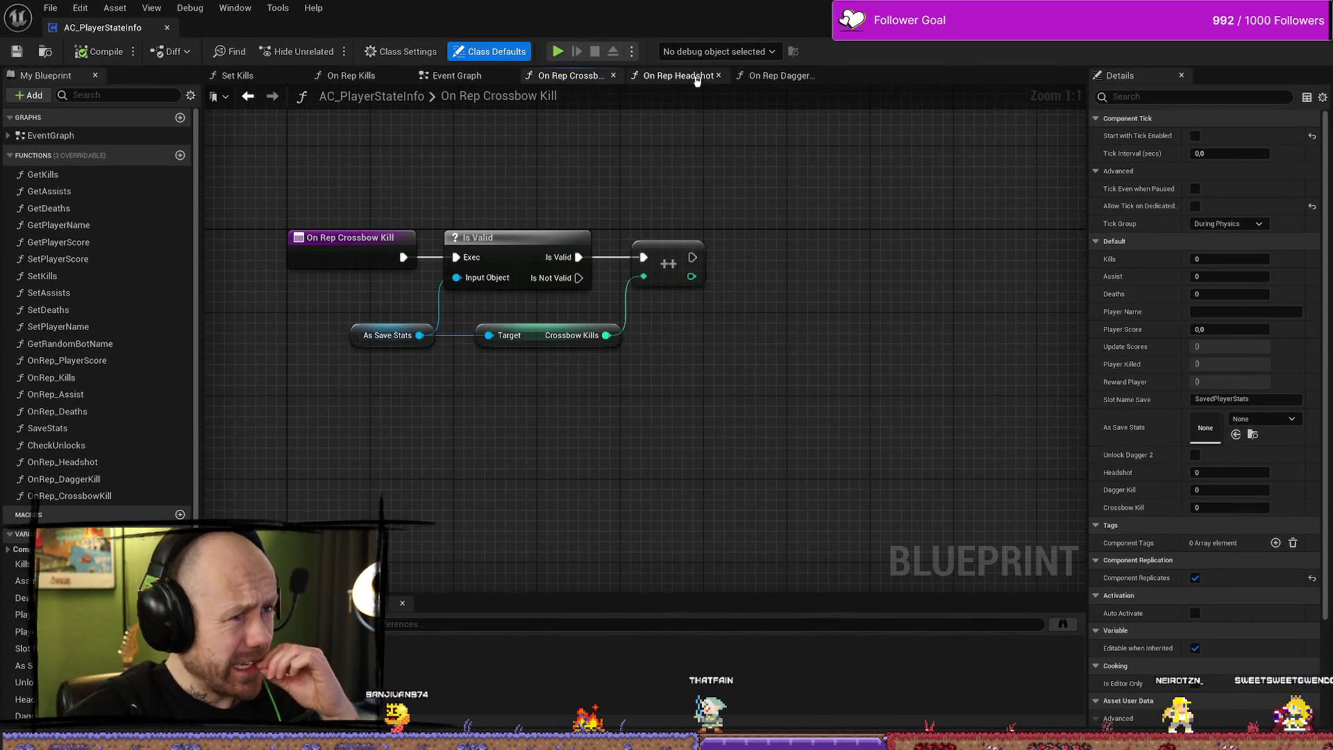
click(697, 80)
click(237, 75)
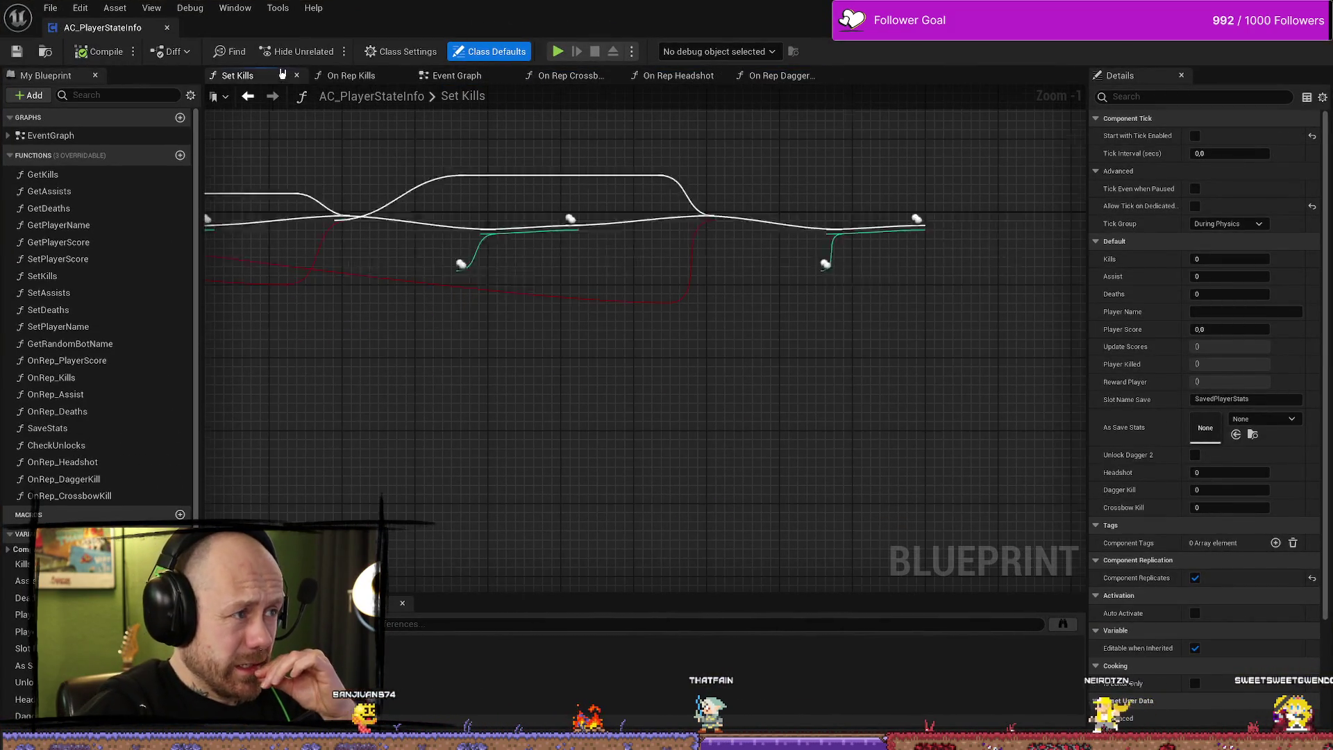
click(352, 75)
scroll(444, 153, down, 3)
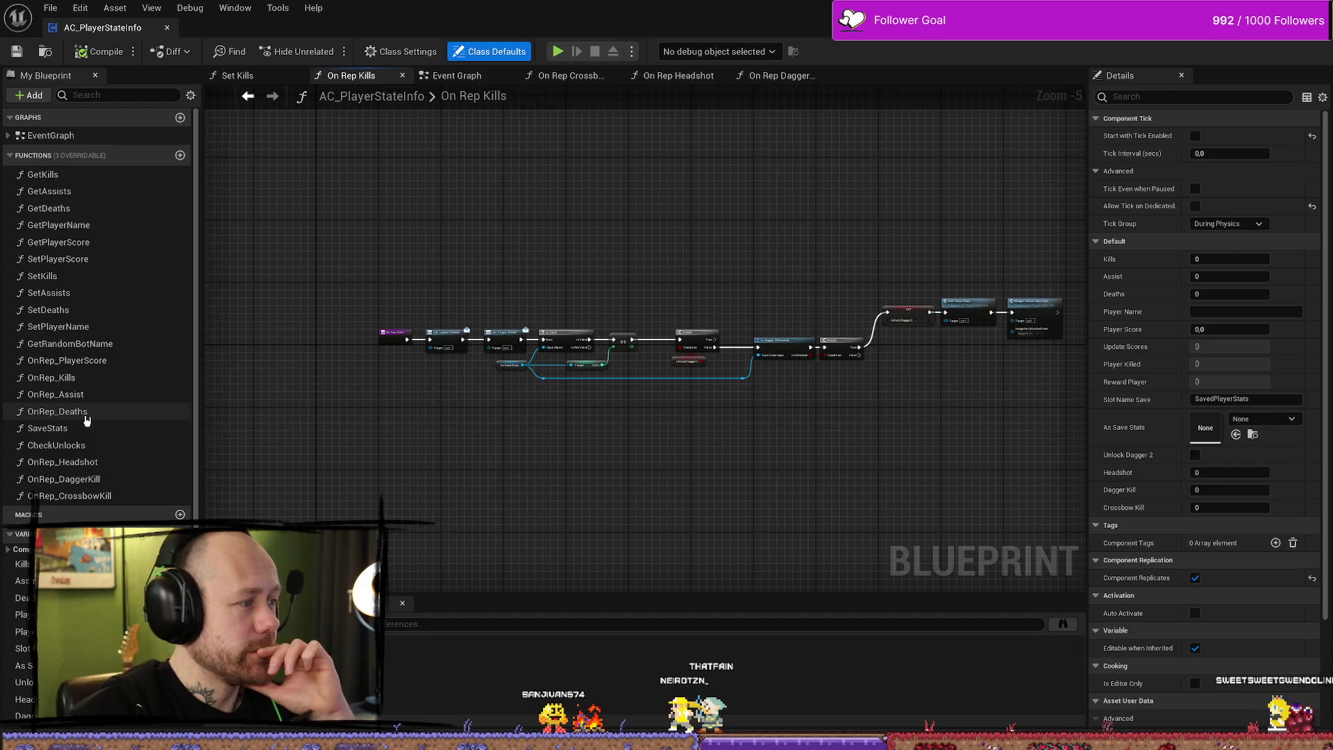
scroll(72, 459, down, 1)
double_click(77, 387)
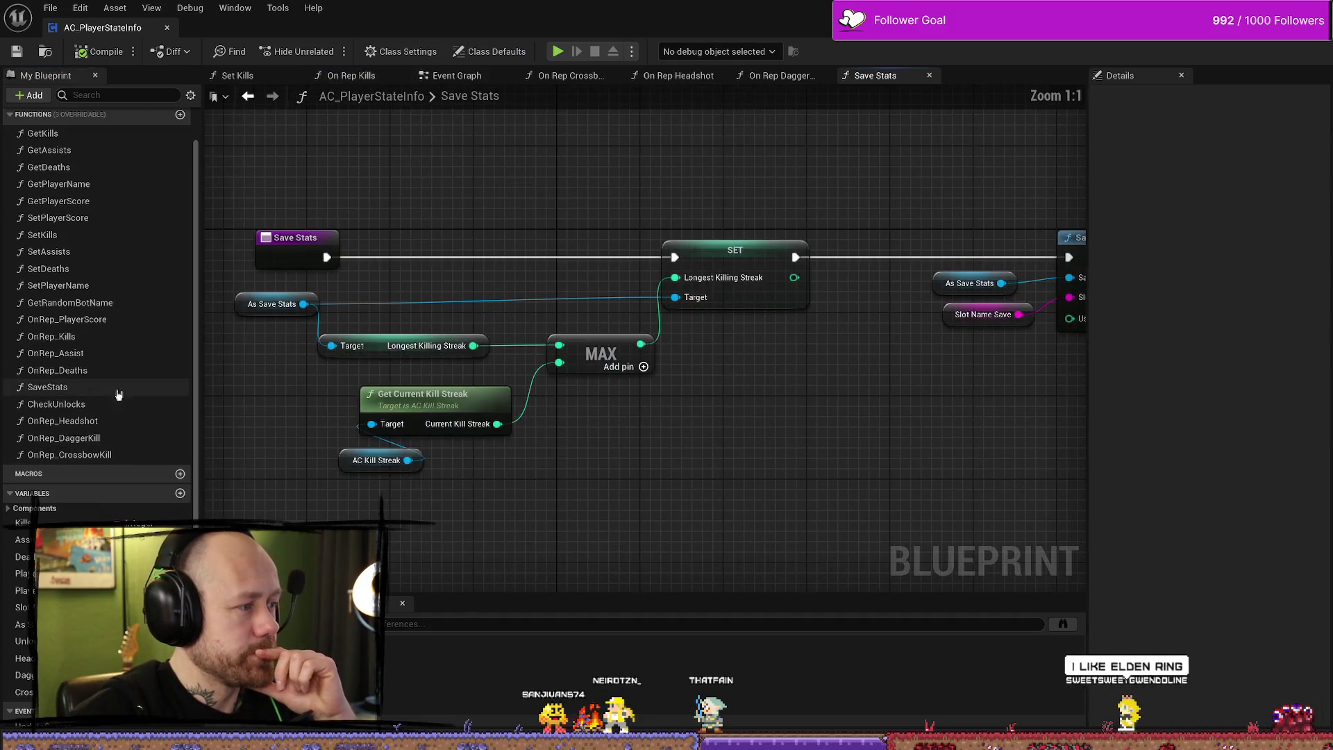
scroll(819, 433, down, 2)
Step: Show the Event Graph, commit the Format Text edit, then select BP_PlayerCharacter in the Content Drawer
mouse_move(455, 75)
mouse_down()
mouse_move(472, 91)
mouse_move(500, 76)
mouse_up()
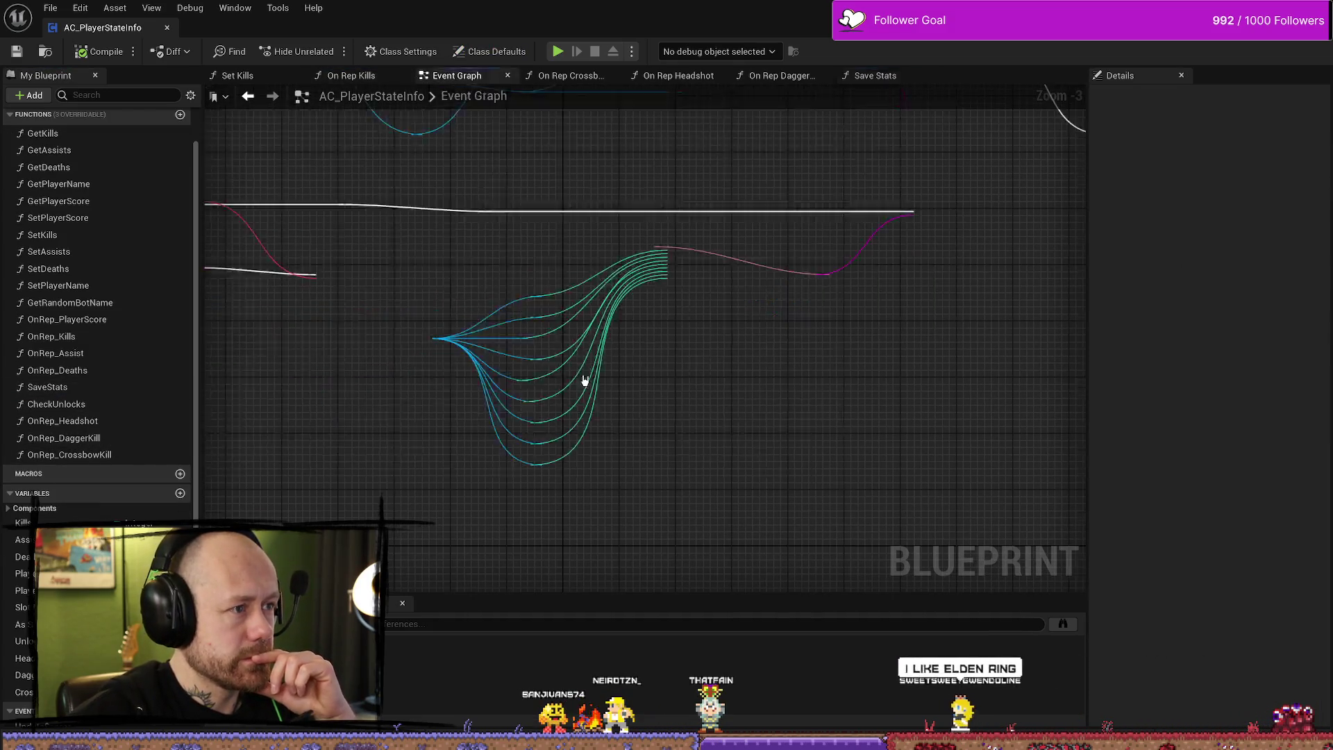
click(646, 278)
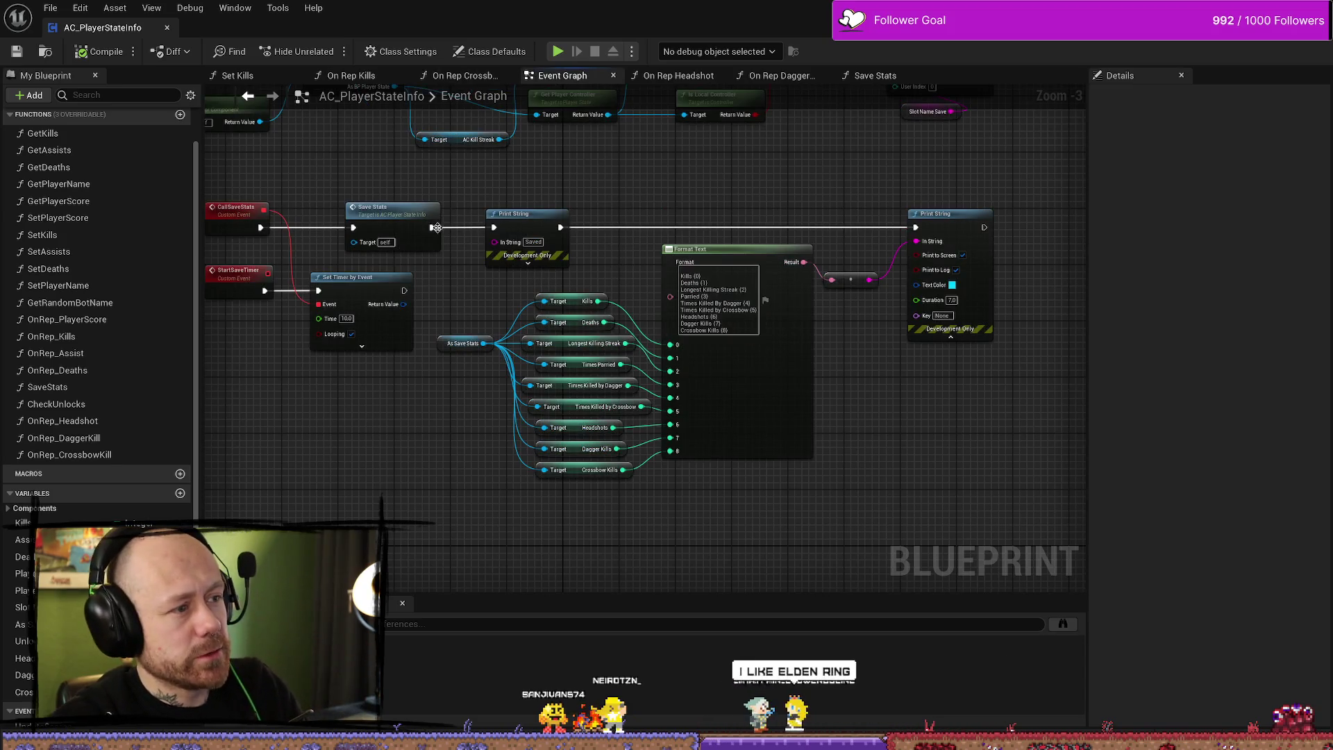
drag(529, 194, 630, 203)
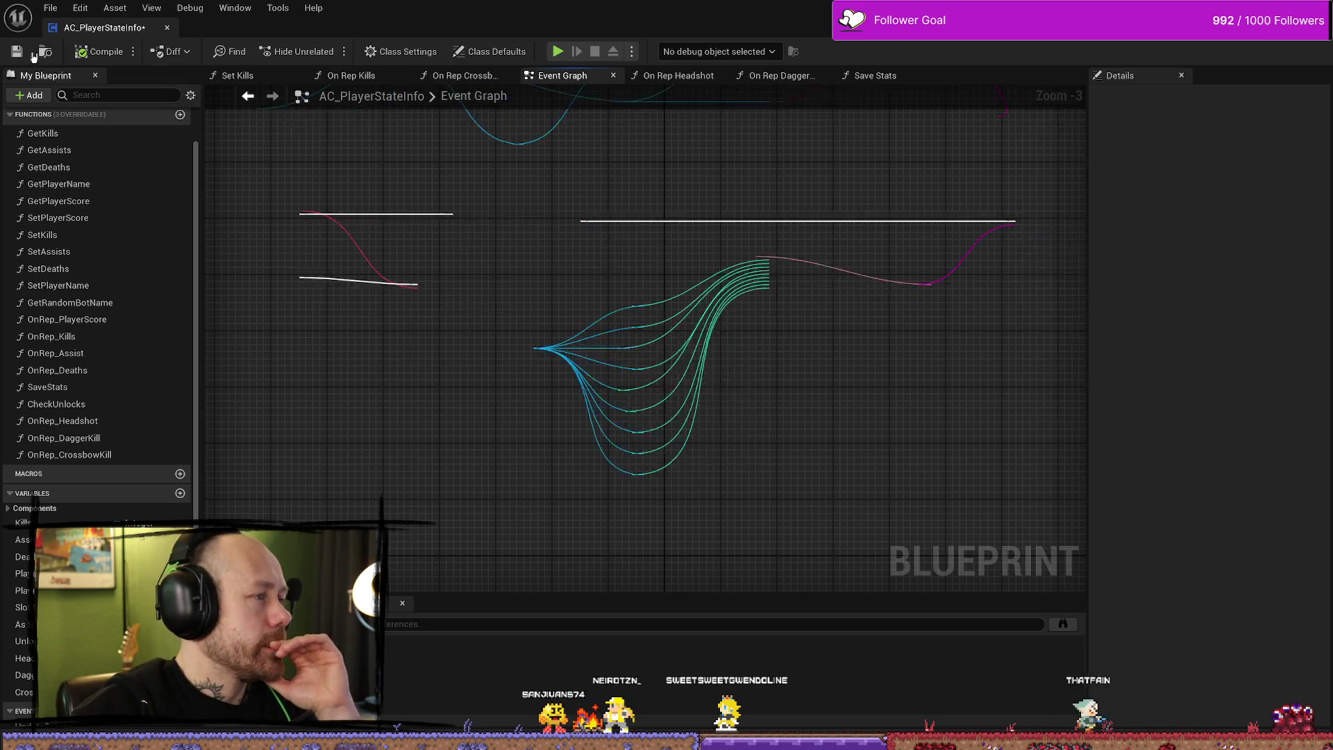
scroll(493, 192, down, 2)
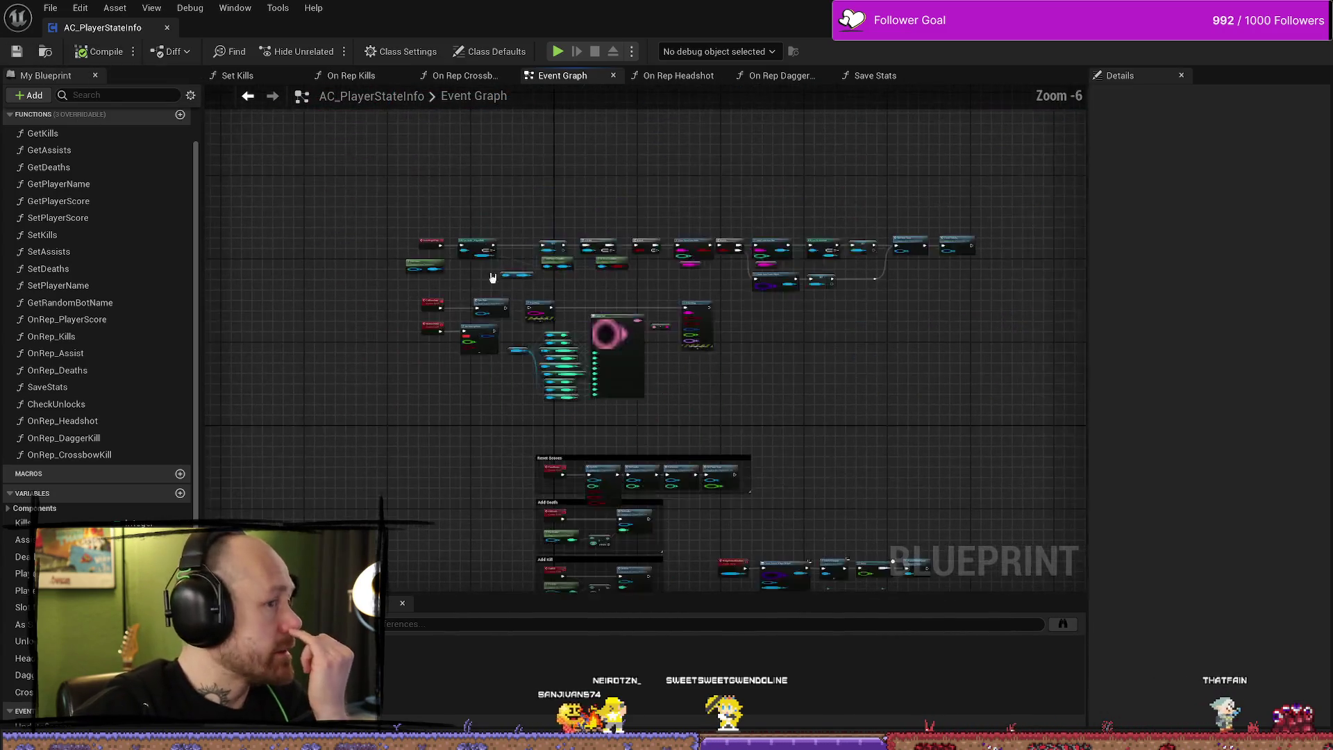
scroll(636, 300, up, 3)
key(ctrl+space)
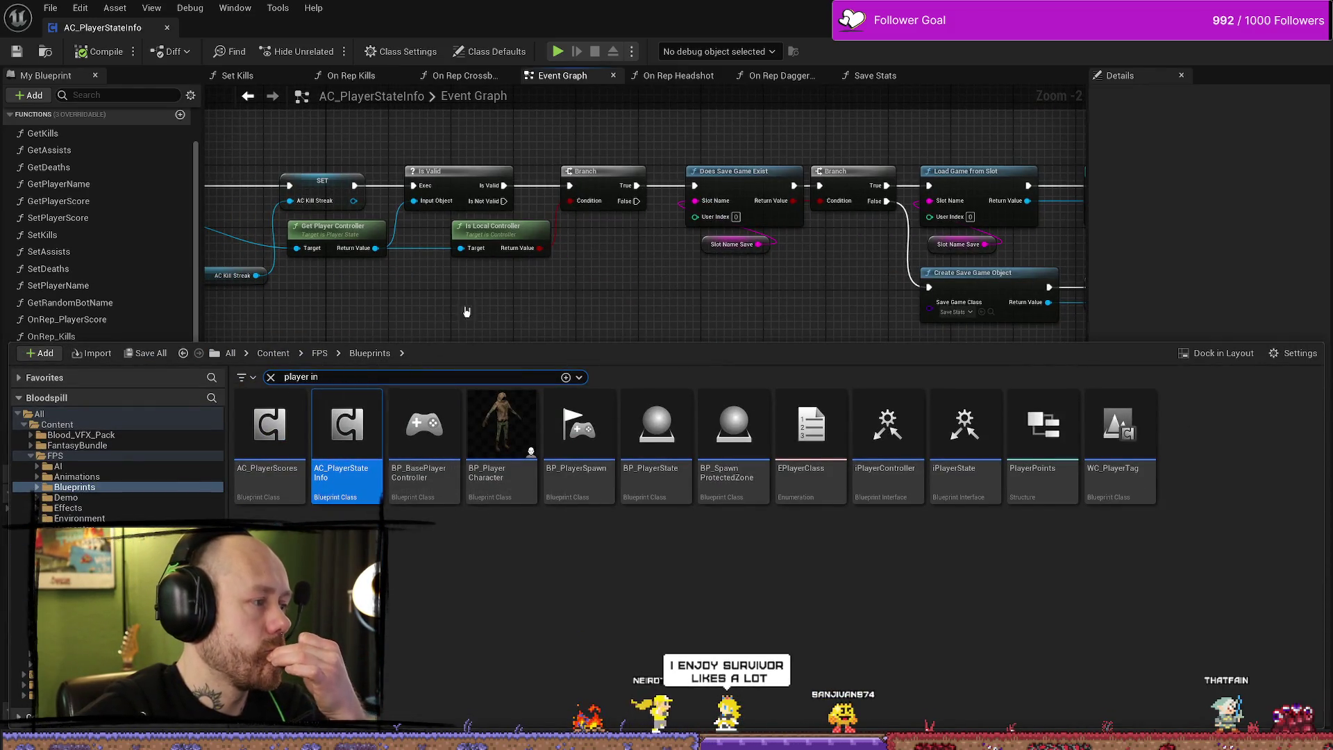
click(510, 444)
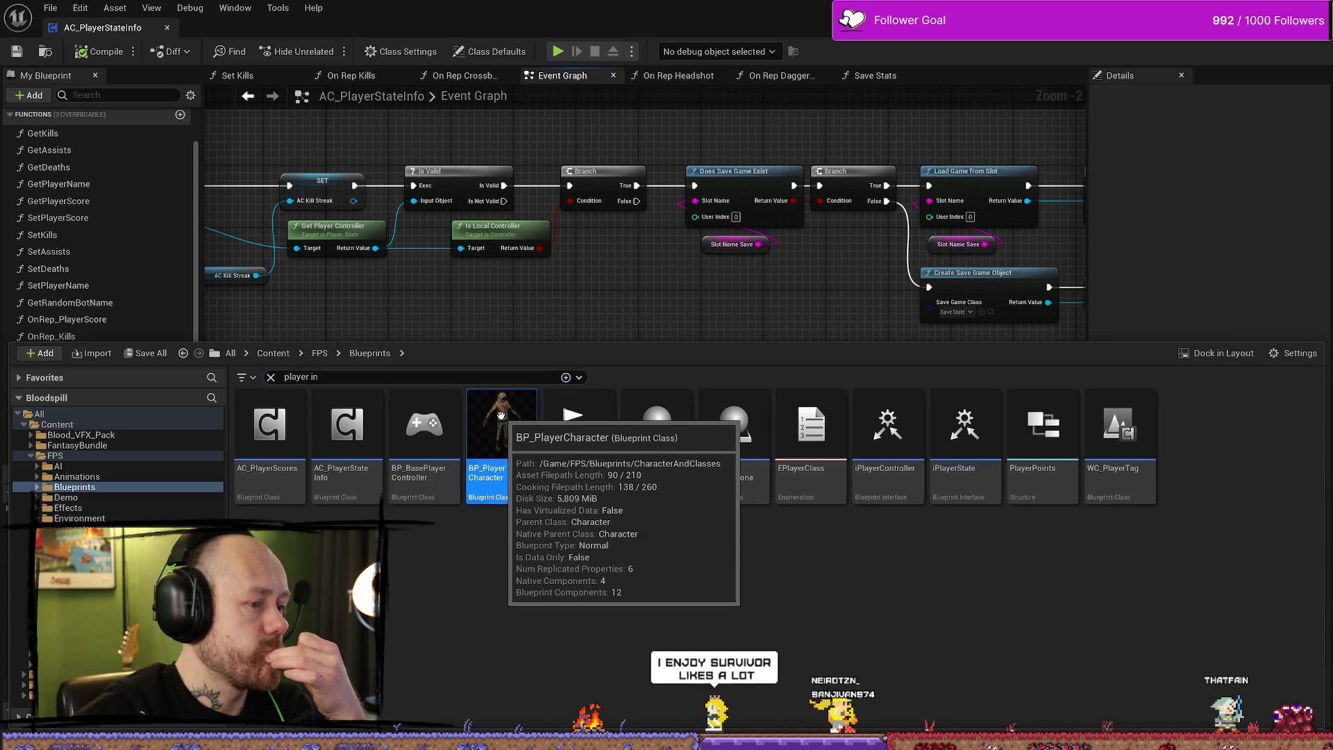
Step: Open BP_PlayerCharacter and go to its Damage Player function graph
key(Return)
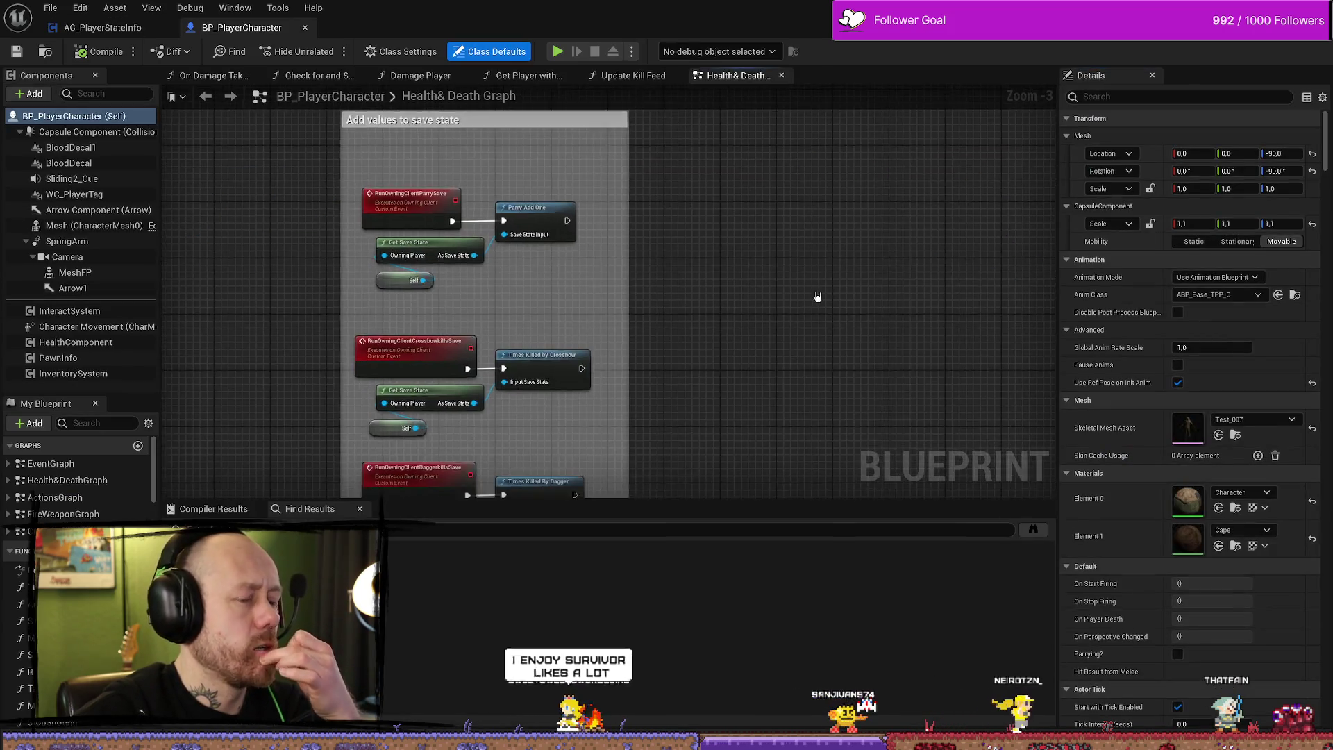
scroll(819, 298, down, 4)
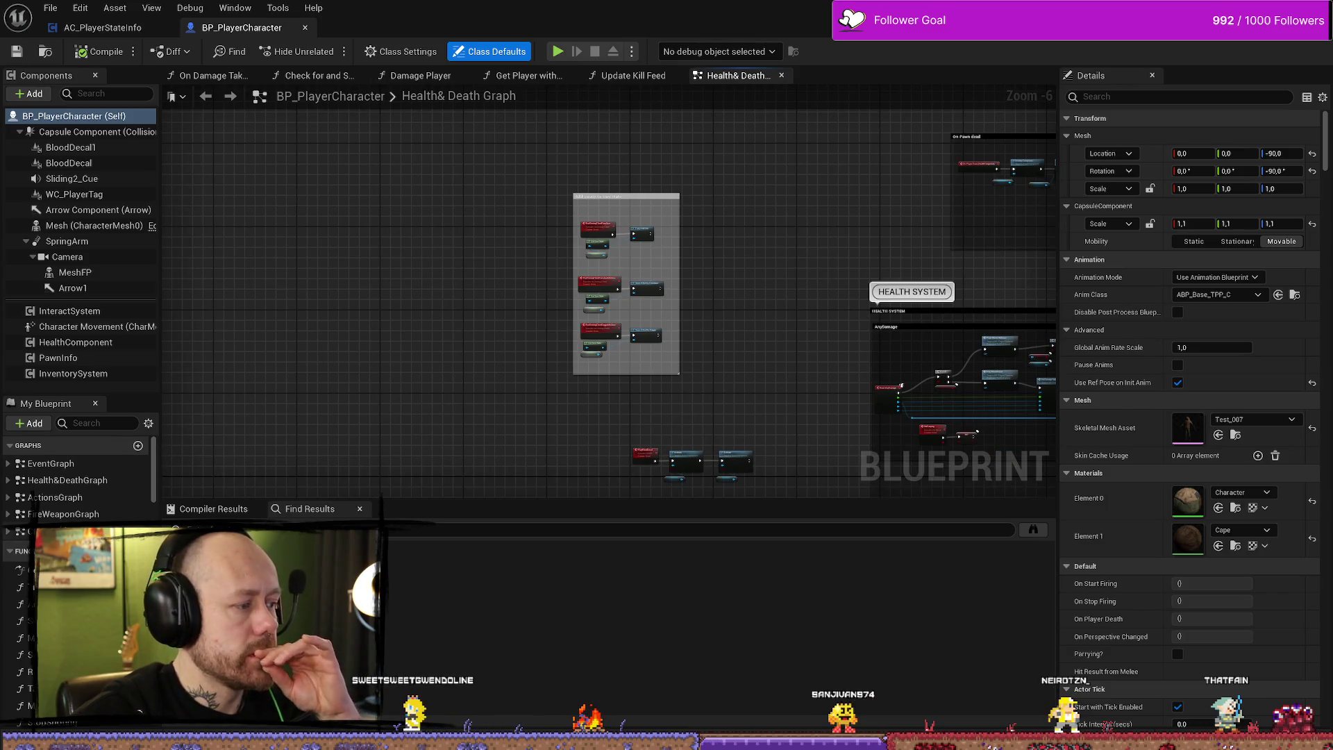
click(8, 533)
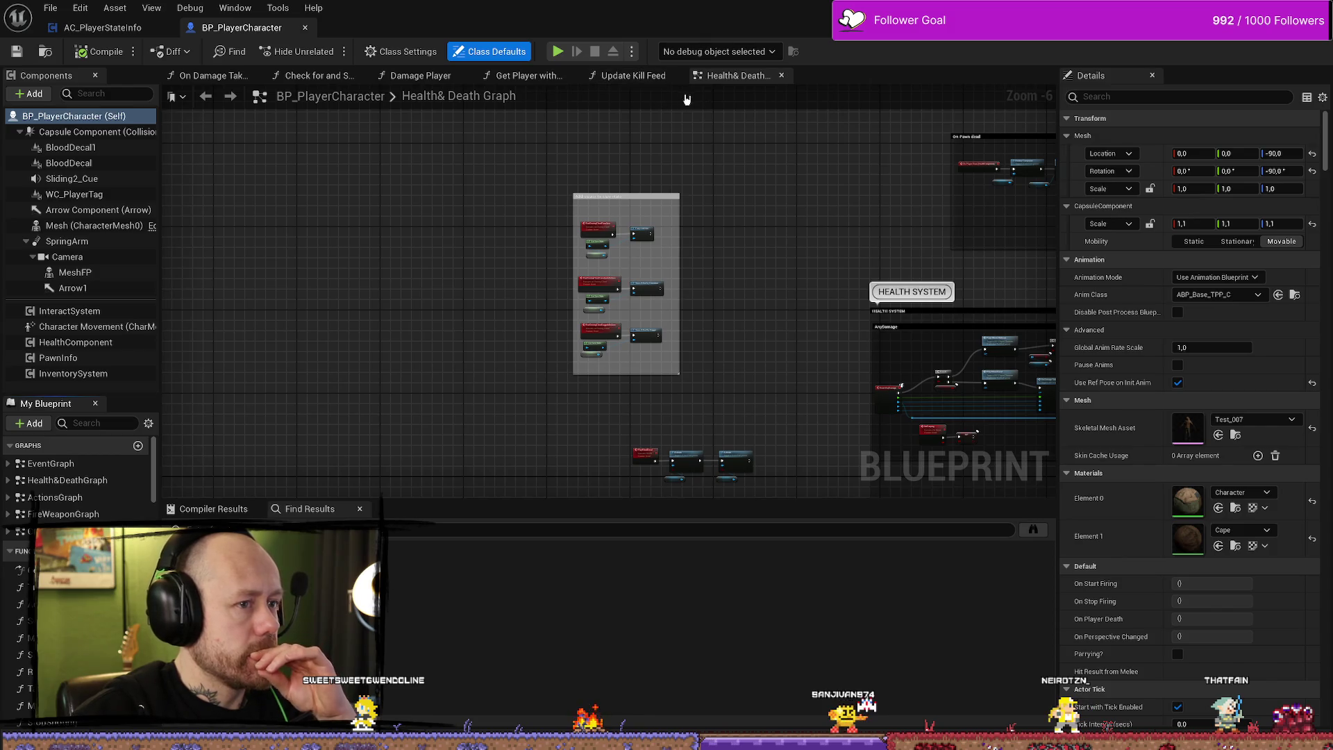
click(514, 76)
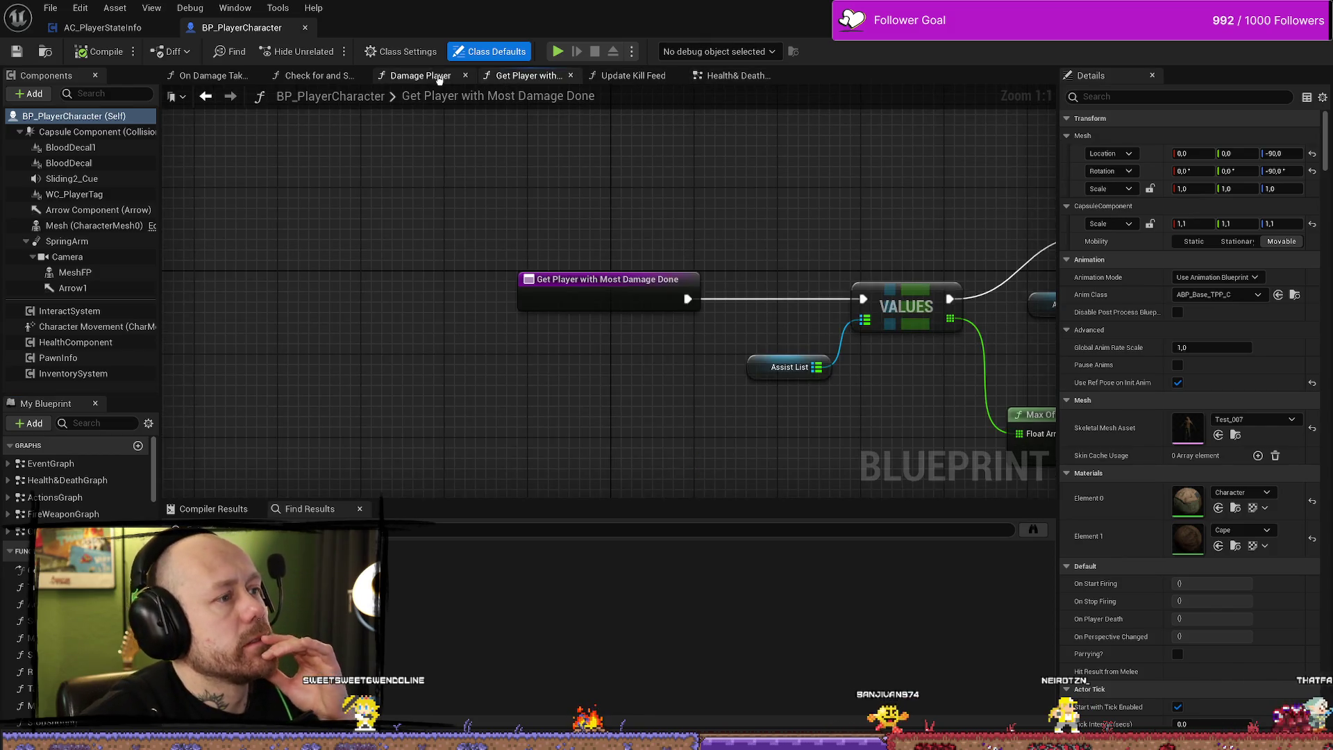
click(420, 75)
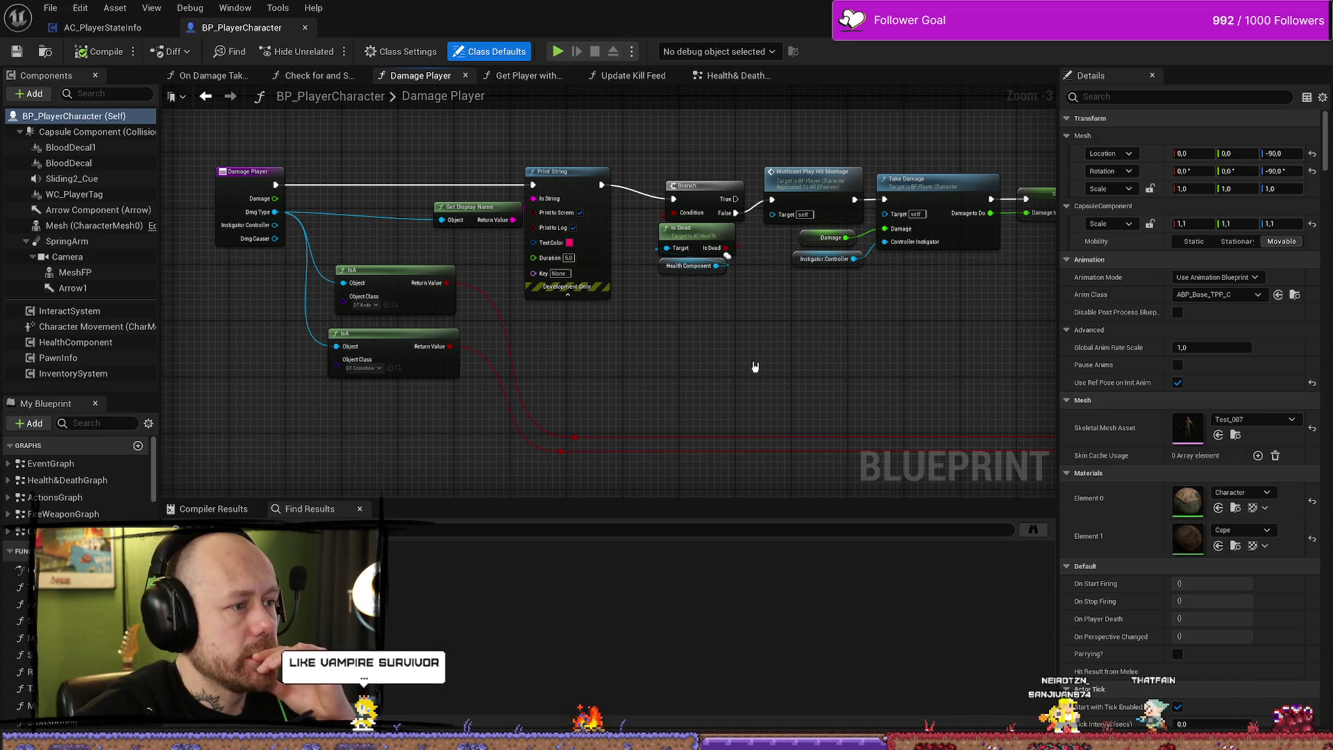
Step: Delete the Print String and Get Display Name nodes and wire Damage Player straight into the Branch
mouse_move(628, 373)
mouse_down()
mouse_move(530, 202)
mouse_move(362, 245)
mouse_up()
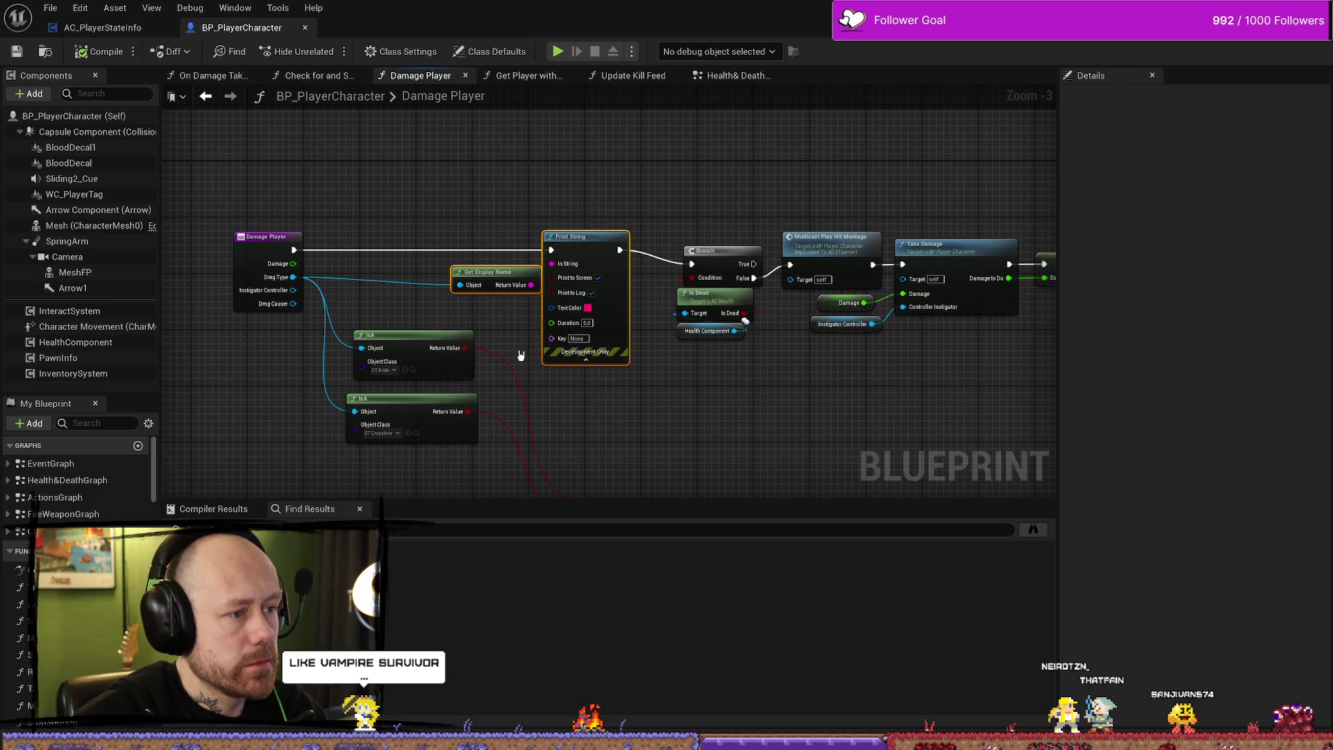
key(Delete)
drag(294, 250, 697, 267)
Step: Move Damage Player, both IsA nodes and the reroute node right and down to tidy the graph
scroll(486, 208, down, 2)
drag(322, 163, 486, 333)
drag(396, 143, 539, 381)
mouse_move(446, 235)
mouse_down()
mouse_move(568, 252)
mouse_move(549, 246)
mouse_up()
click(732, 294)
drag(732, 294, 732, 336)
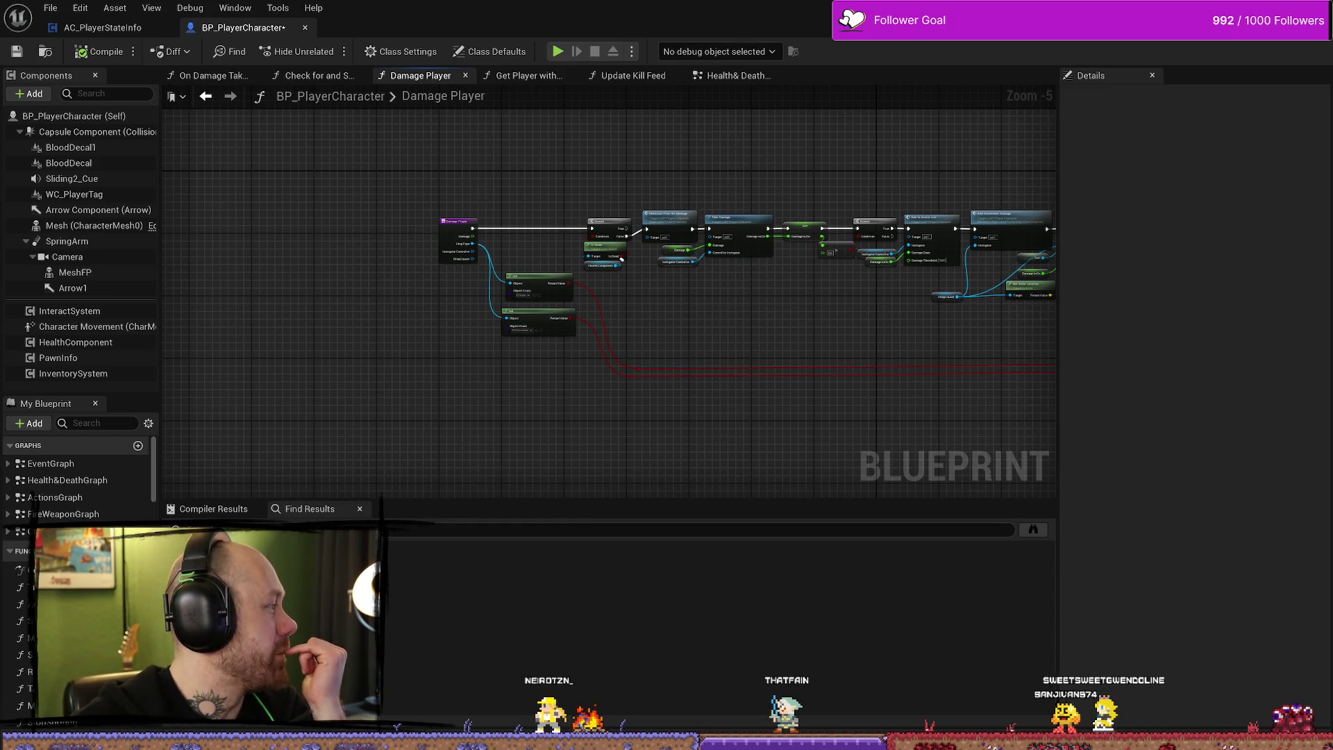
Step: Switch to the Steam library window showing the Forza Horizon 5 page
key(alt+Tab)
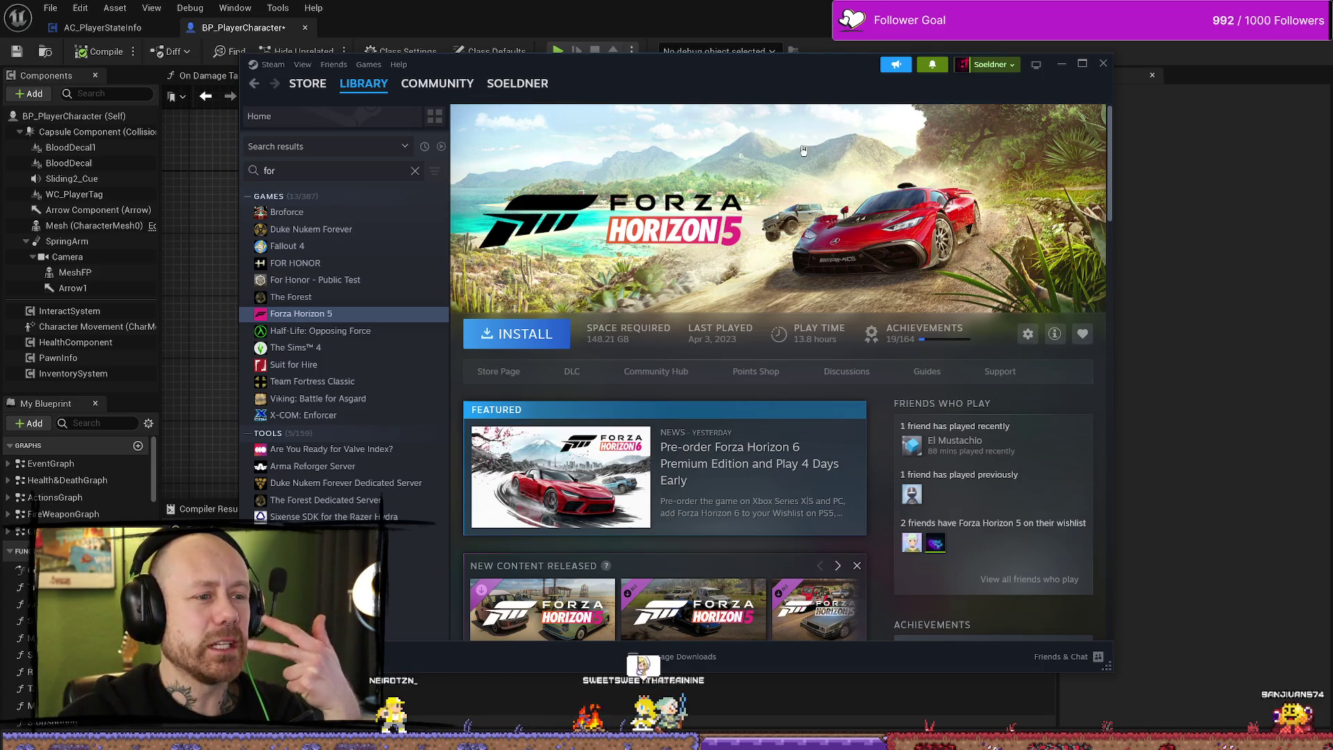
Step: Move the Steam window aside to get back to the Damage Player graph
mouse_move(741, 74)
mouse_down()
mouse_move(811, 79)
mouse_move(0, 79)
mouse_up()
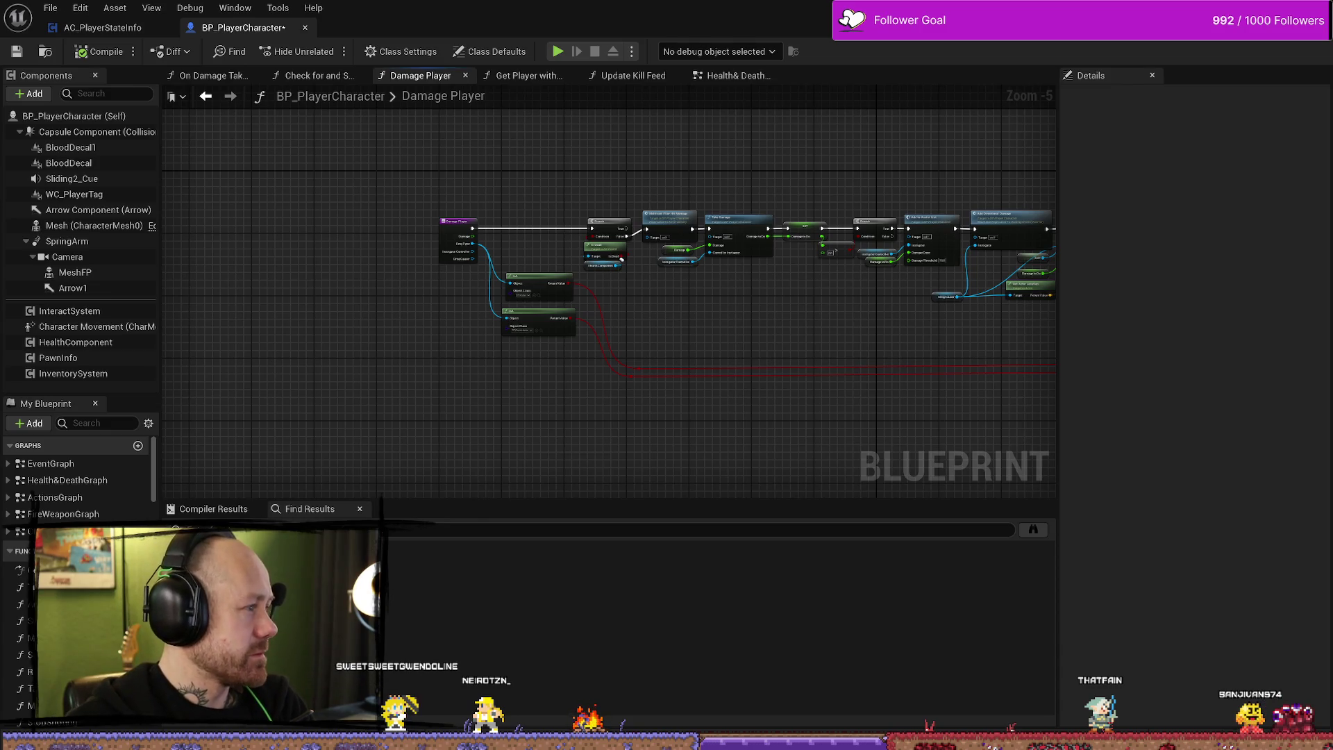
Step: Save the modified BP_PlayerCharacter blueprint
drag(677, 293, 623, 310)
click(16, 51)
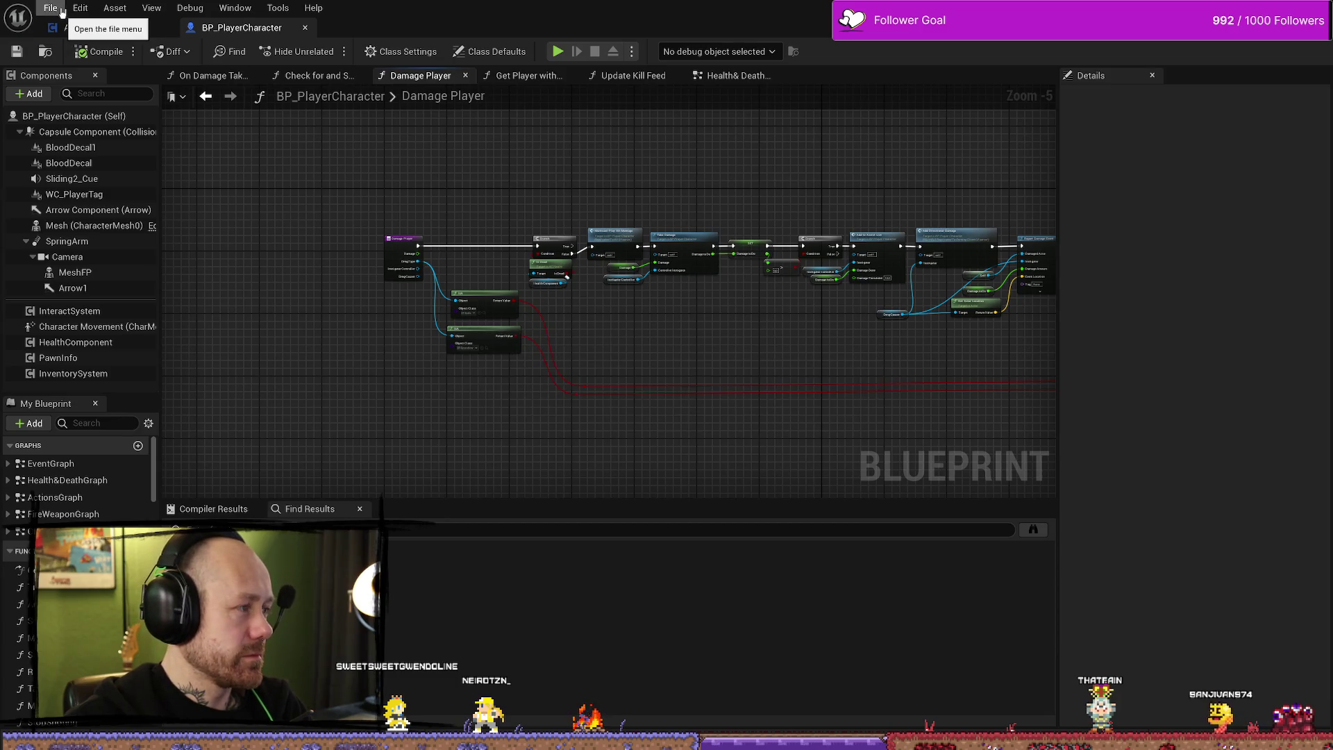
click(62, 12)
click(551, 178)
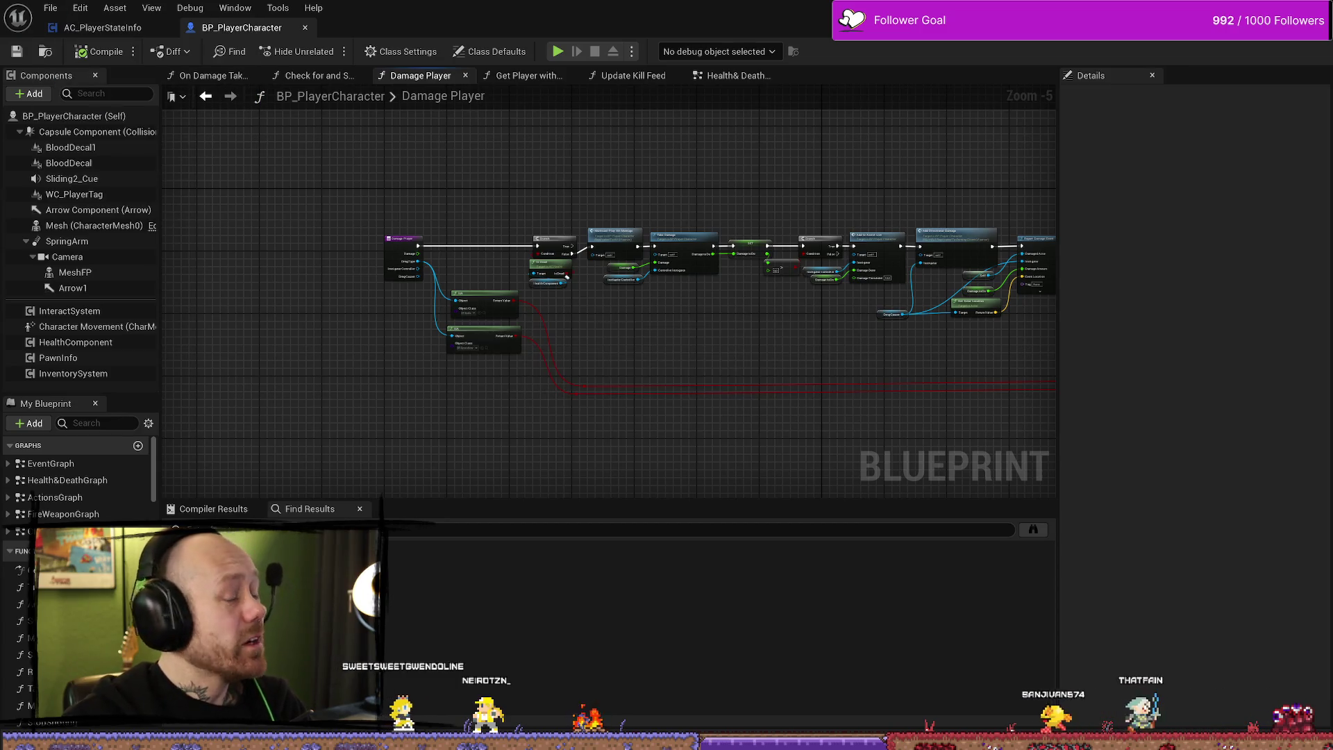
Step: Playtest the village: deploy with the crossbow, walk around, stop, and start a new session
key(alt+Tab)
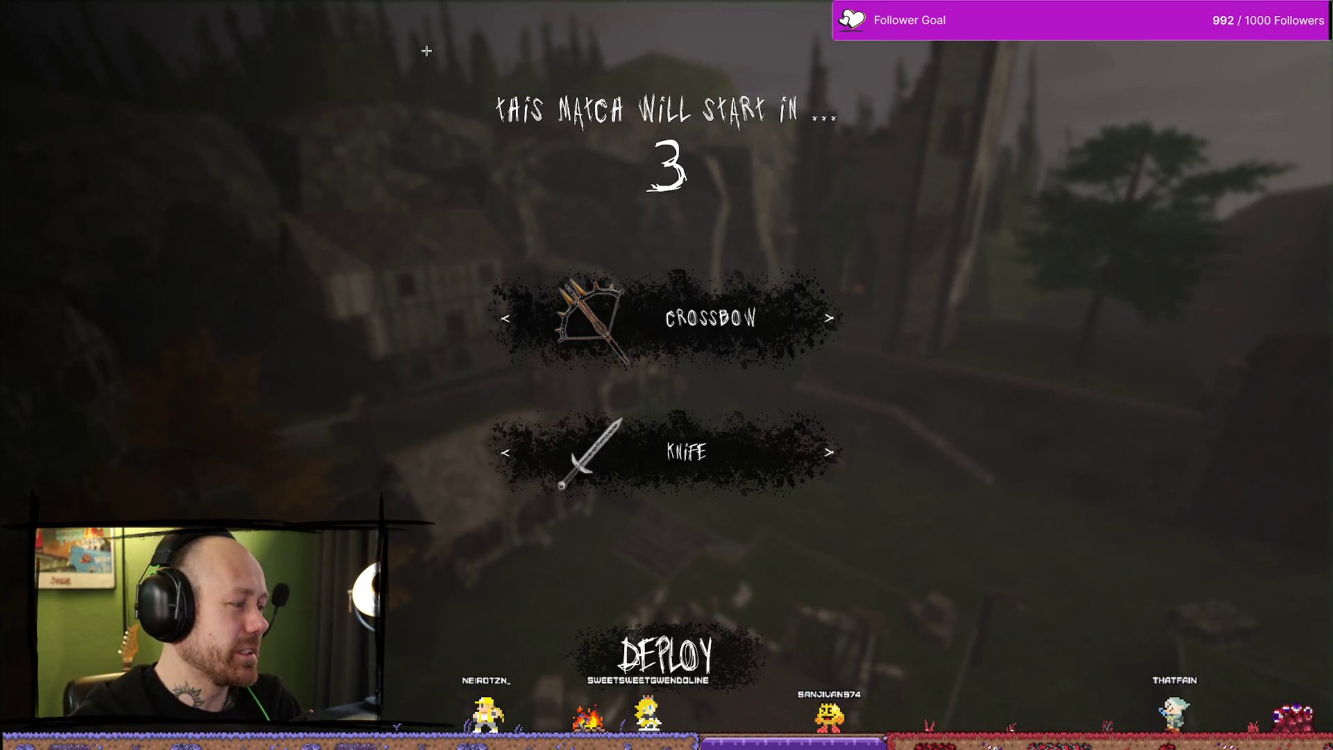
click(667, 654)
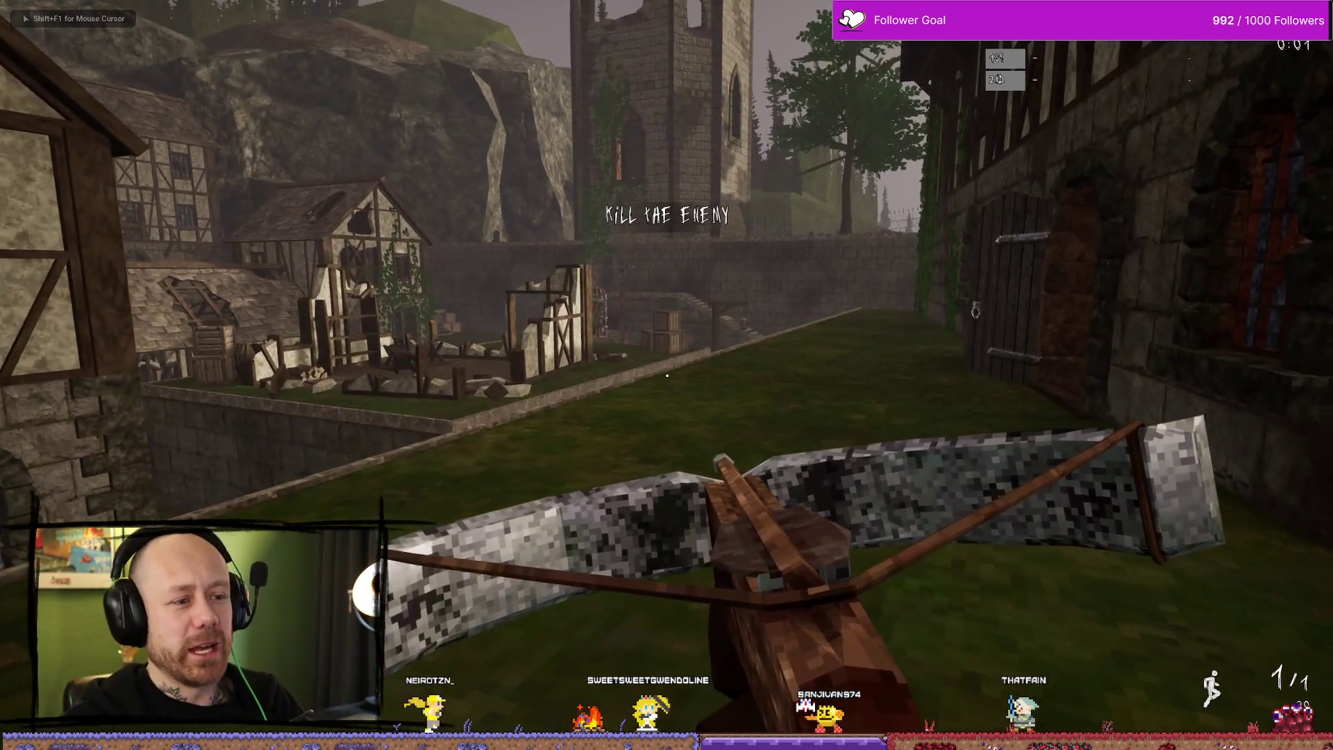
key(w)
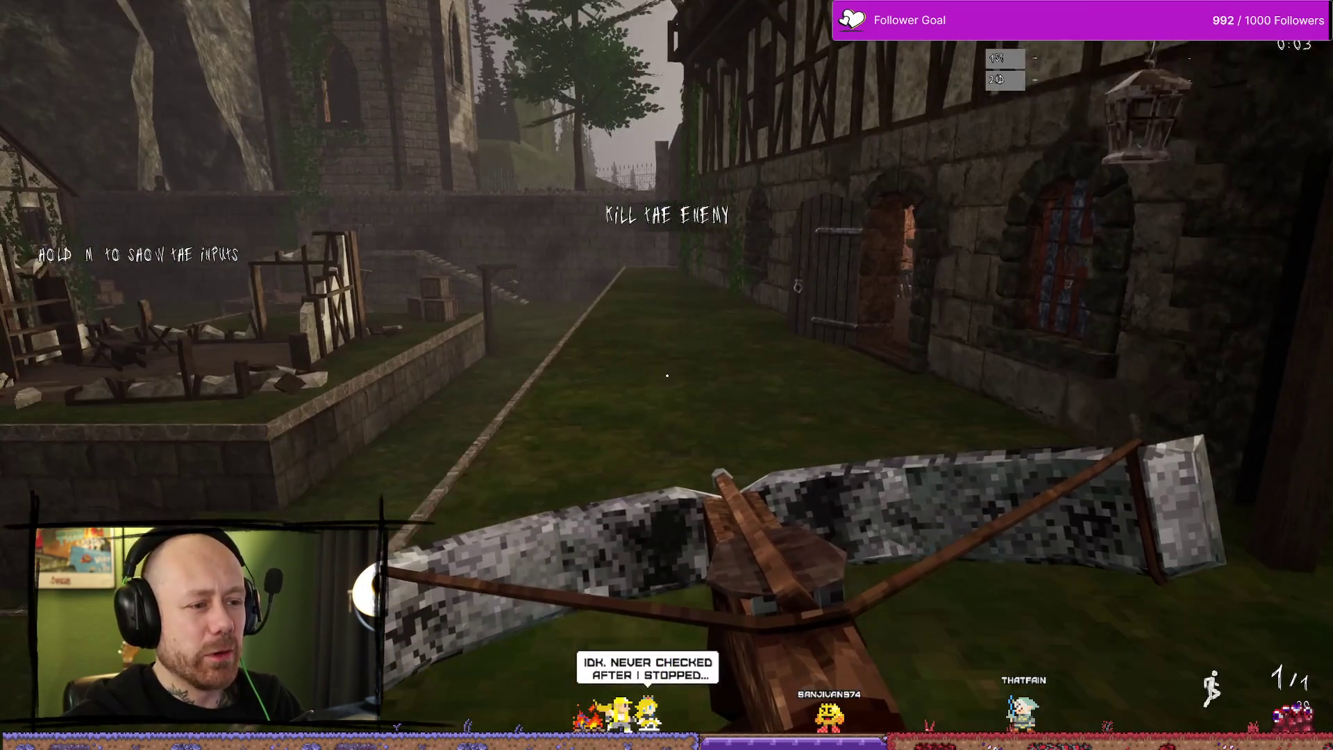
key(Escape)
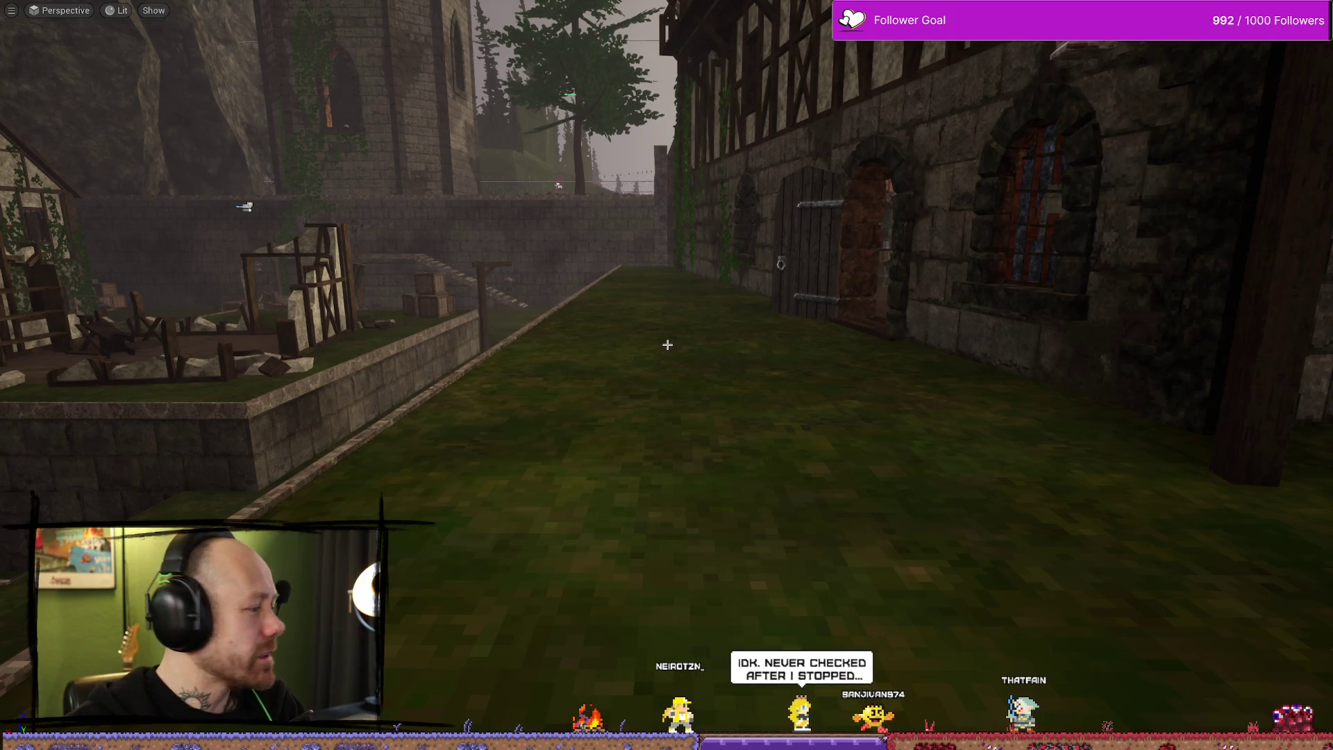
key(alt+p)
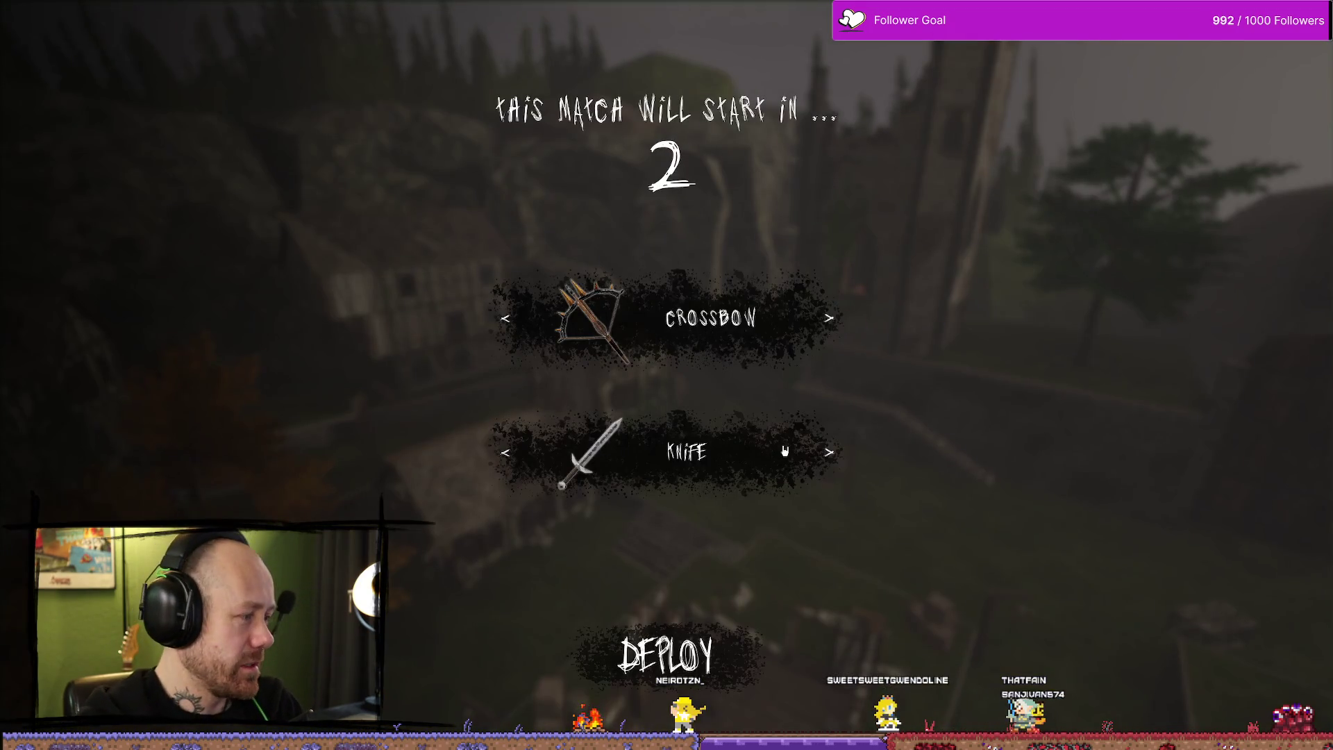
Step: Pause the match and bind Move Forward to W in Mouse & Keyboard settings
key(Escape)
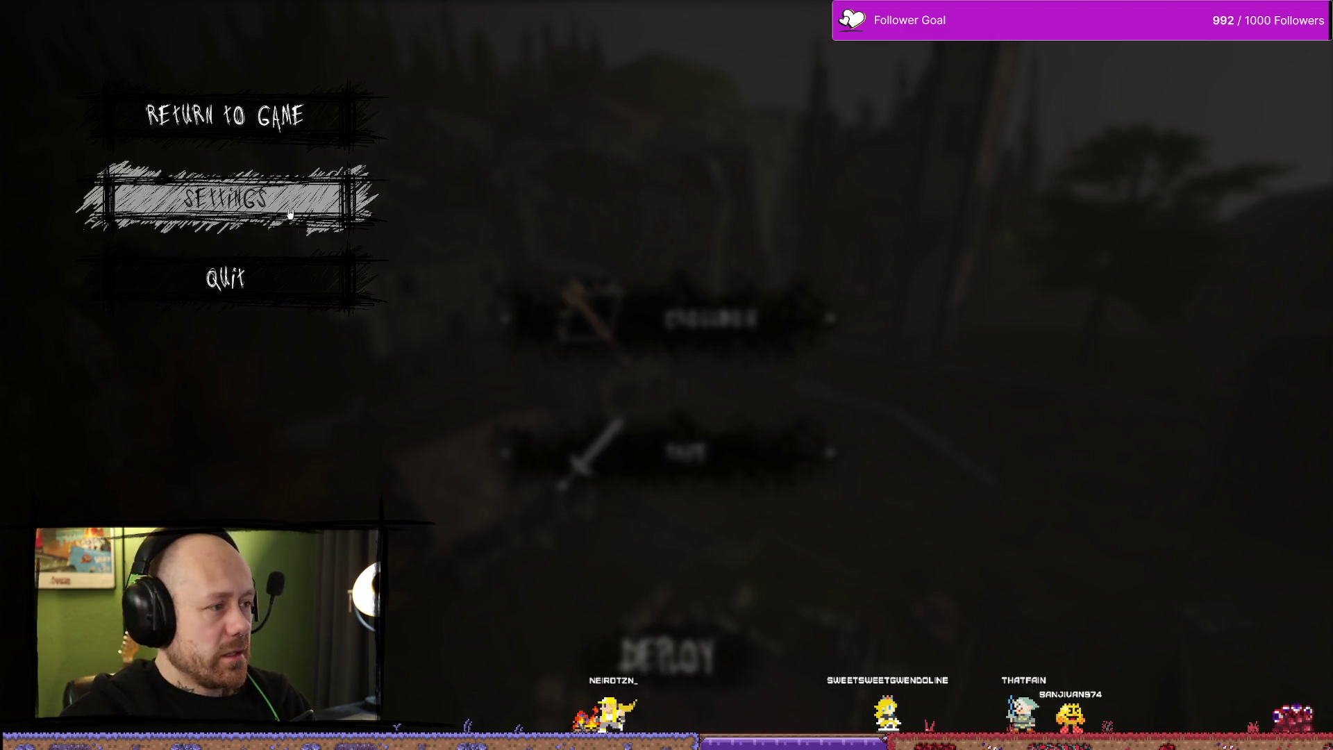
click(375, 198)
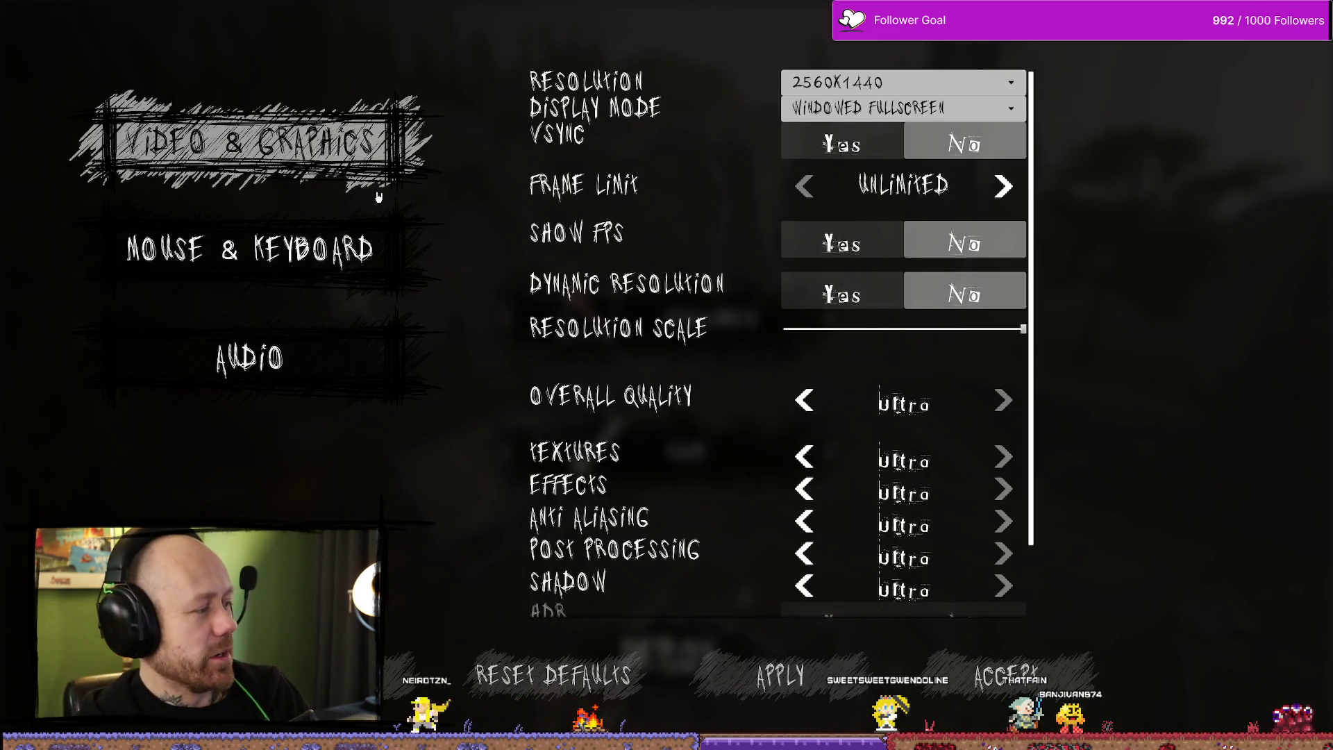
click(293, 240)
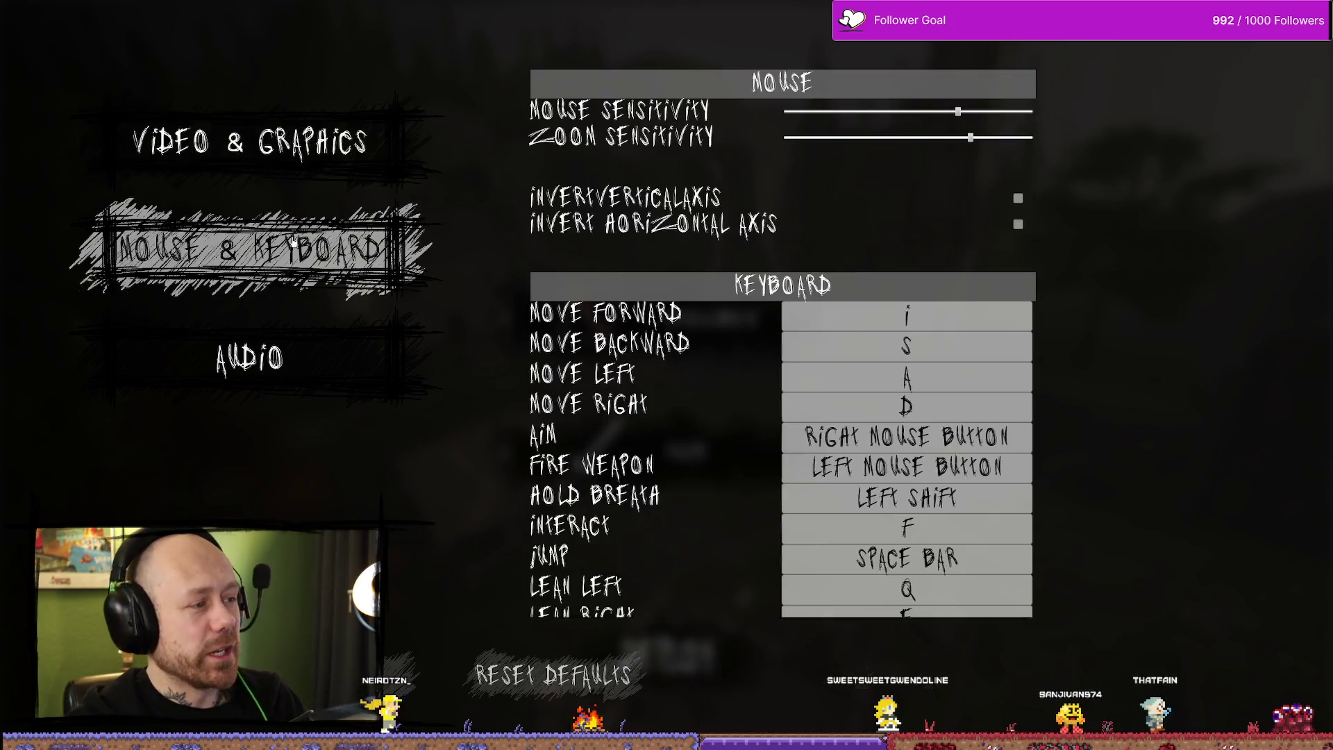
click(920, 319)
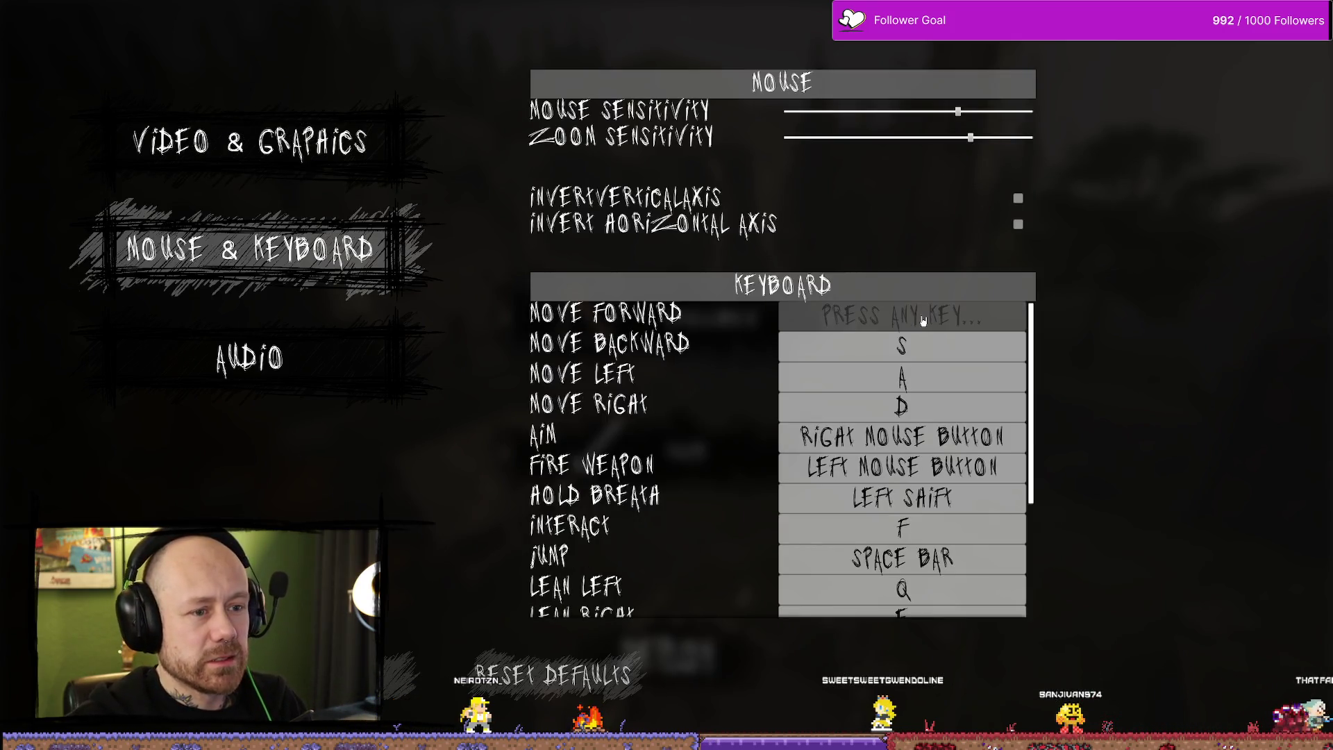
key(w)
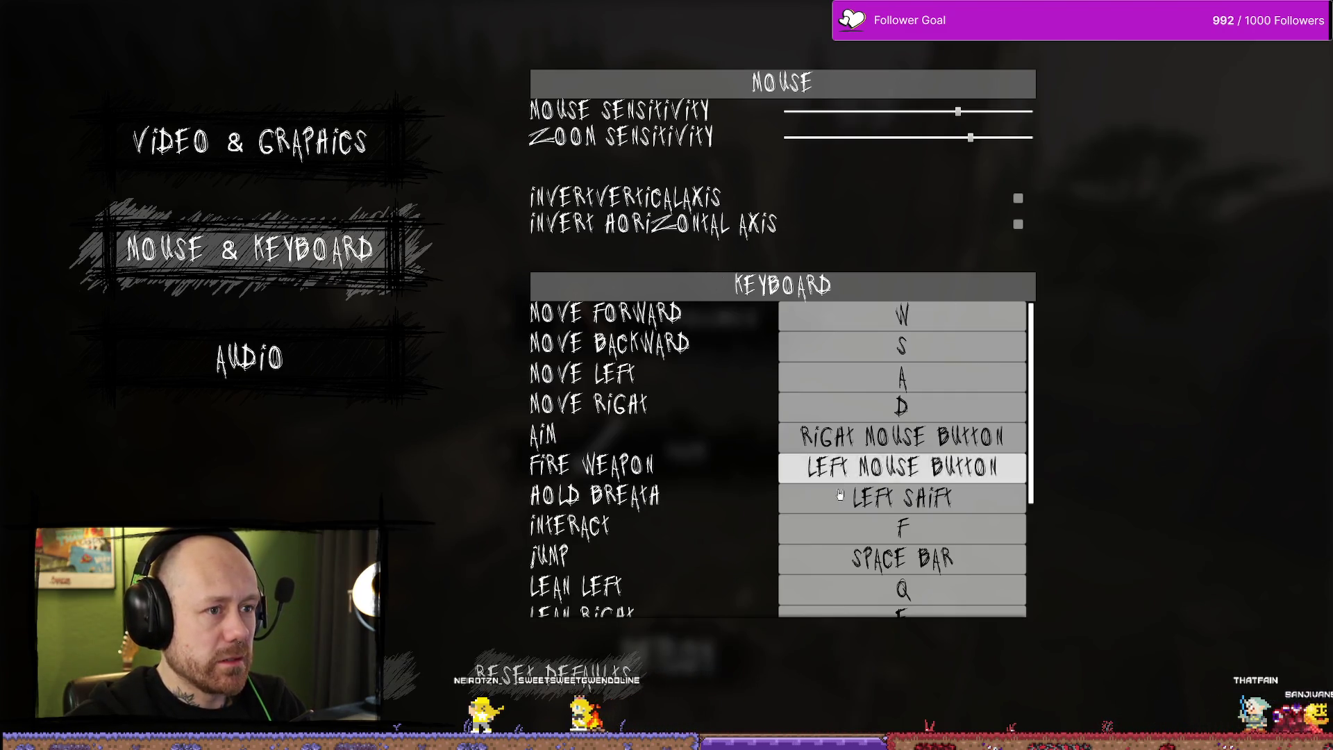
Step: Glance over the Video and Audio tabs, close settings and deploy with the crossbow
click(278, 146)
click(277, 248)
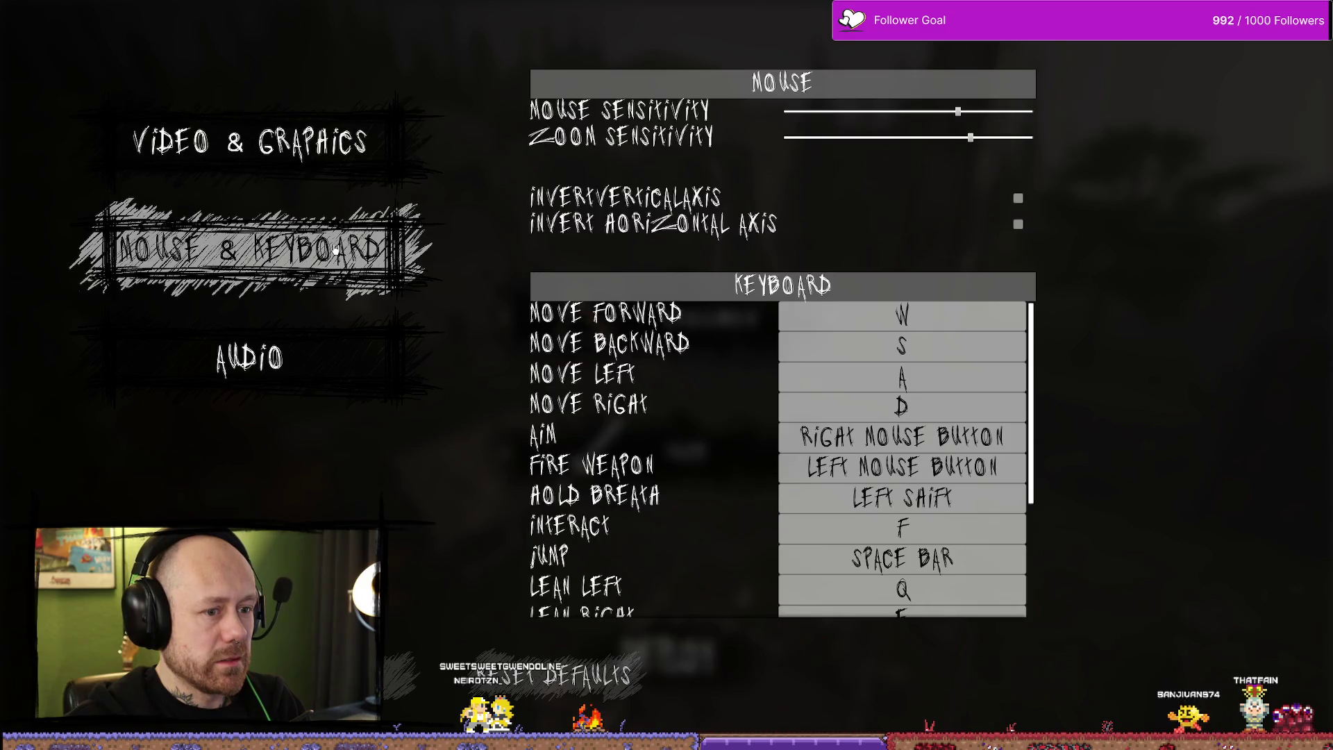
click(316, 320)
click(278, 142)
key(Escape)
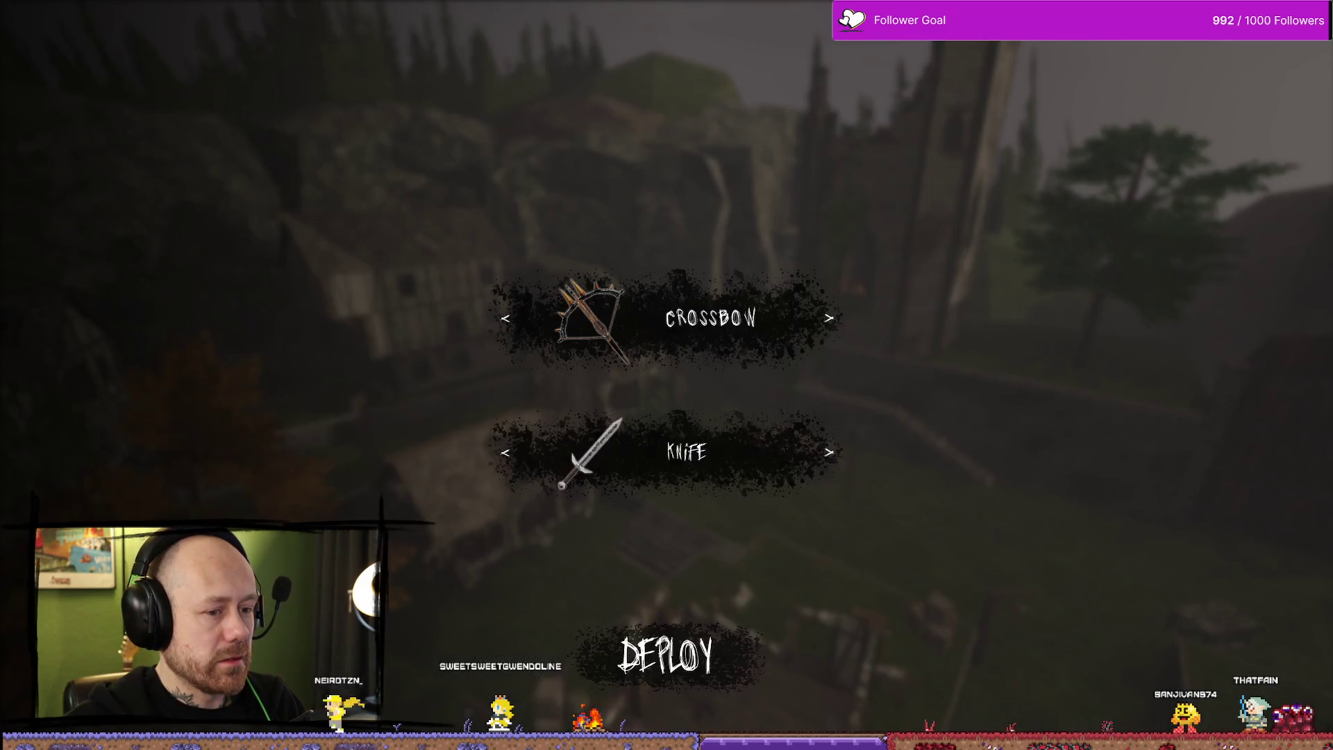
click(725, 634)
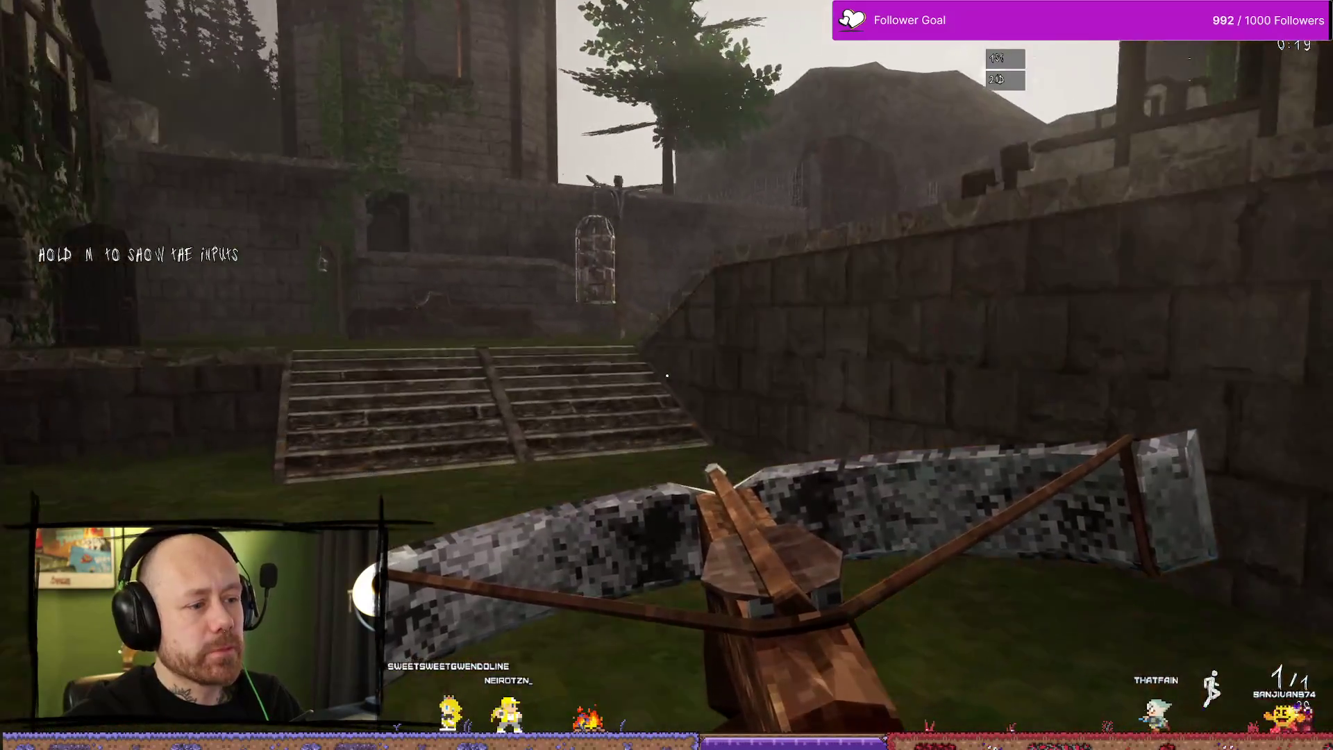
Step: Quit the match with confirmation, peek at Singleplayer setup, then return to the main menu
key(Escape)
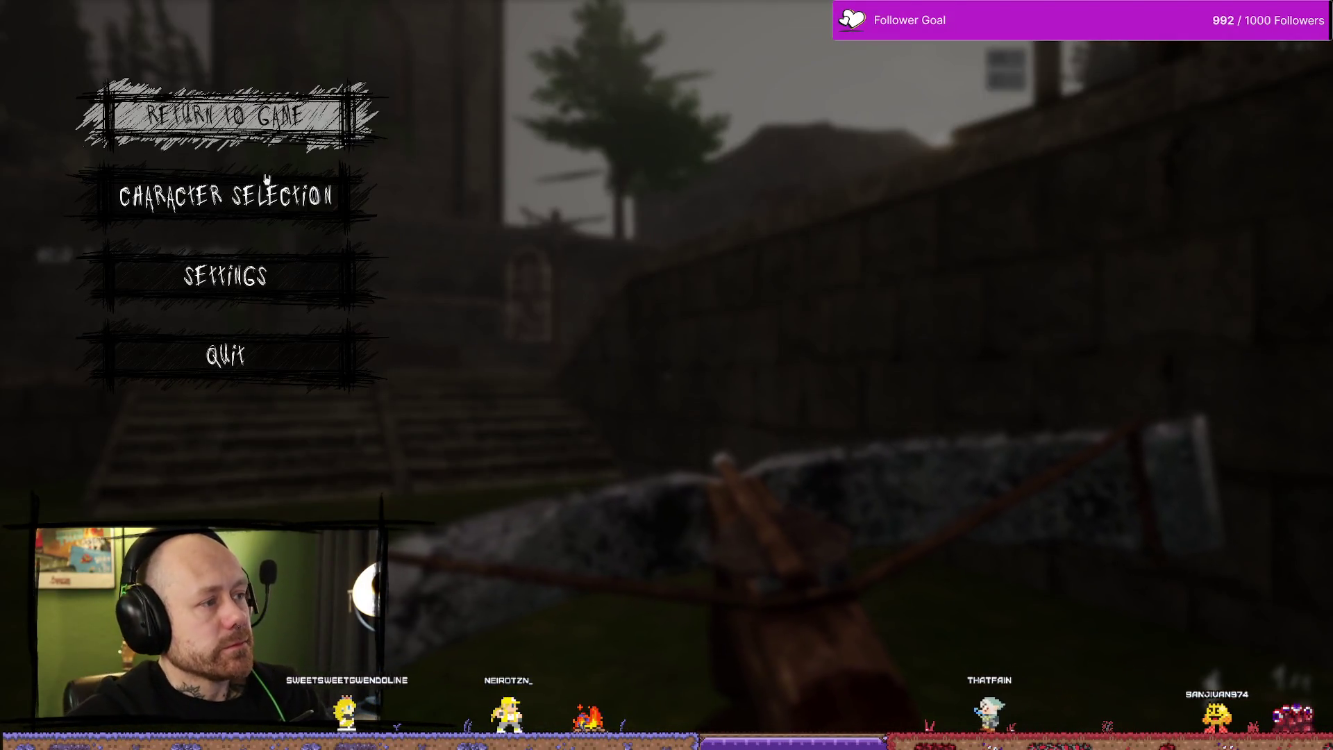
click(226, 355)
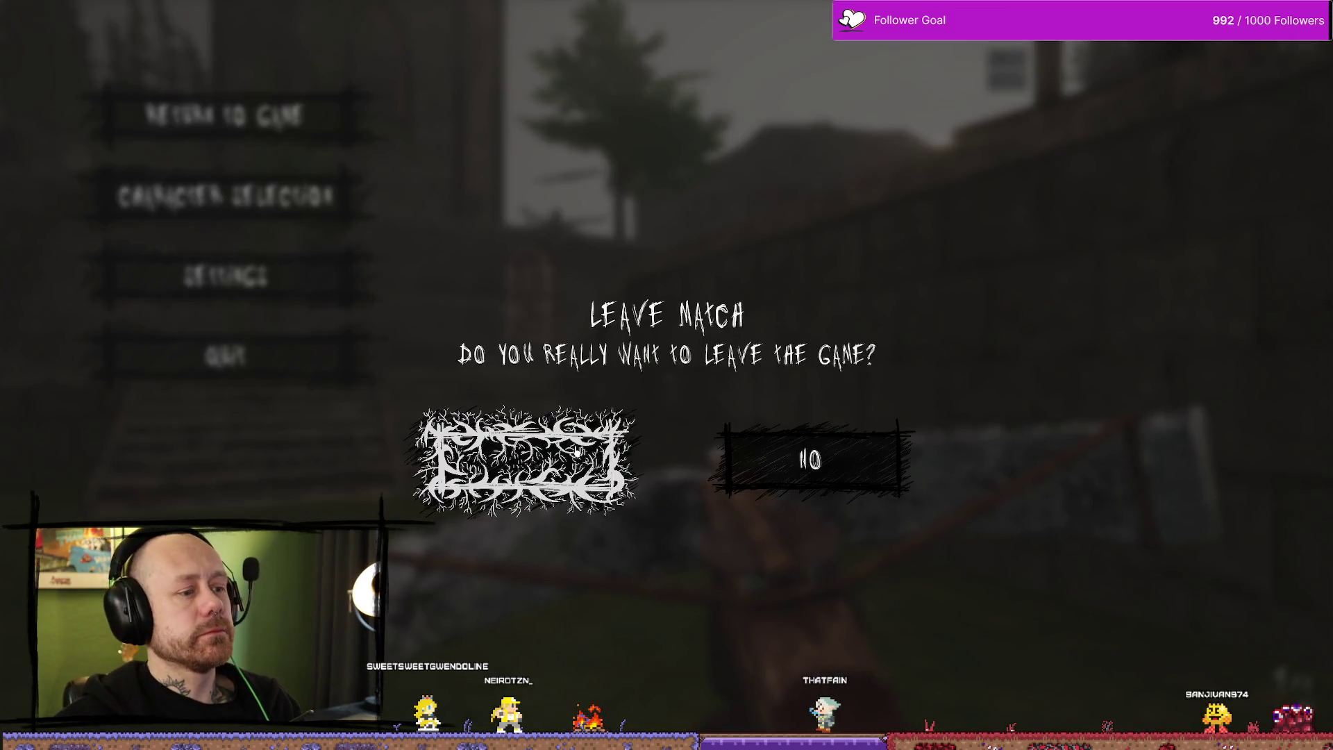
click(469, 460)
click(129, 404)
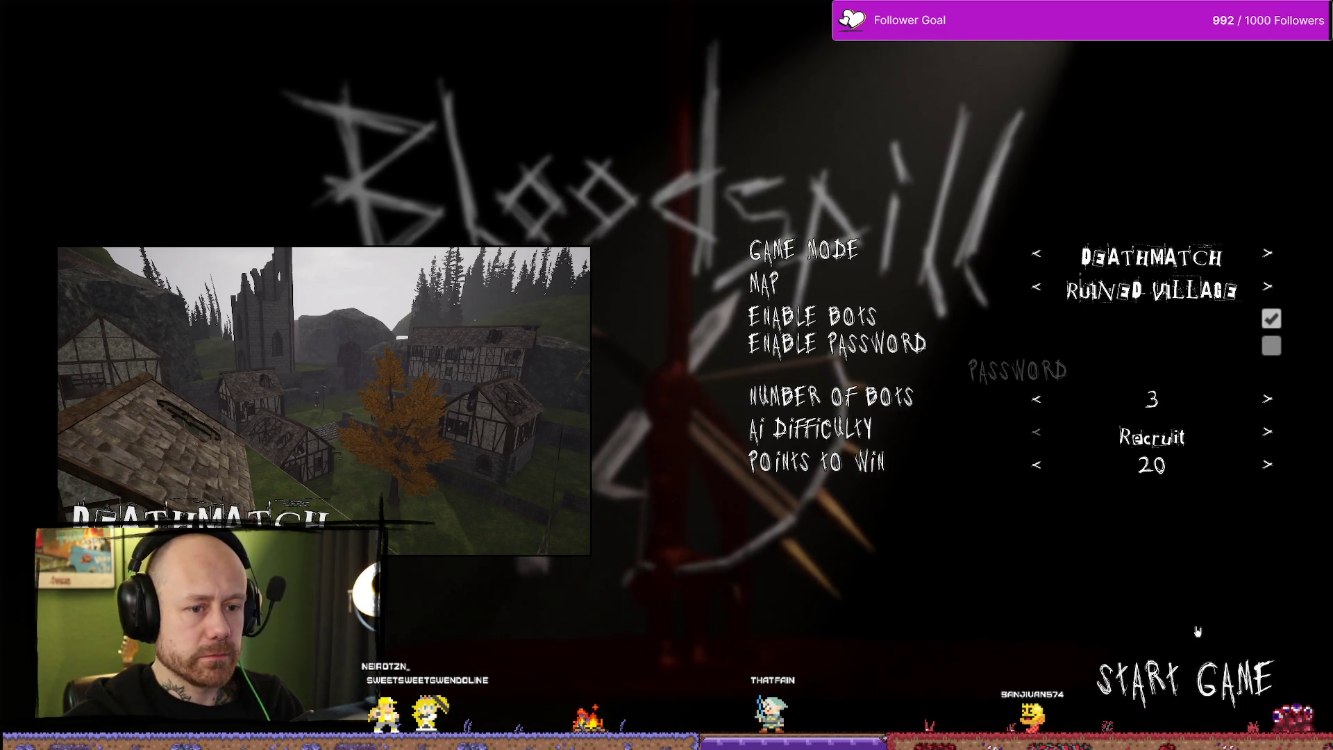
key(Escape)
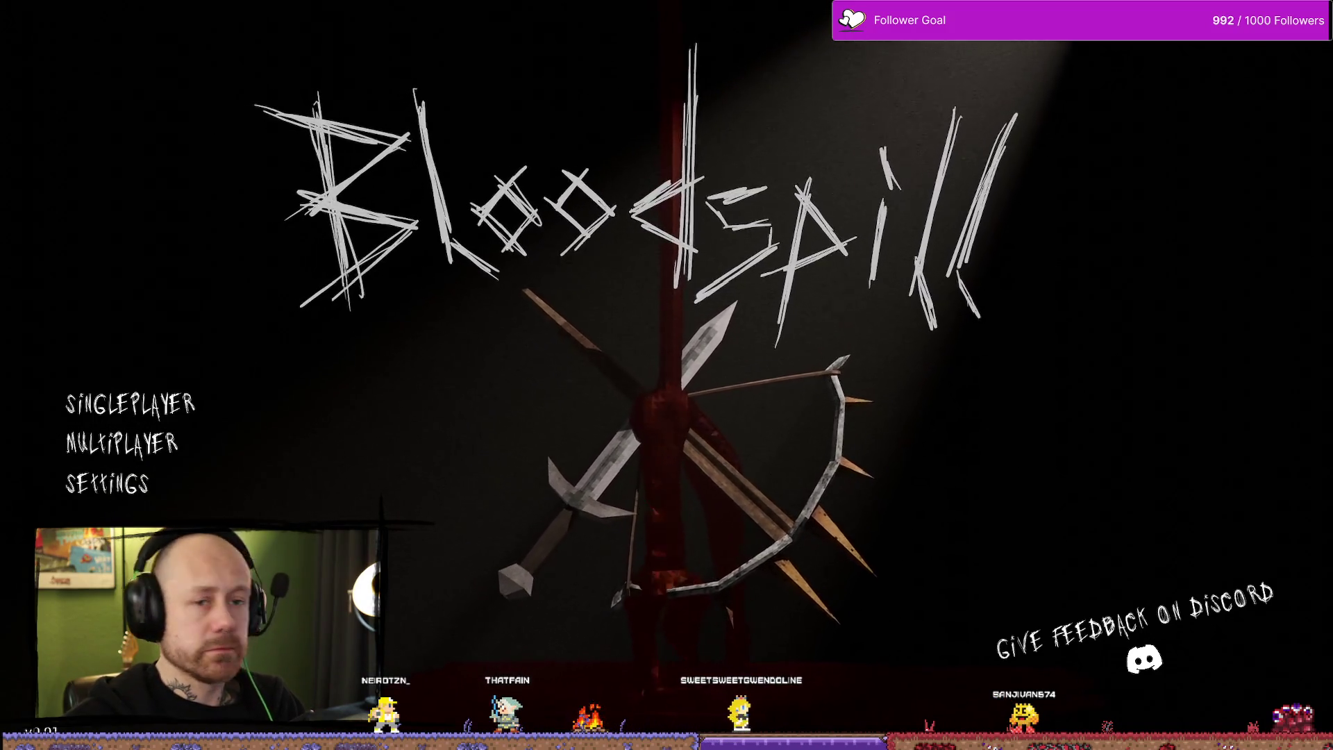
Step: Stop the play session, turn the view toward the house, tower and cage, then run a brief playtest and stop it
key(Escape)
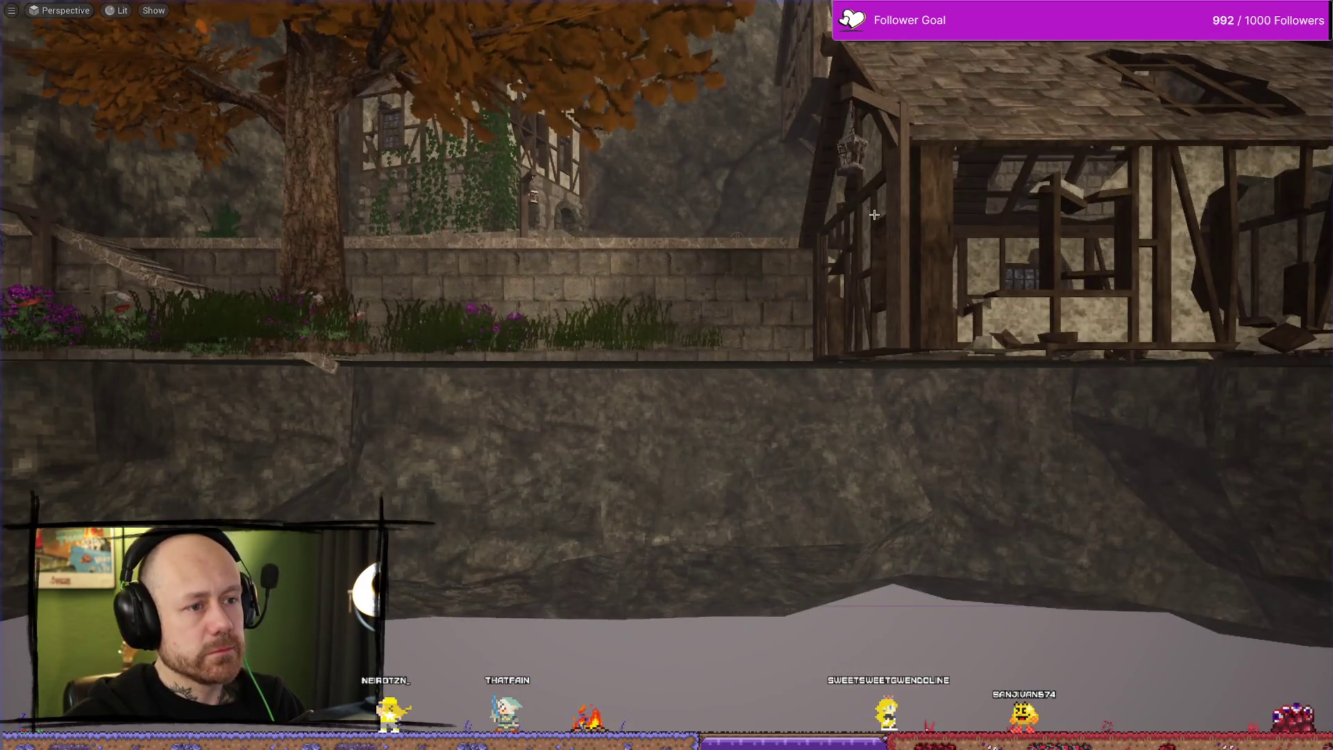
drag(814, 295, 1111, 293)
drag(1014, 321, 1038, 322)
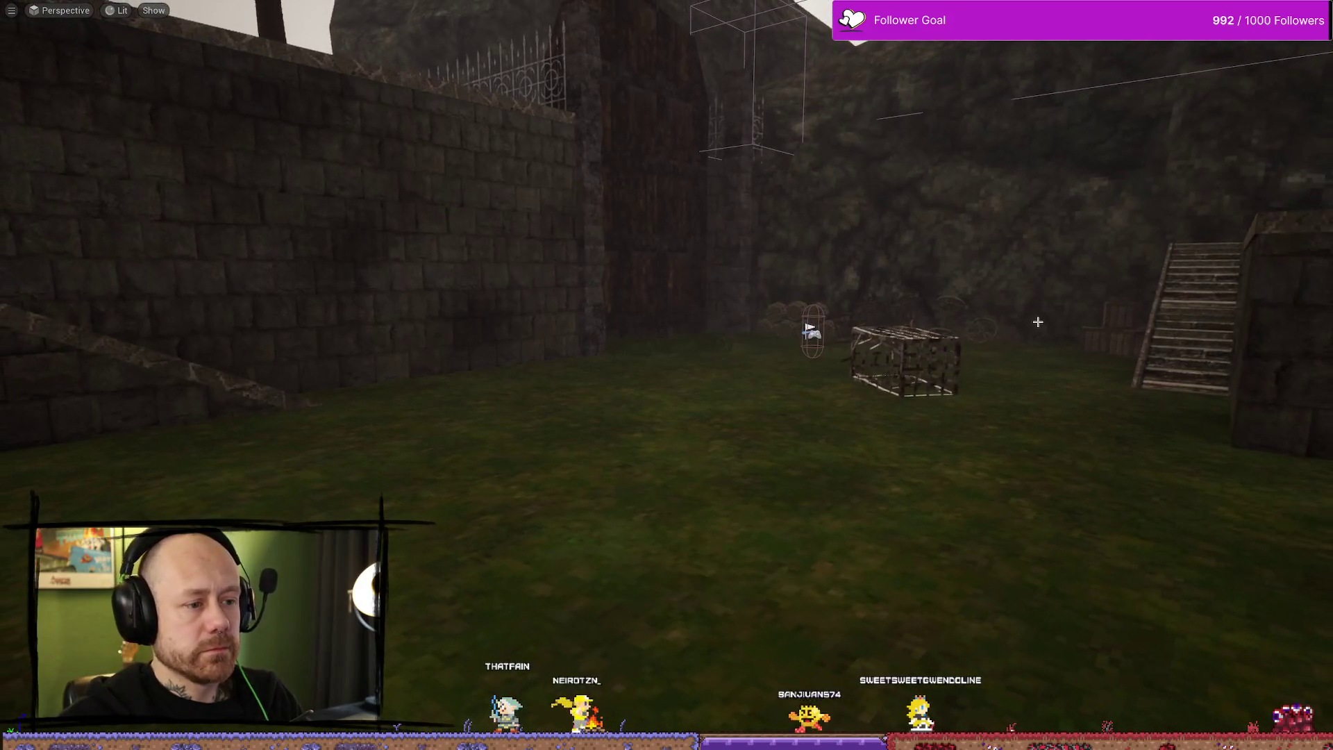
key(alt+p)
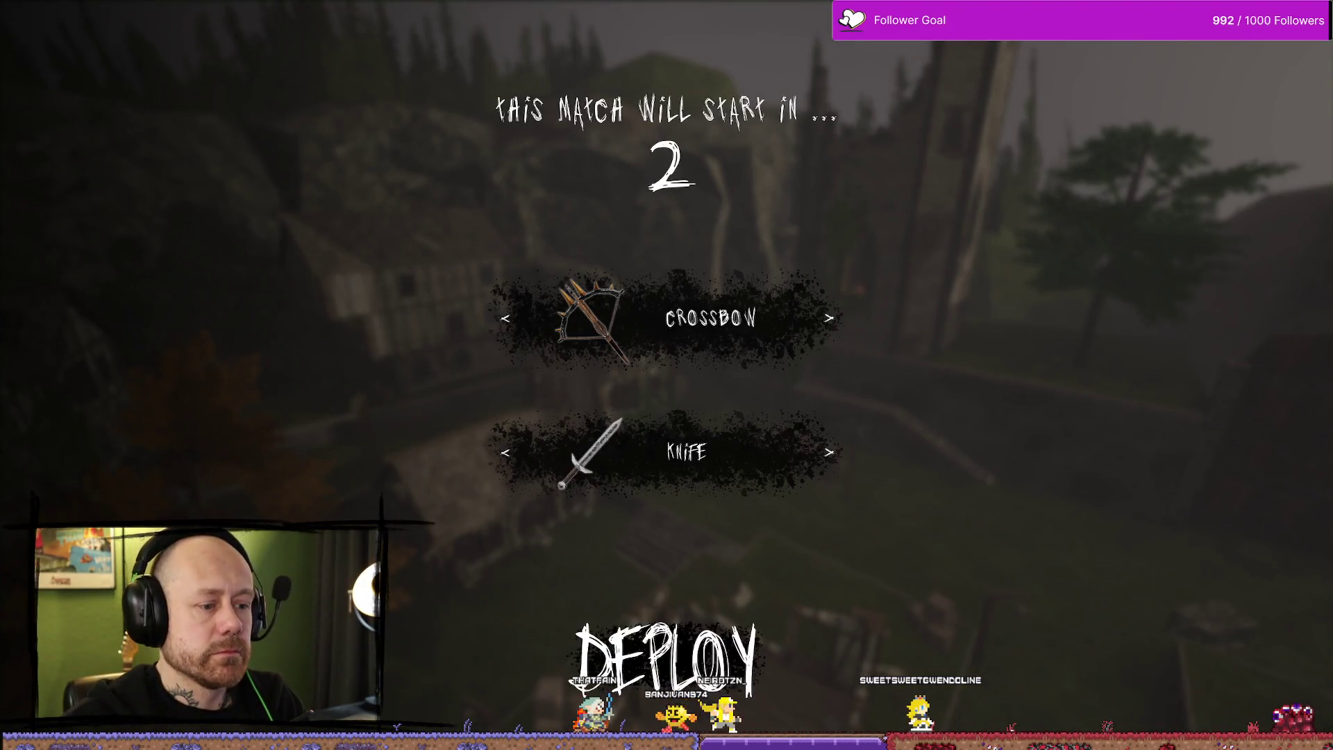
key(Escape)
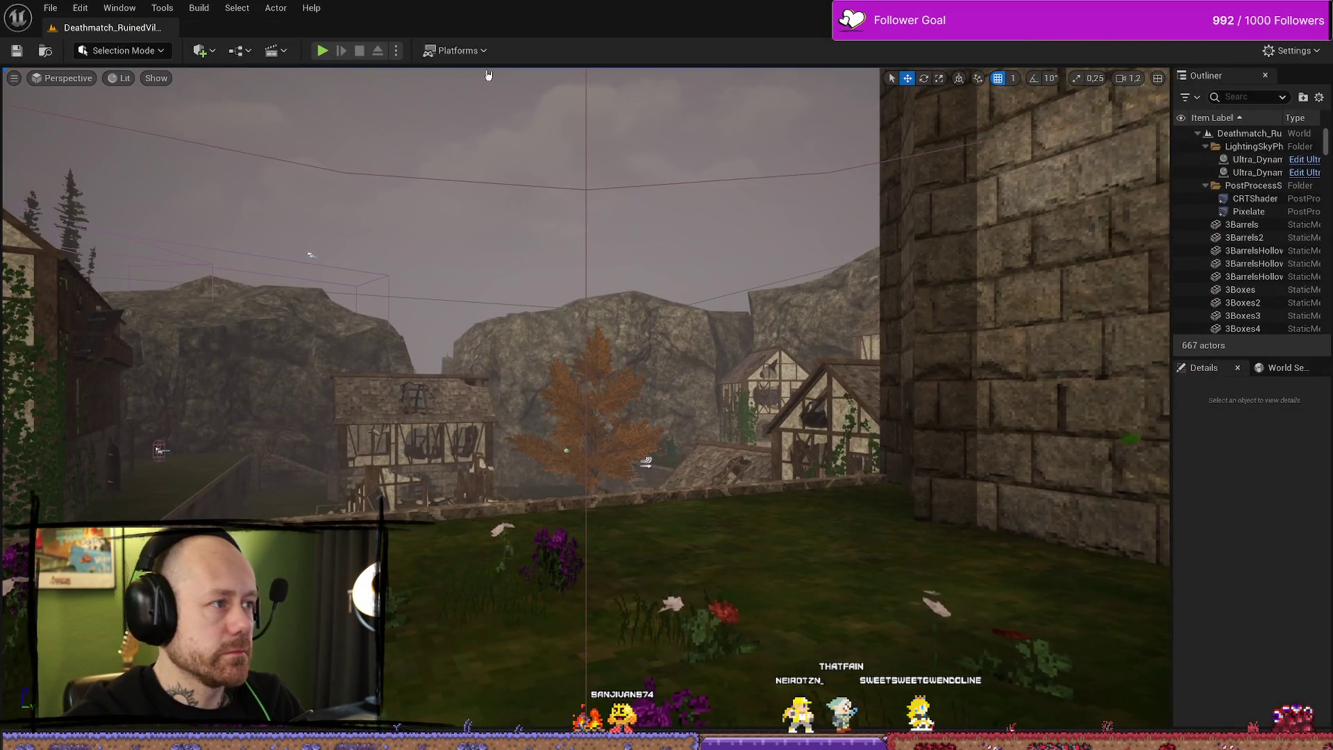
click(458, 50)
mouse_move(528, 196)
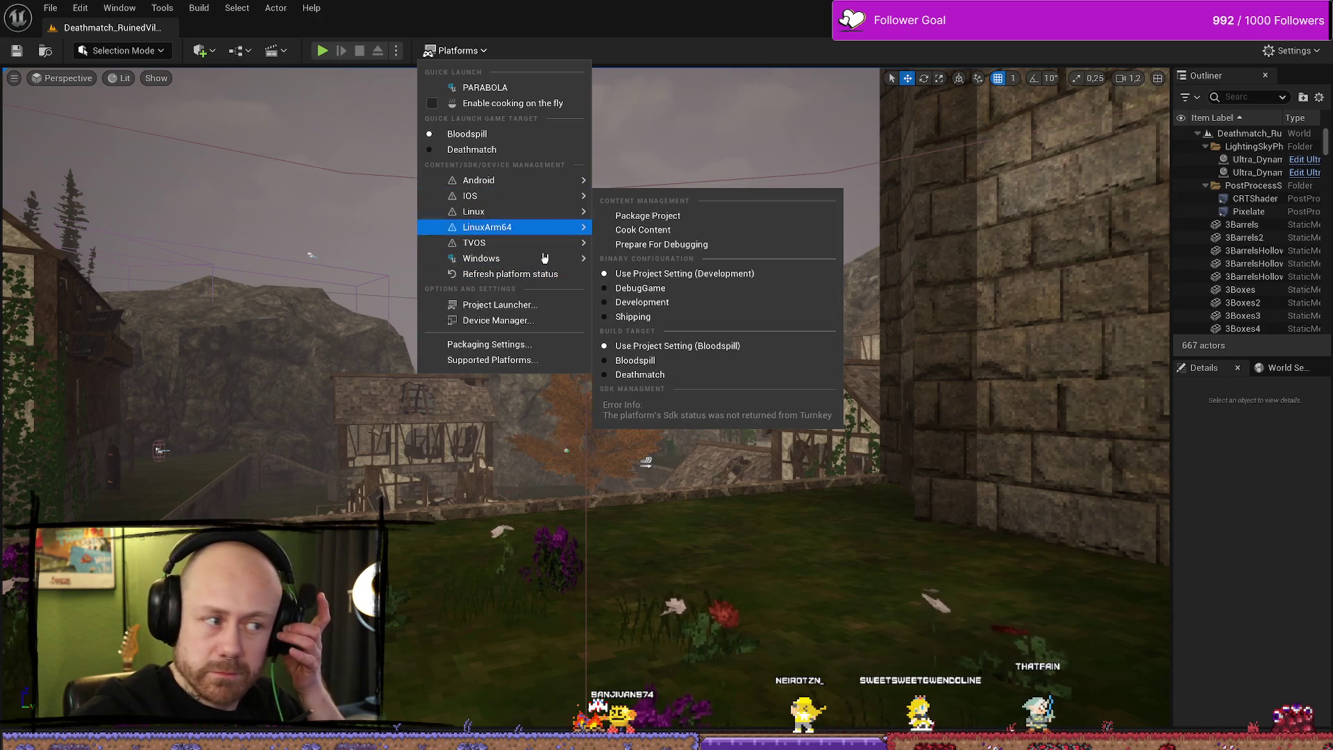
mouse_move(540, 257)
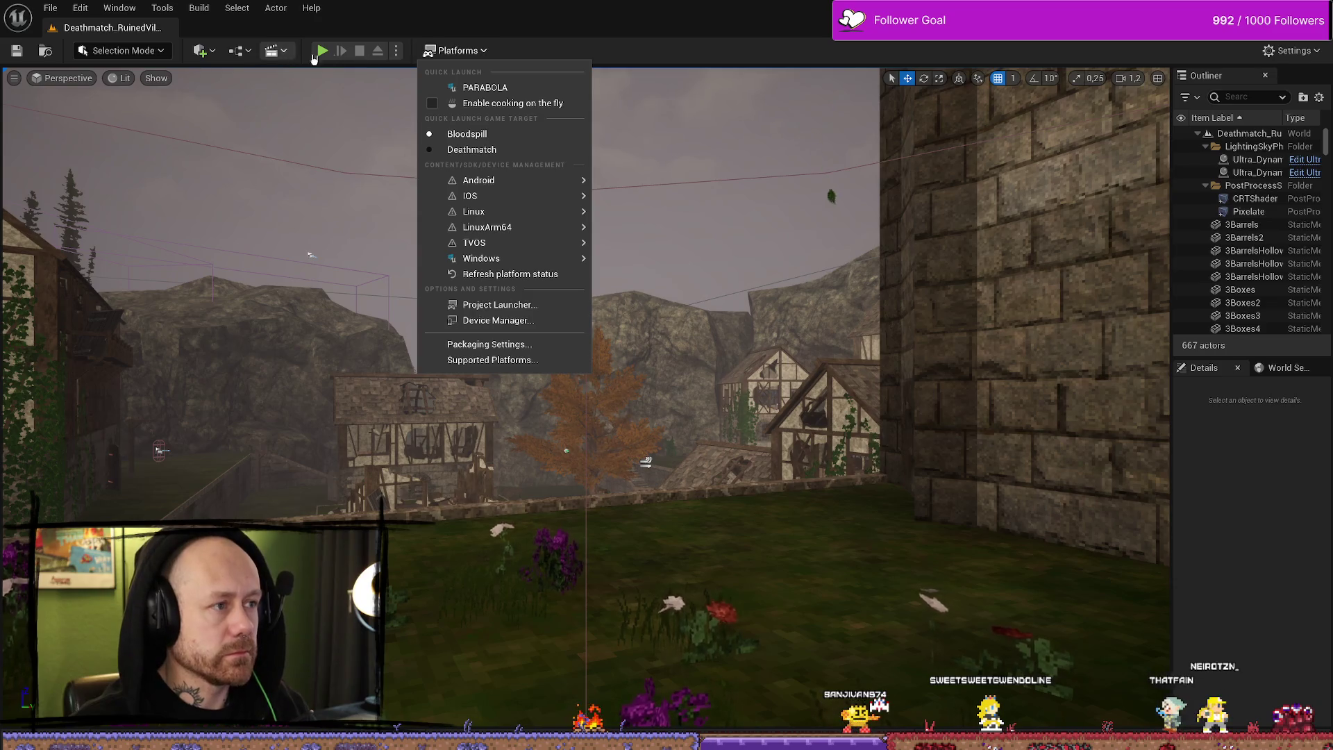
click(399, 56)
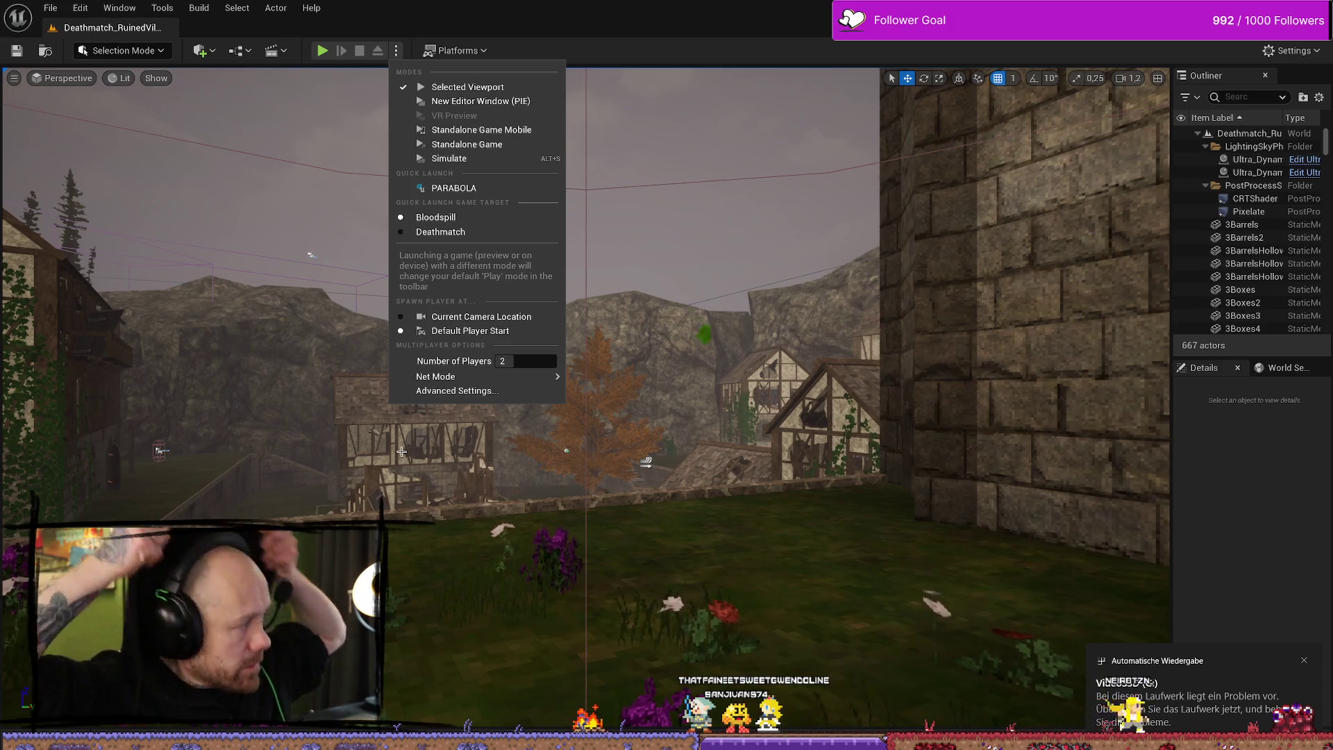
key(Escape)
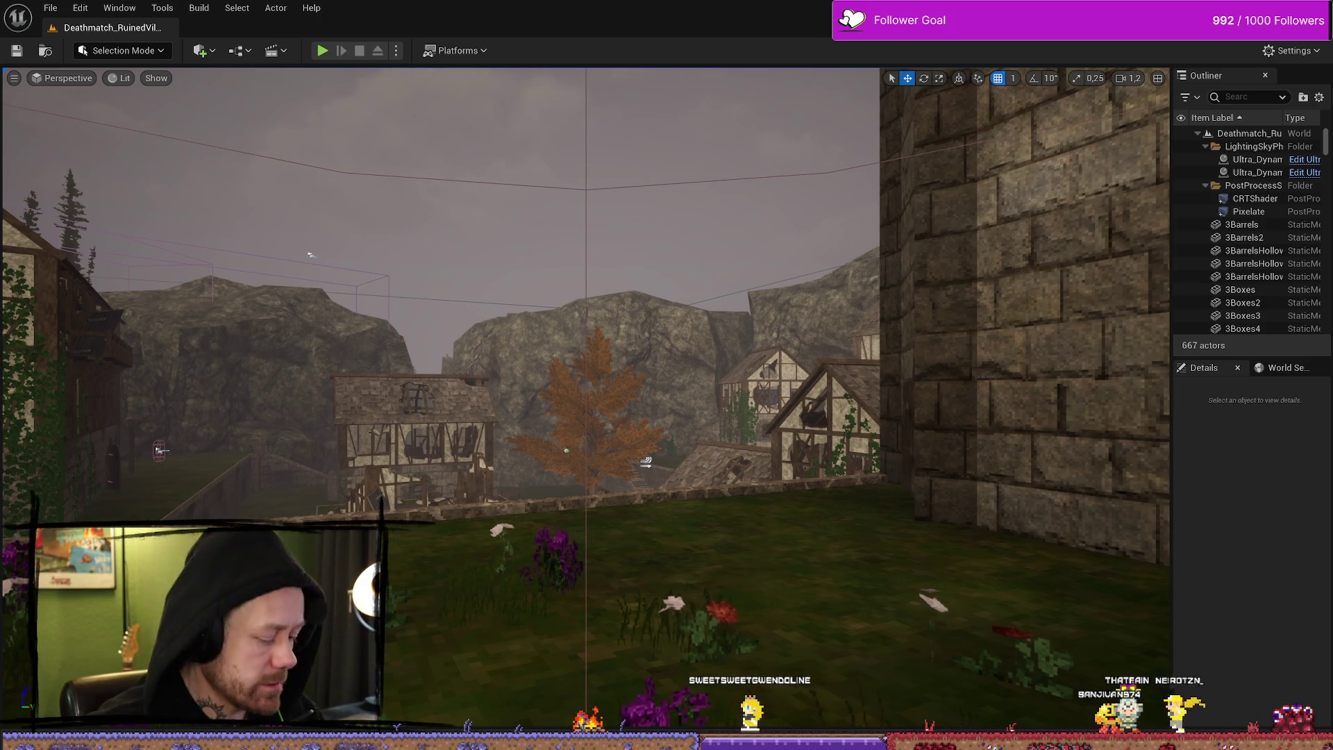
key(alt+z)
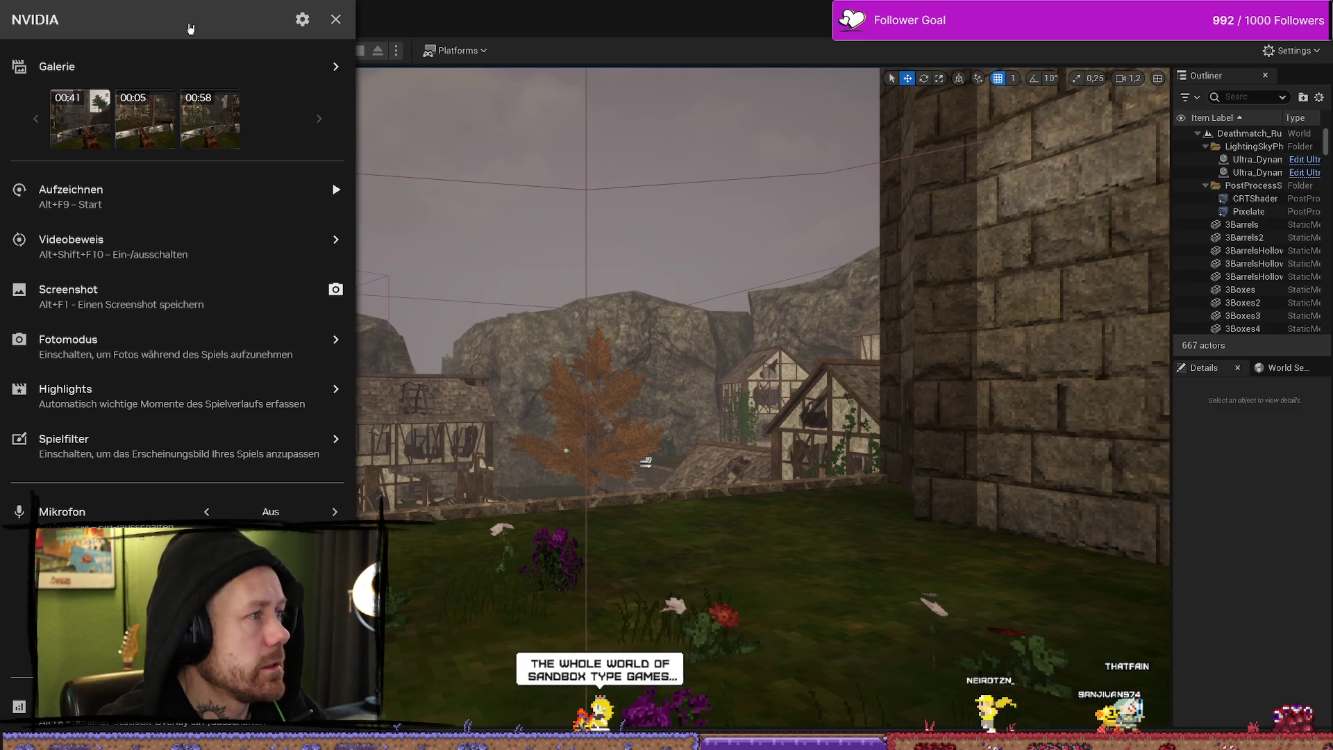
Step: Open the overlay settings' Dateien und Speicherplatz page showing the temp and gallery save folders
click(304, 20)
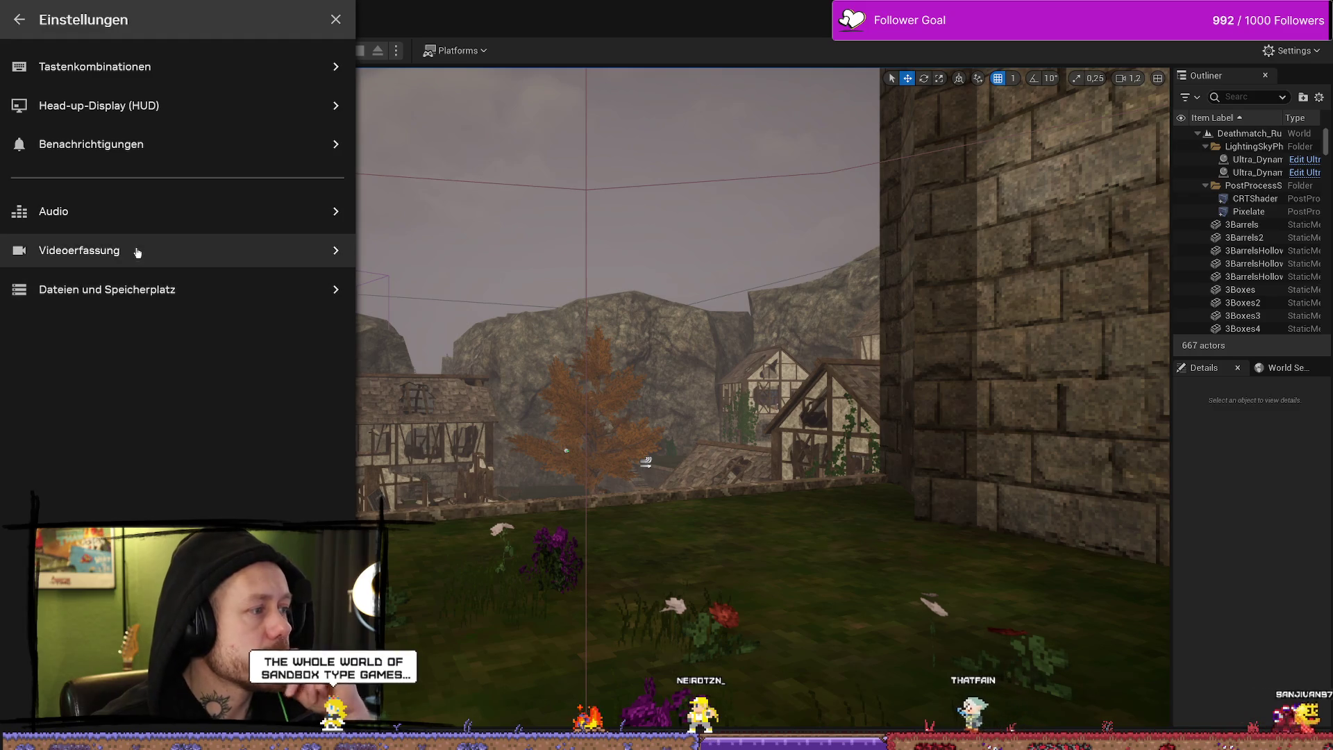
click(21, 21)
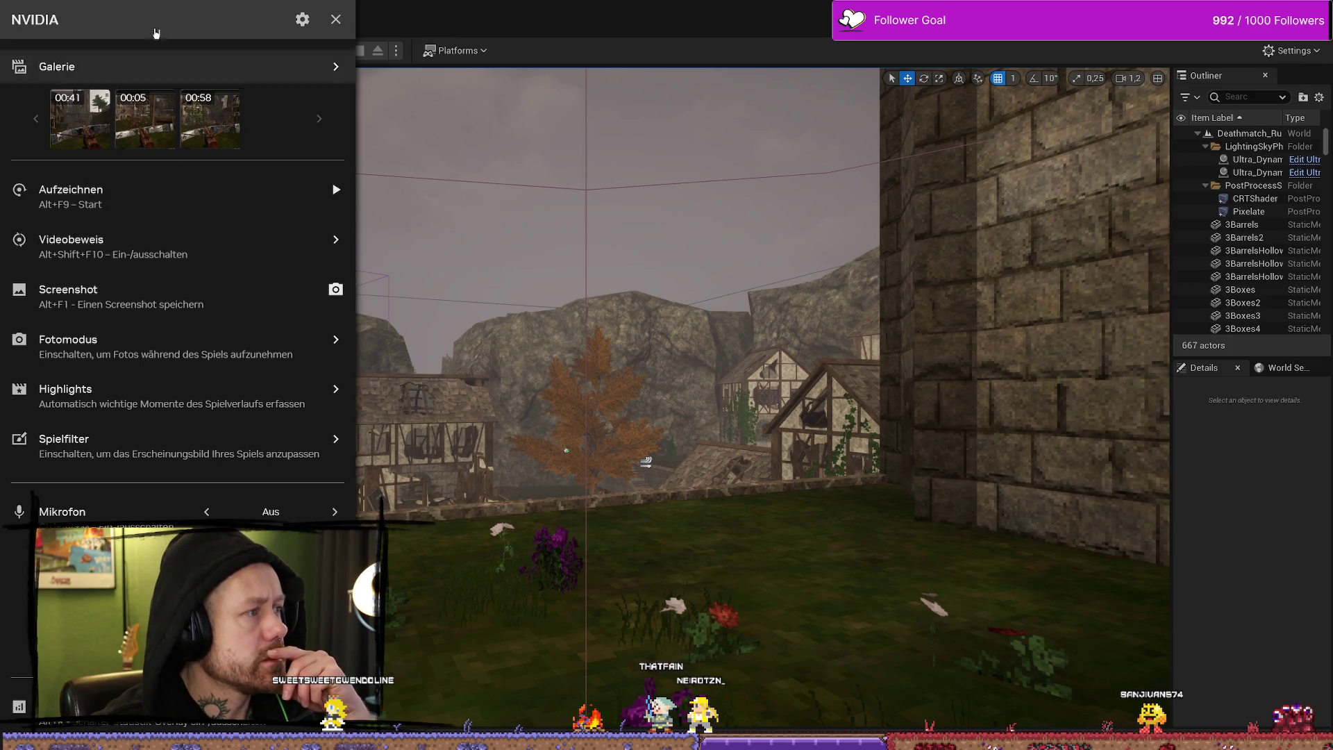
click(302, 21)
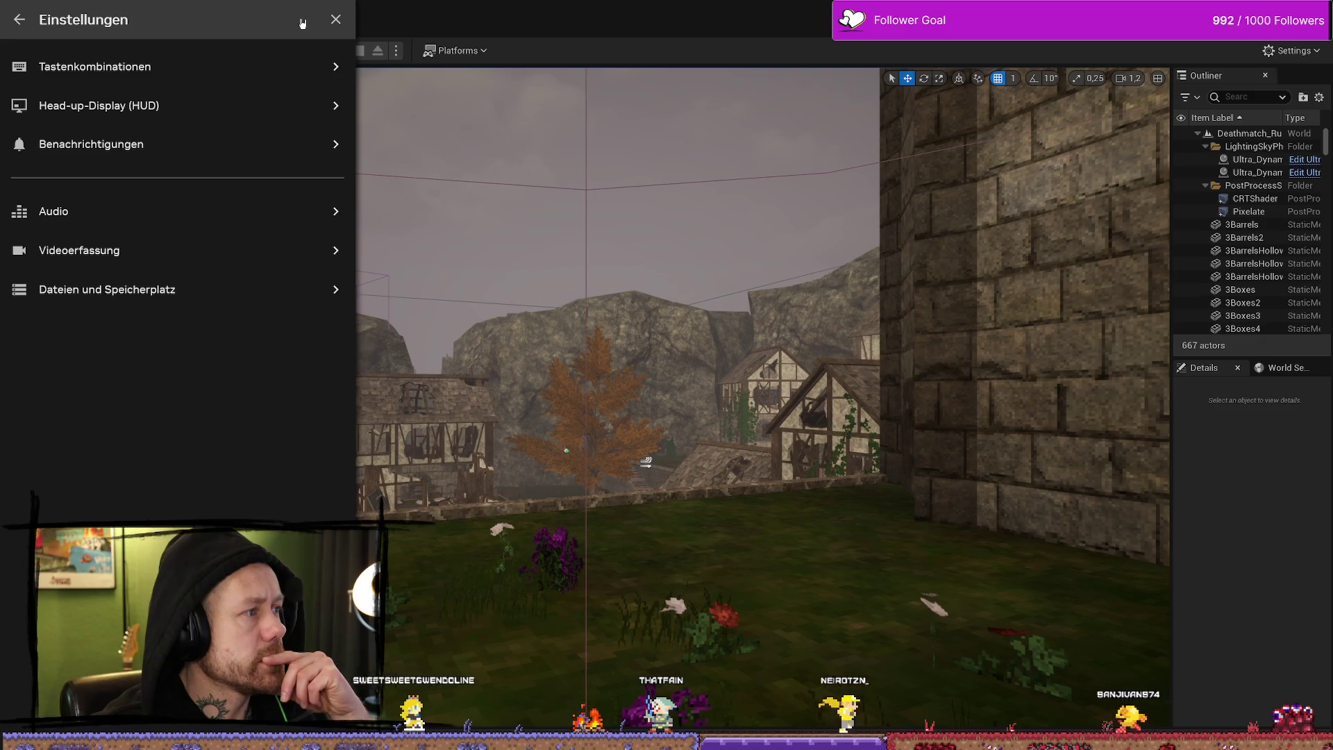
click(92, 304)
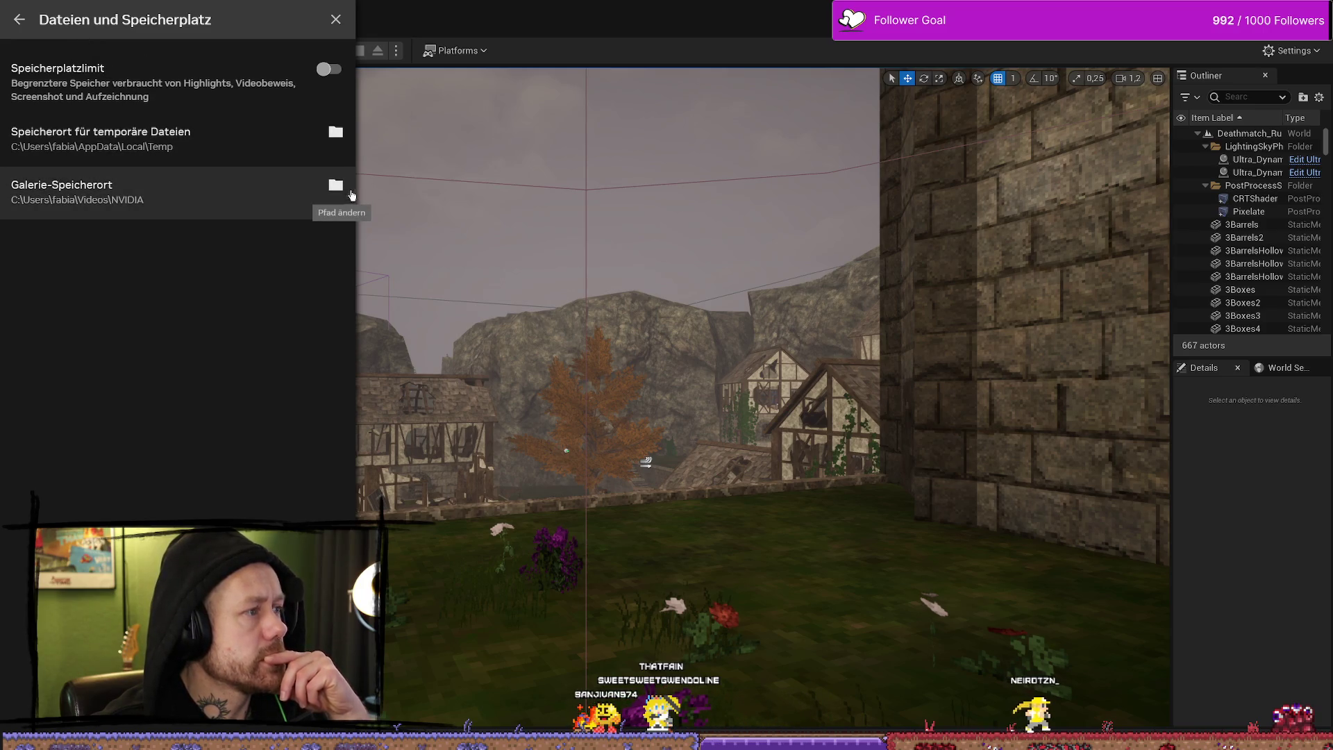
Step: Browse to the Bloodspill folder on the G: drive as gallery location, then back out unchanged
click(352, 194)
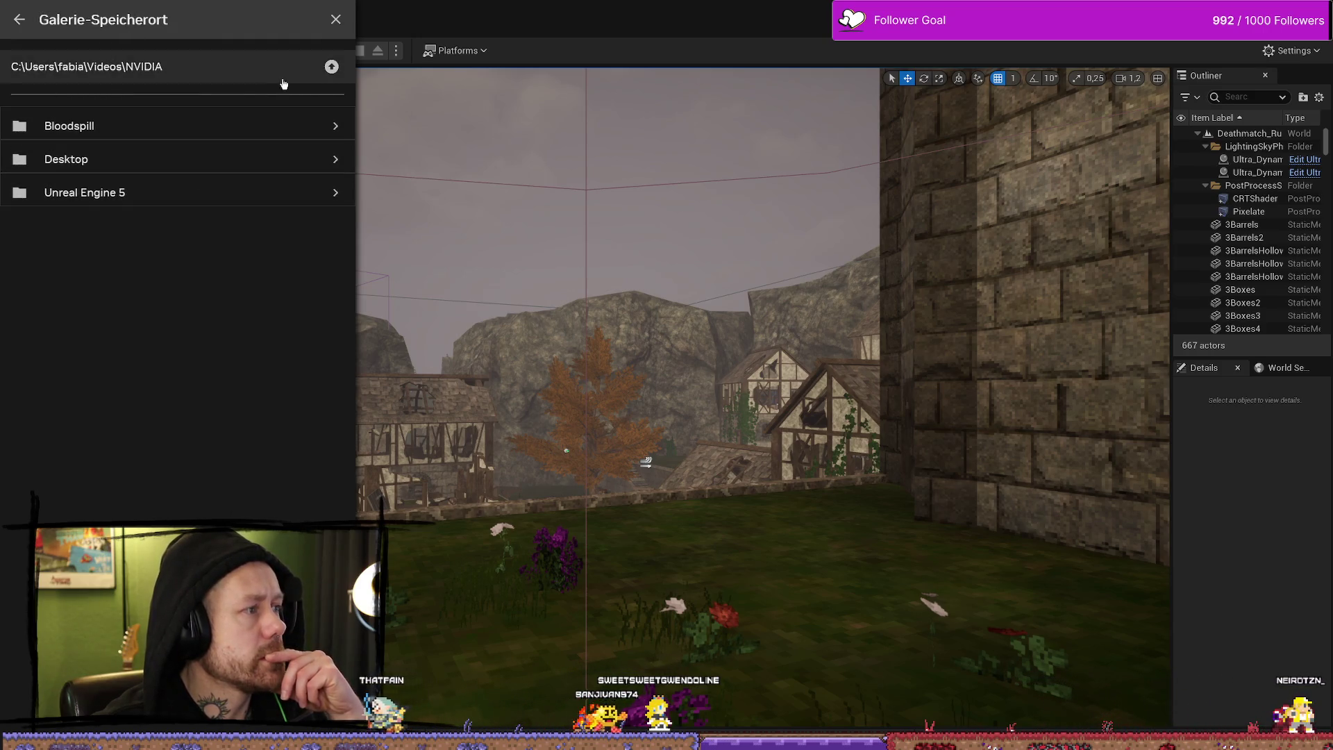
click(334, 66)
click(334, 66)
click(334, 66)
click(333, 66)
click(333, 67)
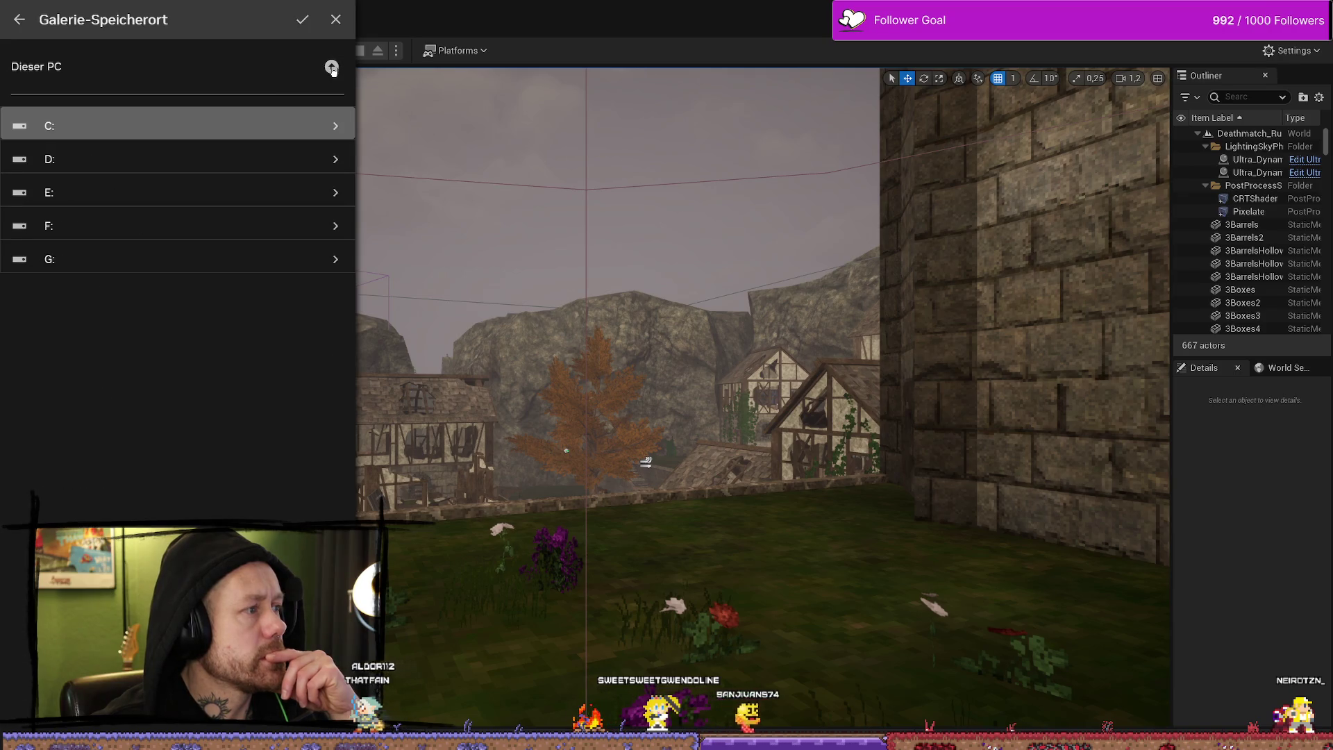
click(264, 261)
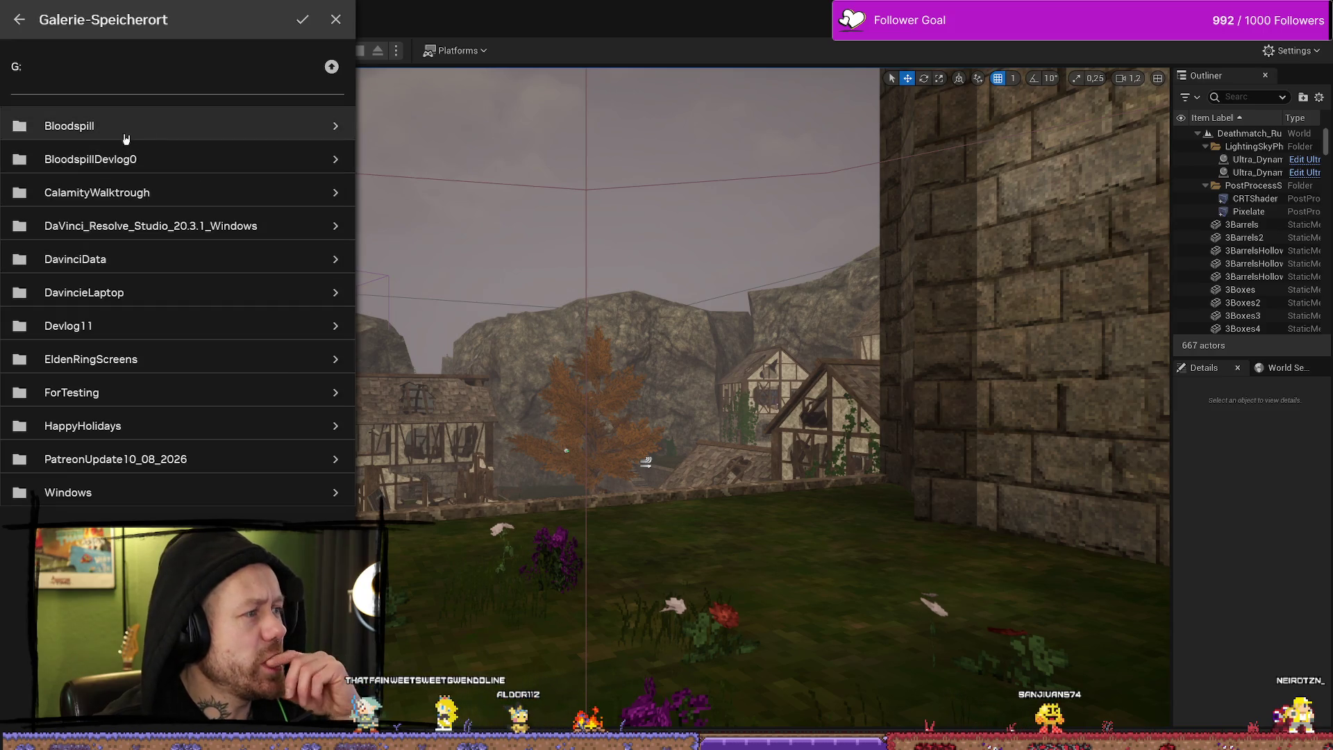
click(116, 127)
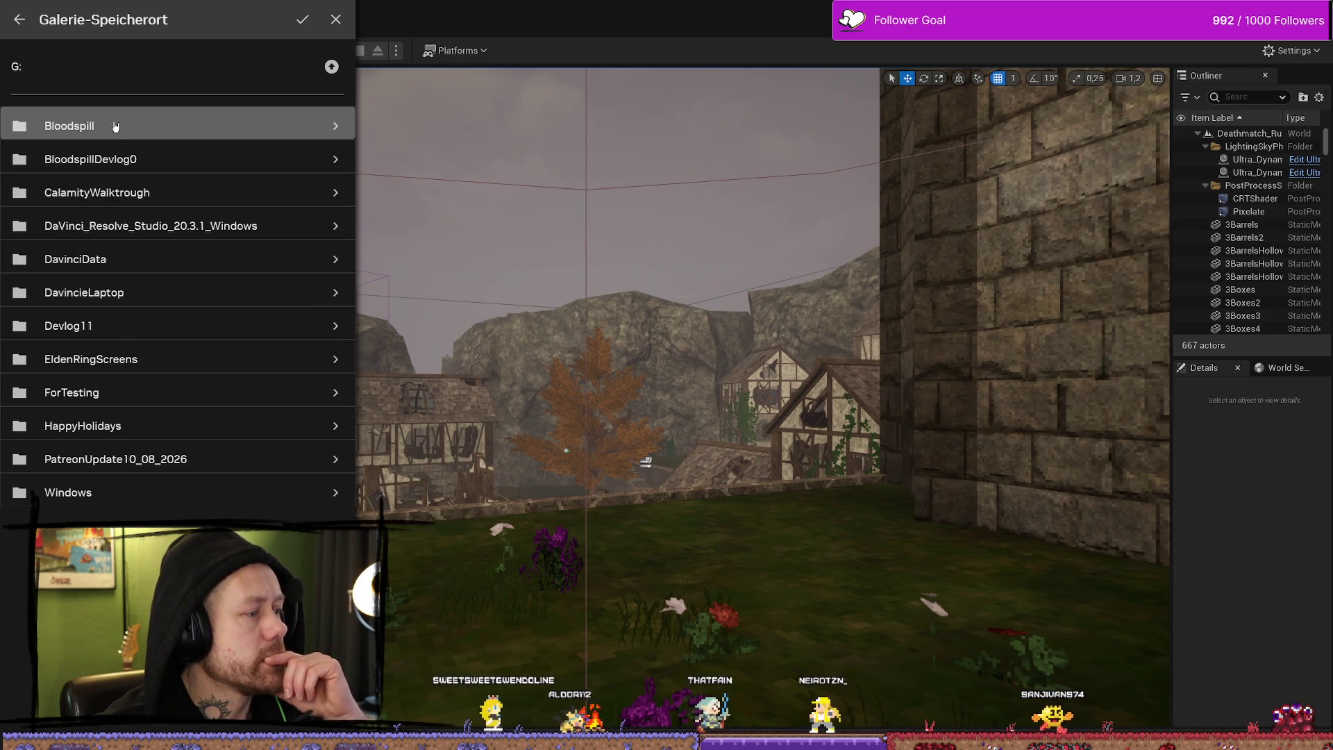
click(113, 128)
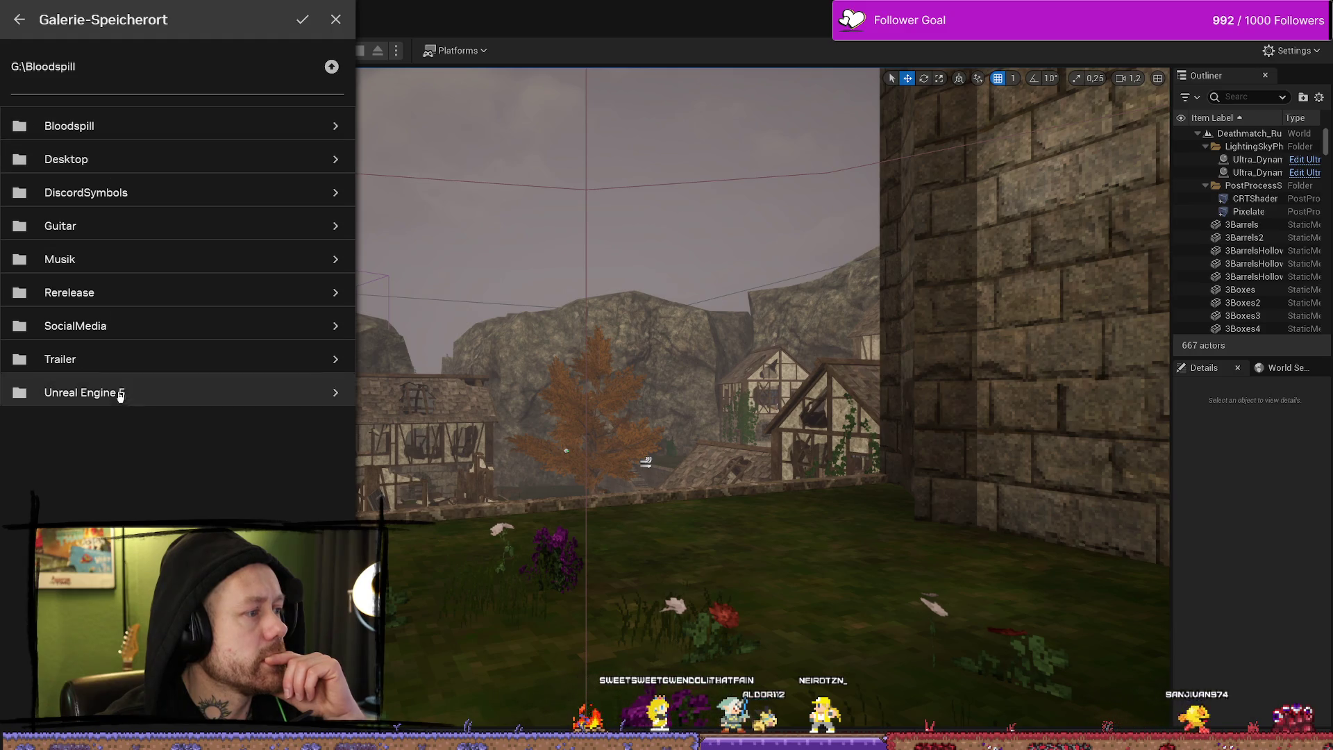
click(20, 21)
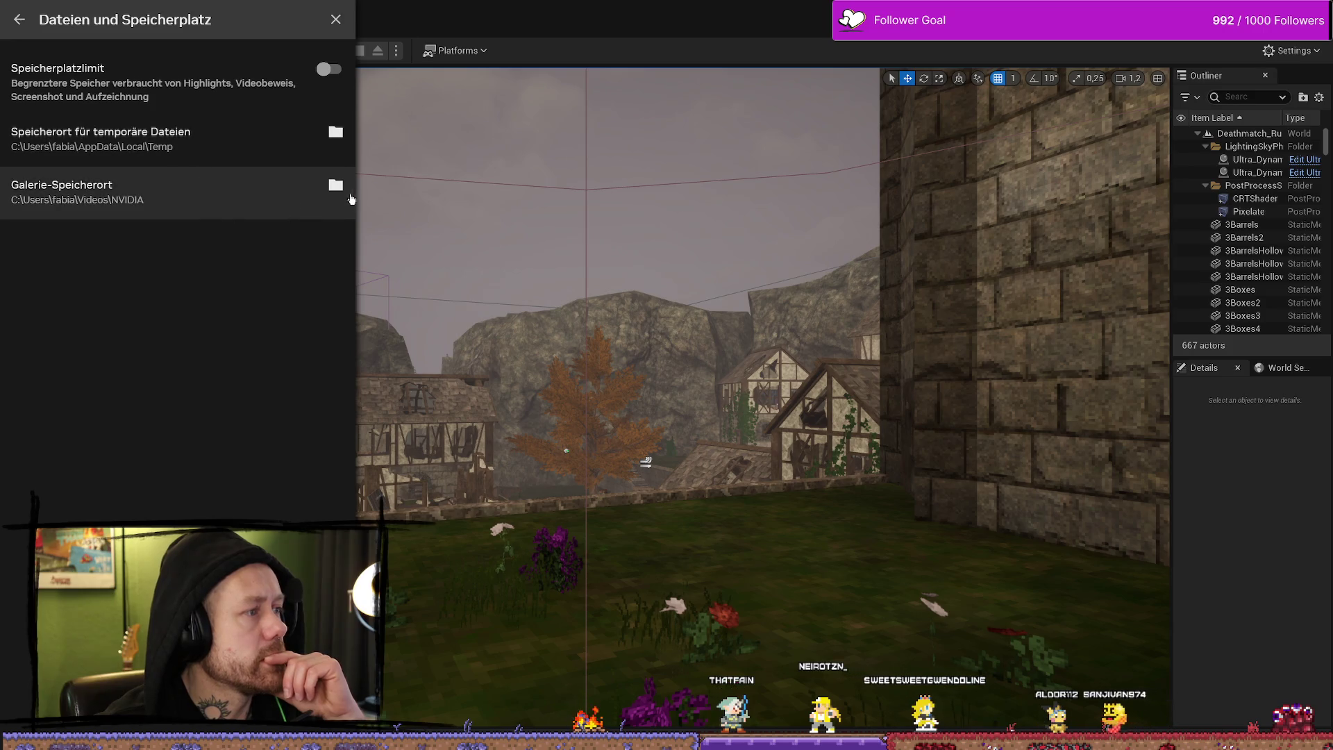
Step: Set the gallery save location to the G: drive root, confirm with JA, and close the overlay
click(337, 189)
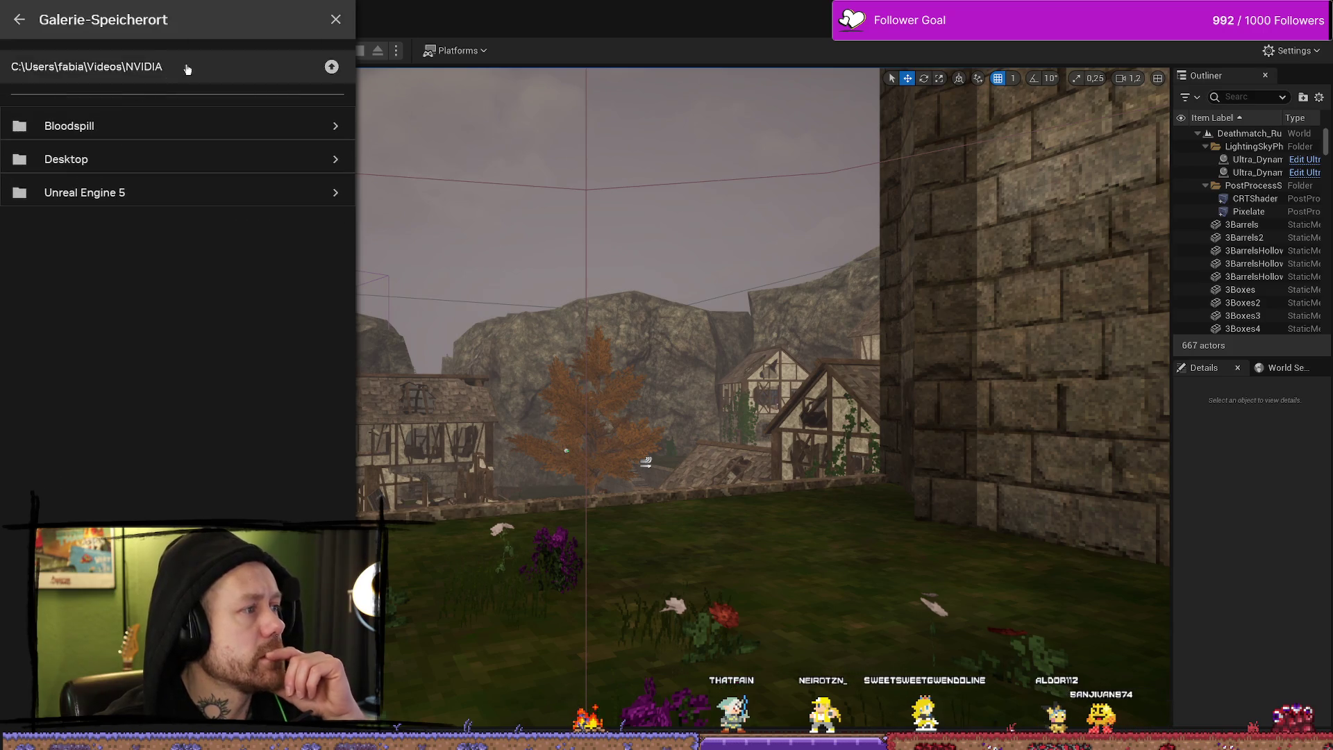
click(332, 67)
triple_click(331, 67)
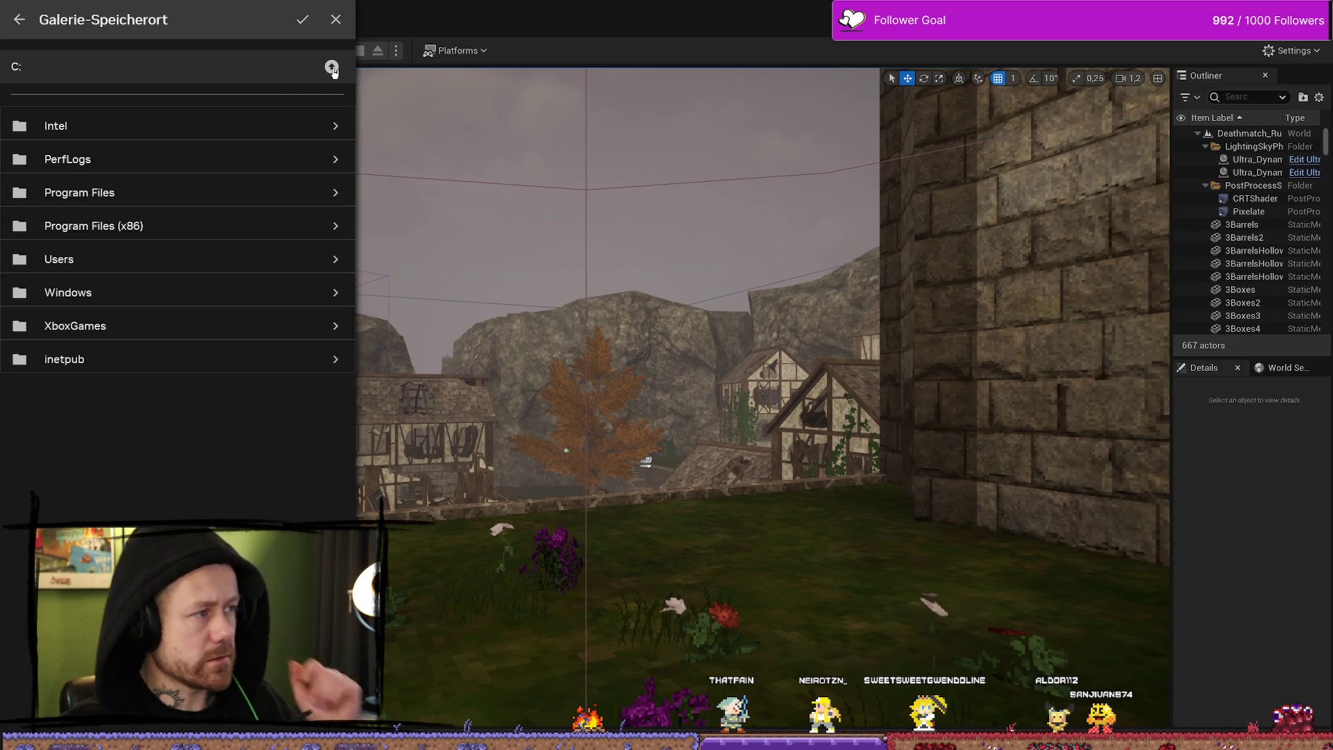
click(332, 66)
click(111, 258)
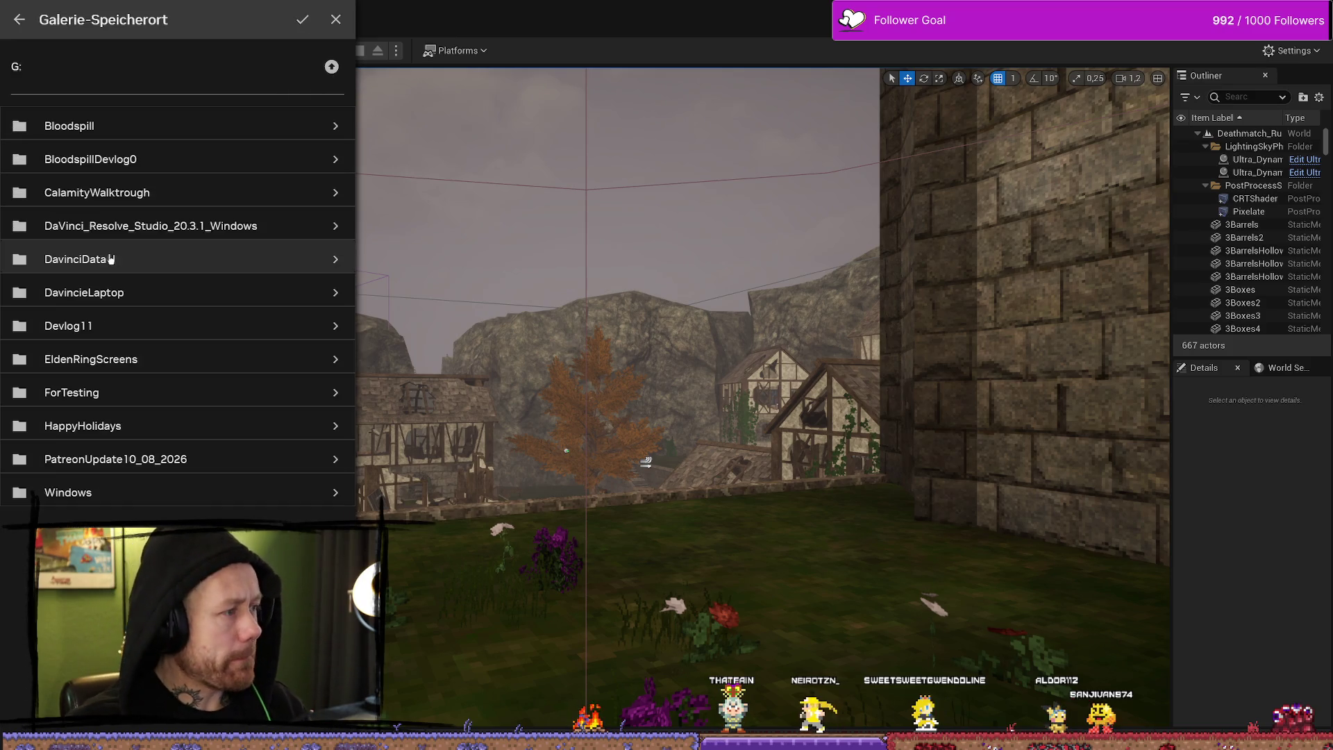
click(302, 19)
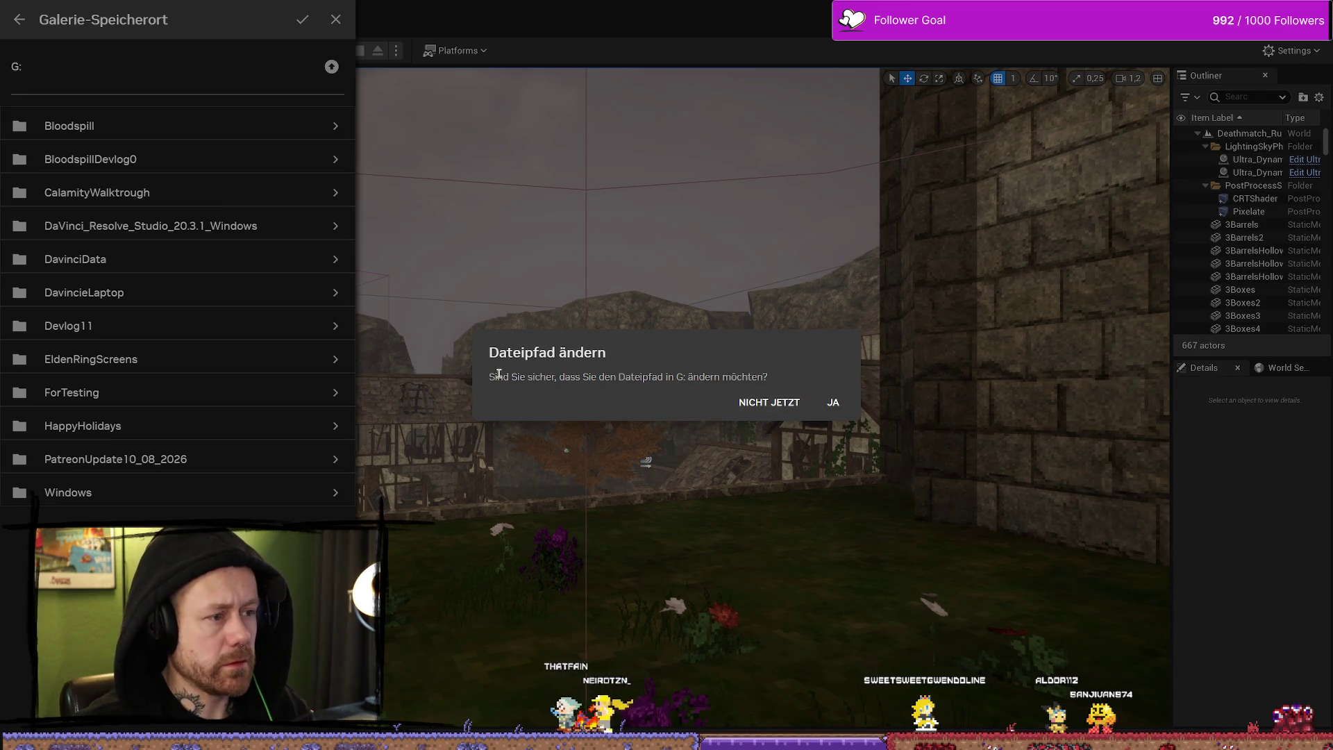
click(833, 403)
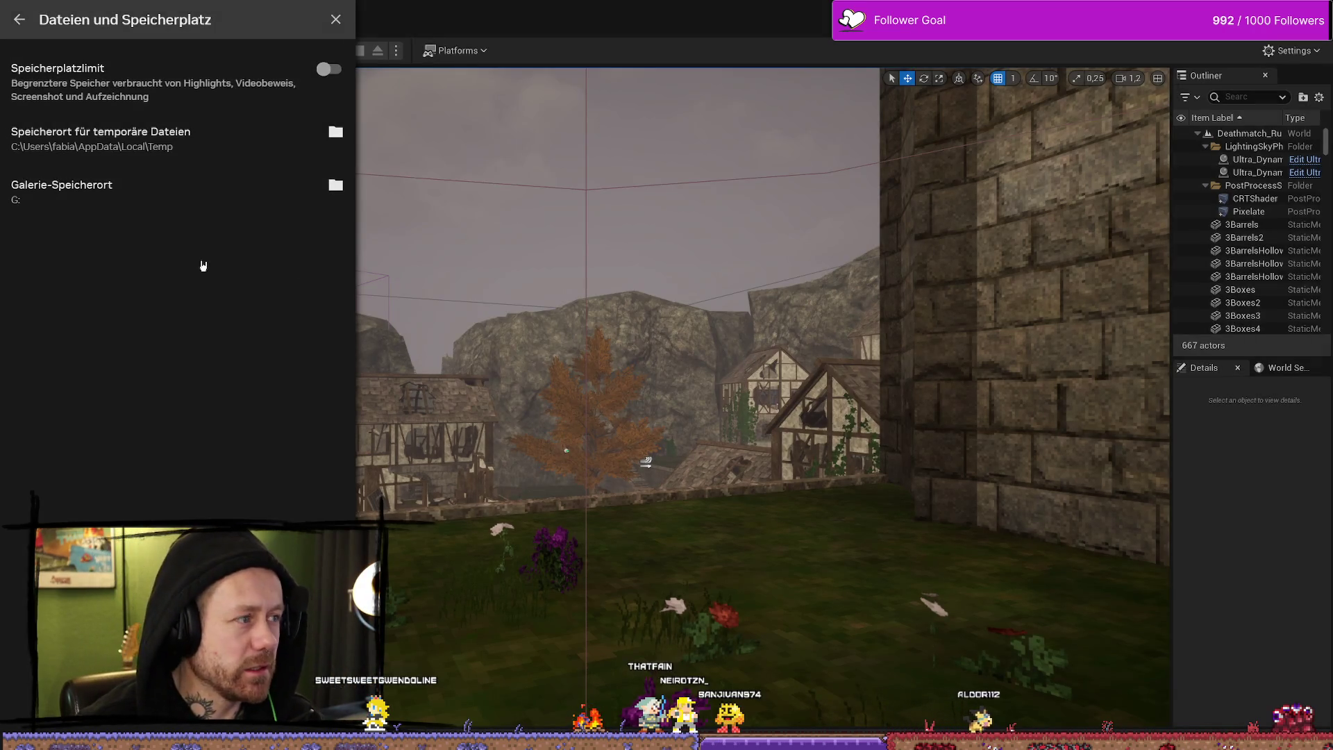
click(337, 19)
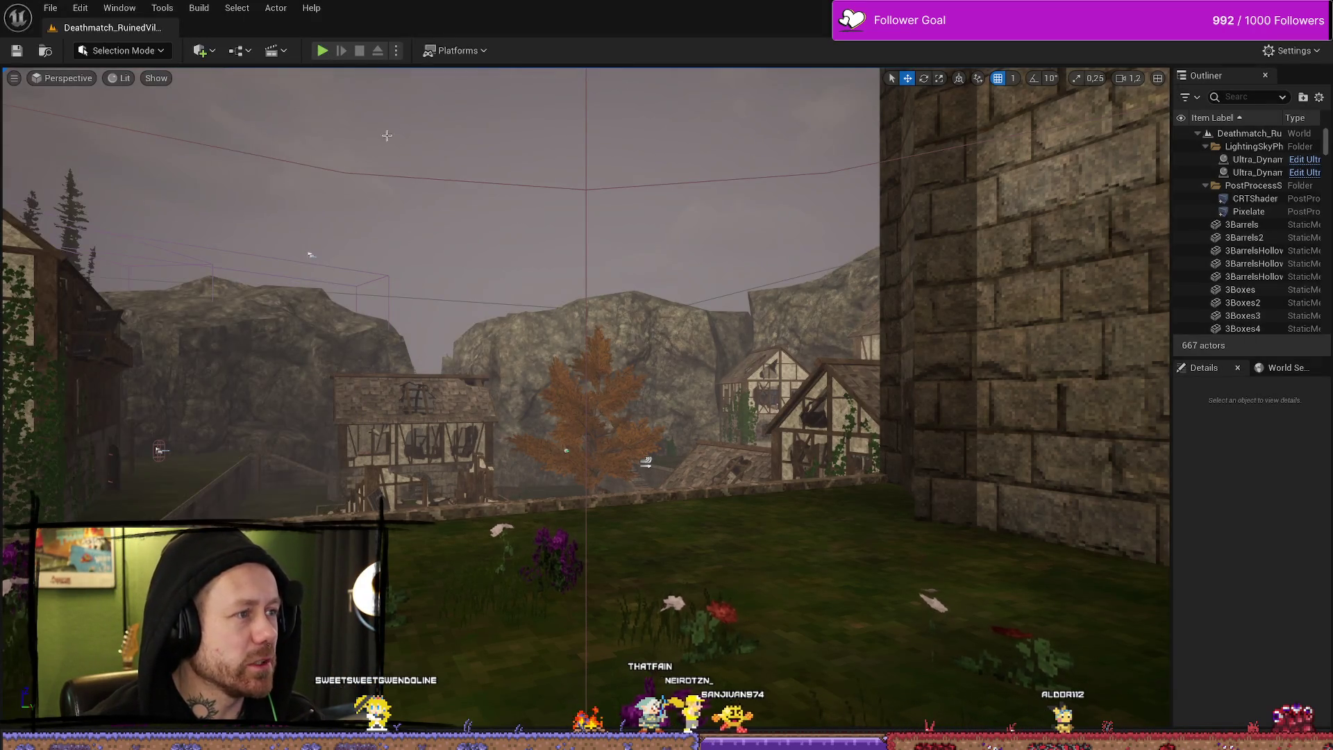
Step: Start a PIE match, move the Client 1 window left, deploy with the crossbow and start recording (Alt+F9)
drag(663, 345, 718, 327)
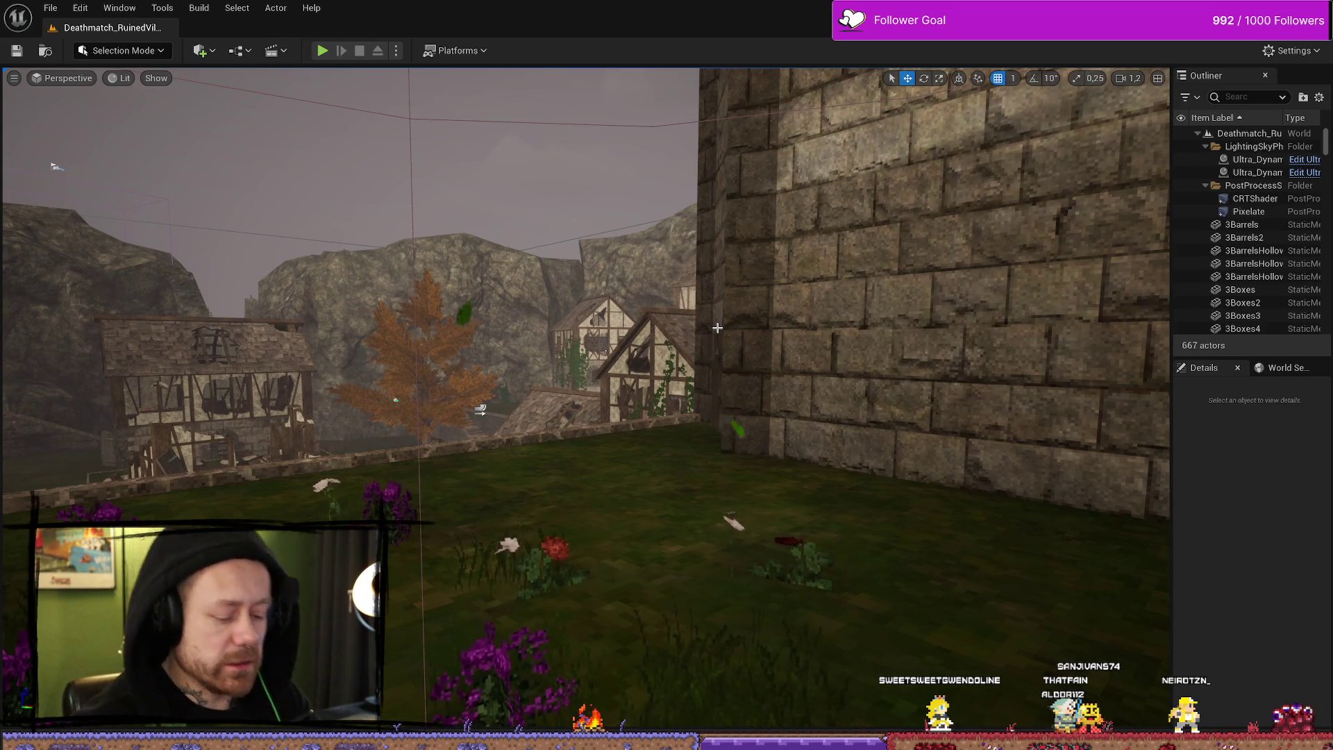
key(alt+p)
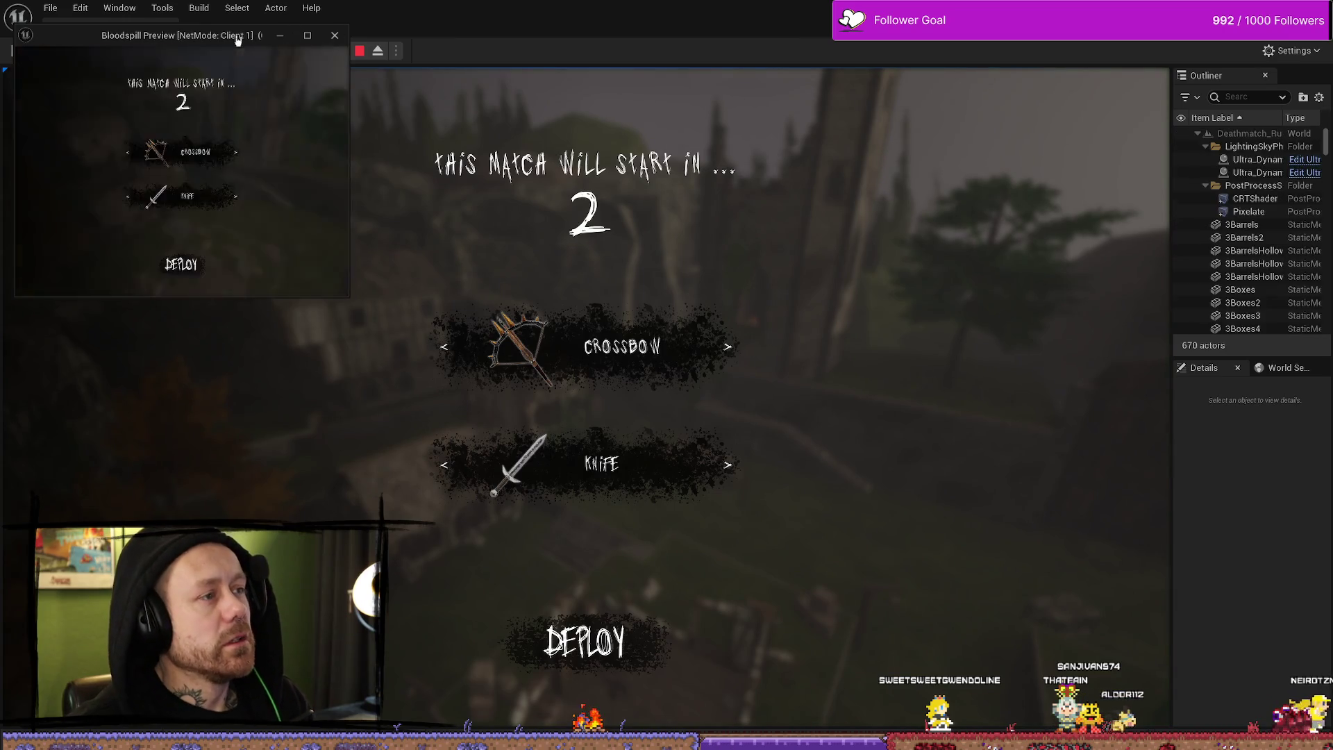
drag(235, 41, 33, 161)
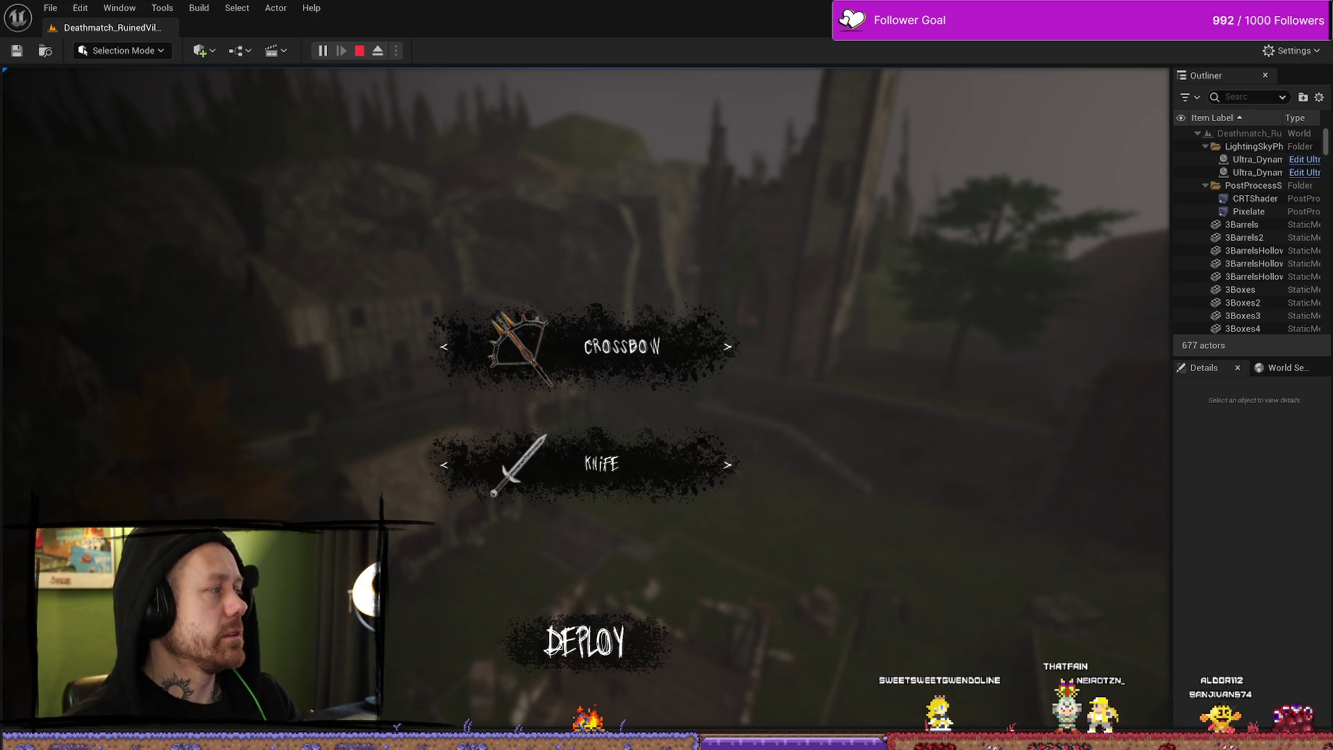
click(585, 642)
key(alt+F9)
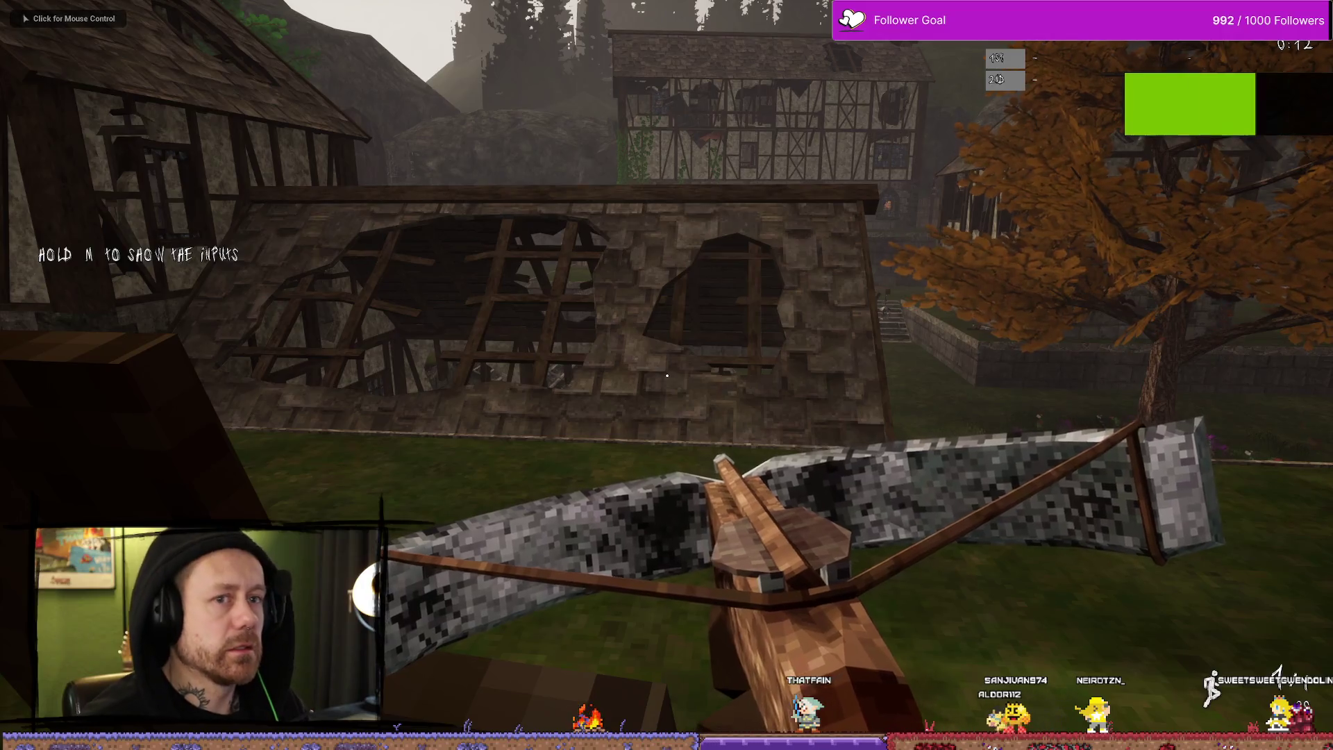
Step: Walk through the courtyard past the tree, house and castle stairs toward the enemy
key(w)
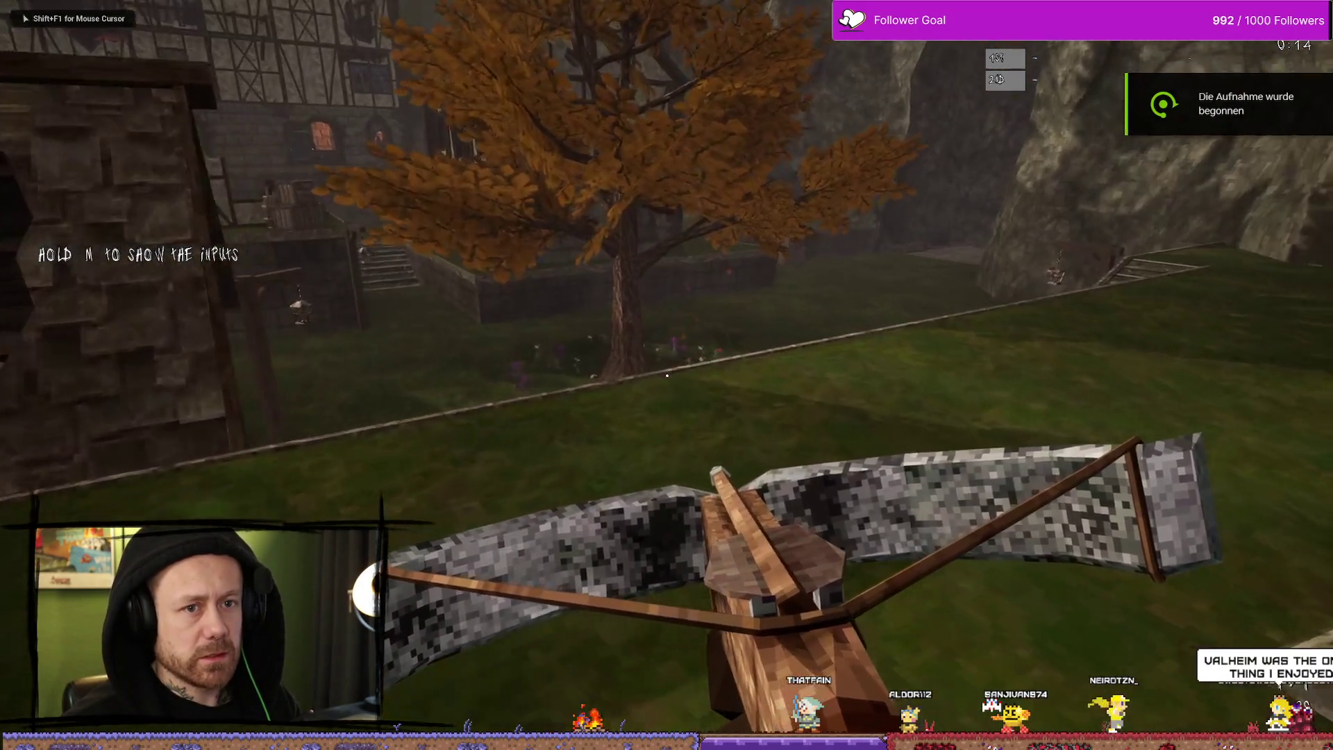
key(w)
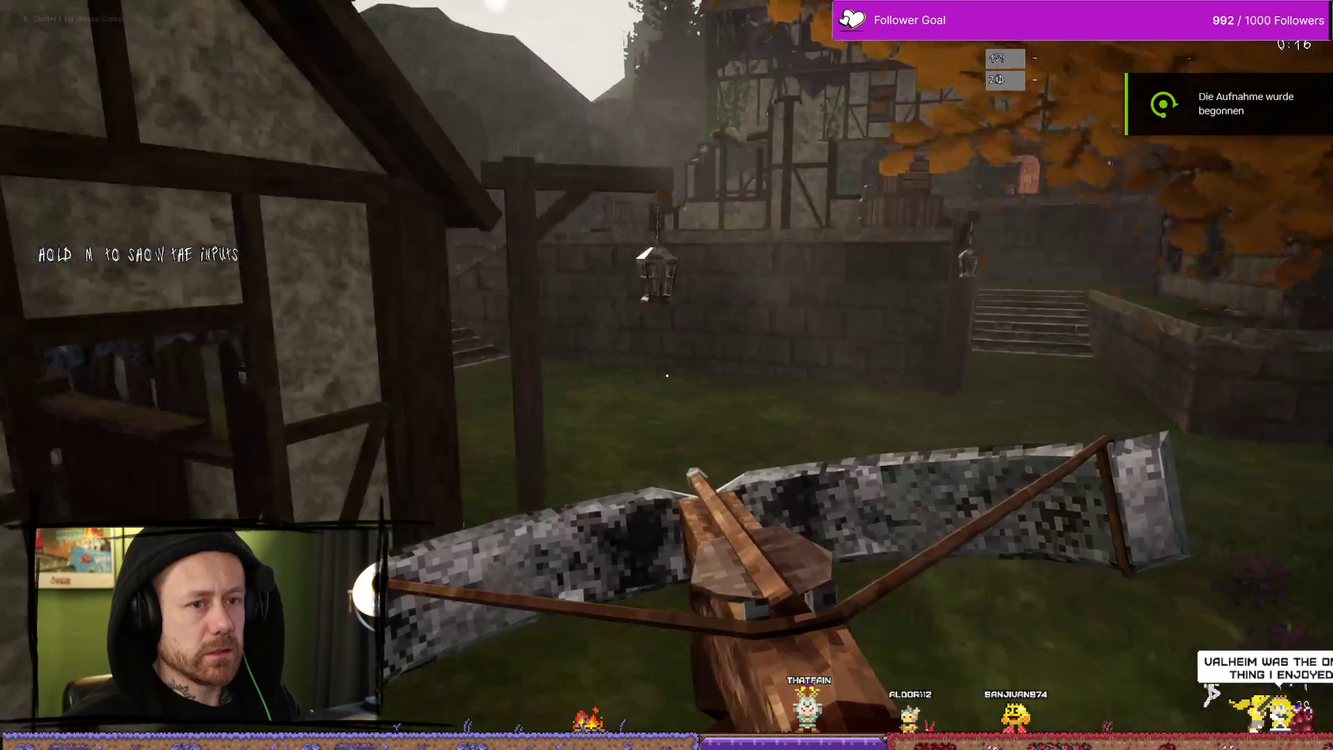
key(w)
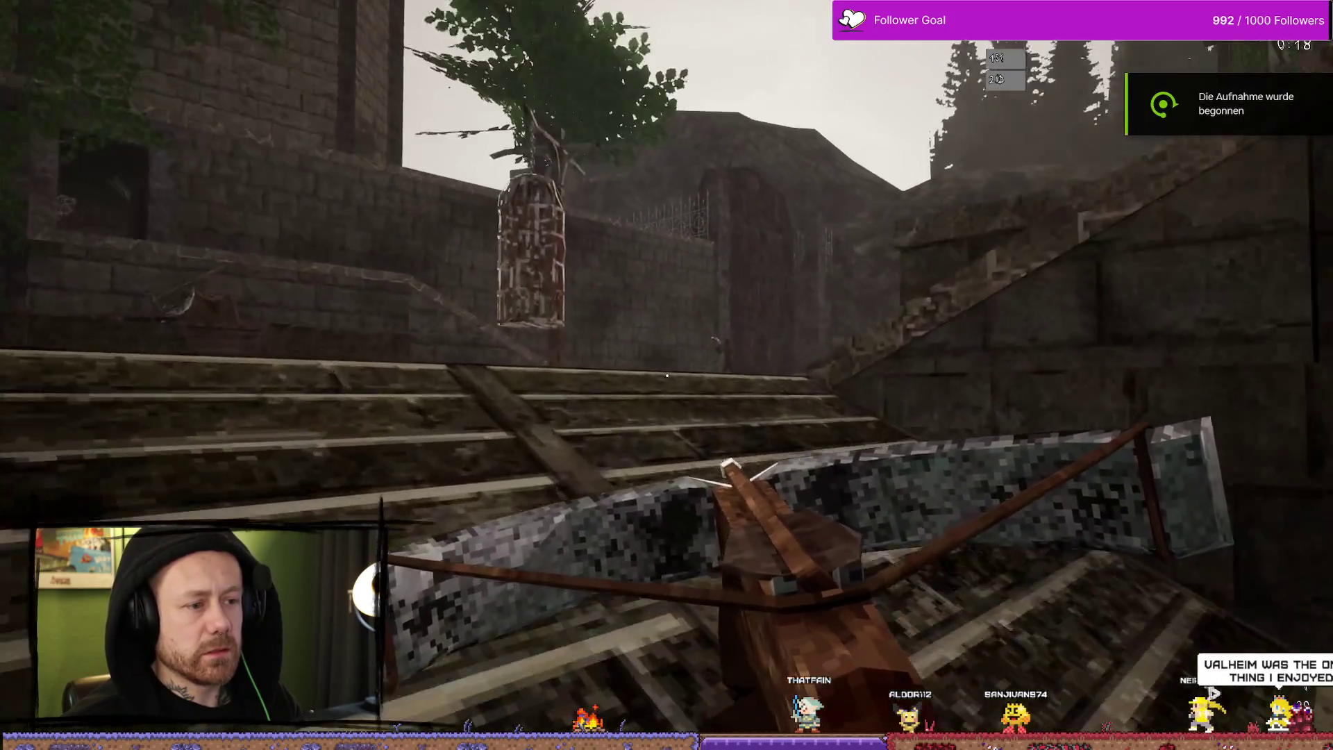
key(w)
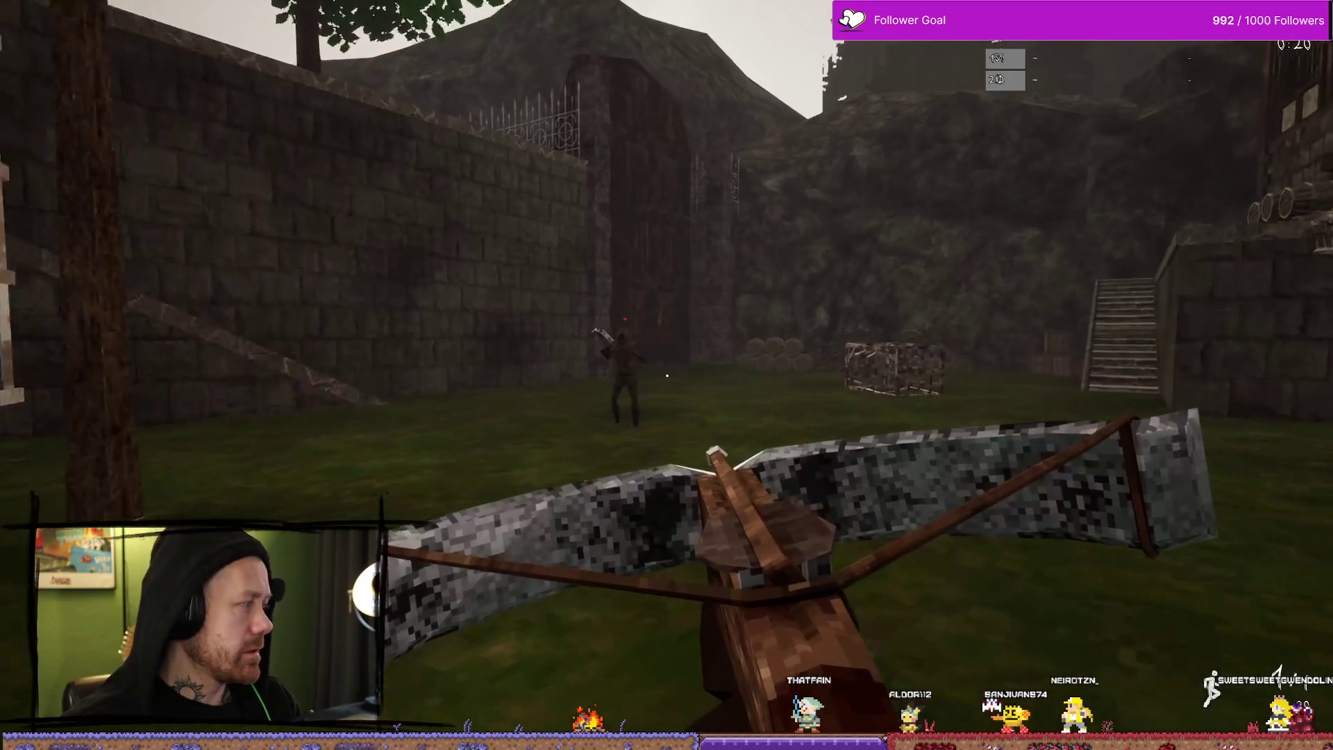
key(w)
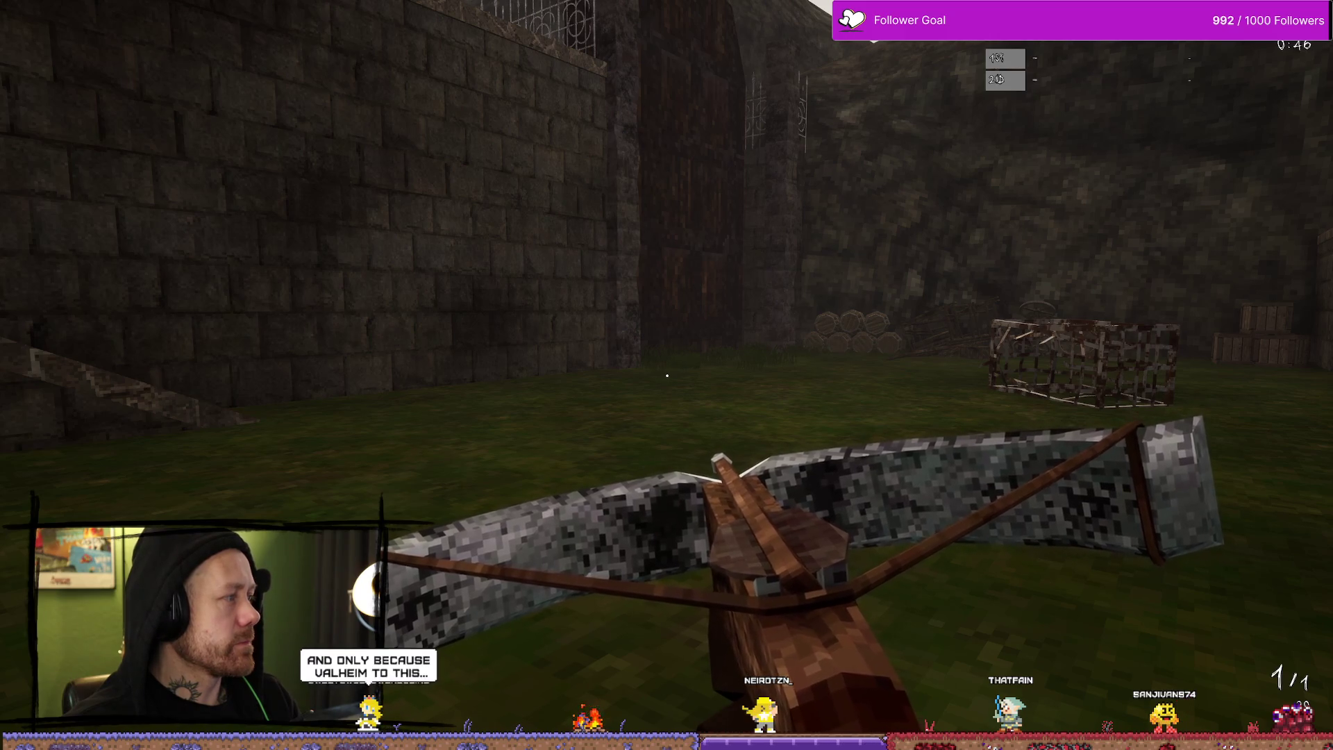
Step: Approach the hanging cage, gallows platform and bloody execution table, then stop the play session
click(512, 237)
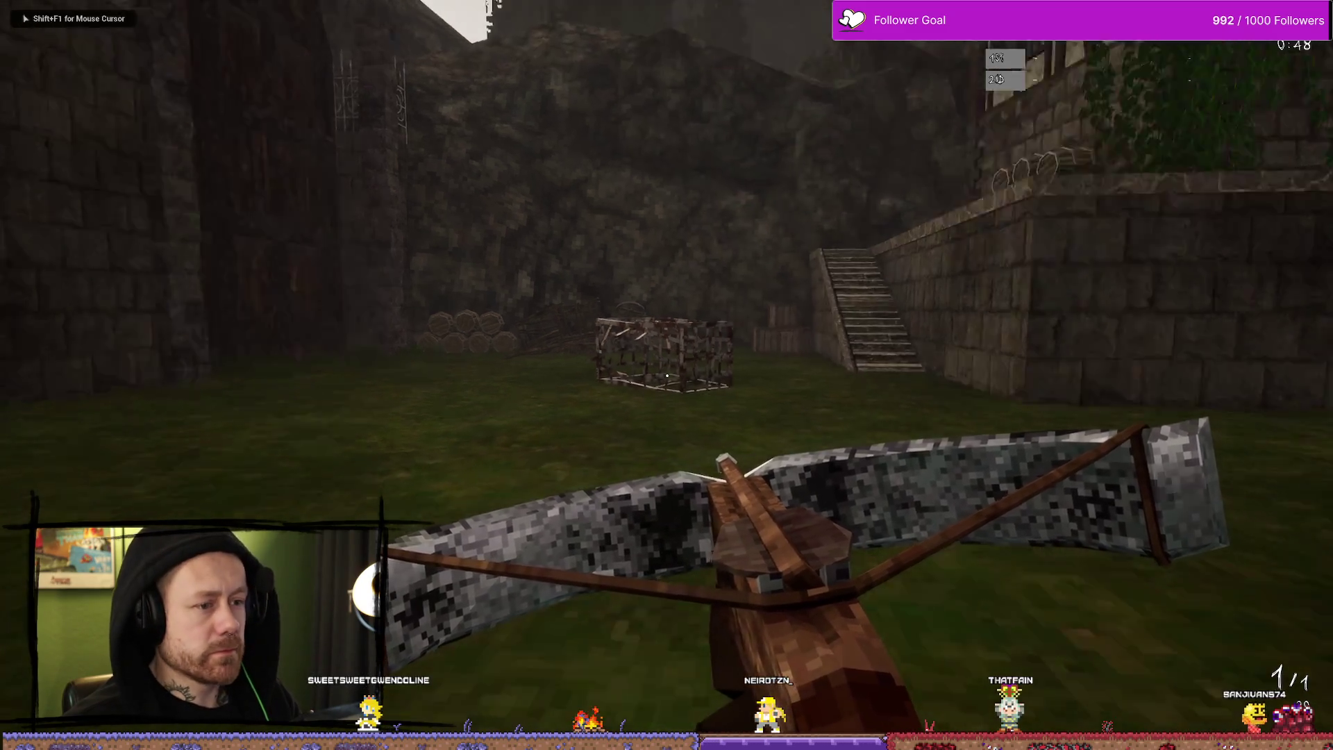
key(w)
key(w)
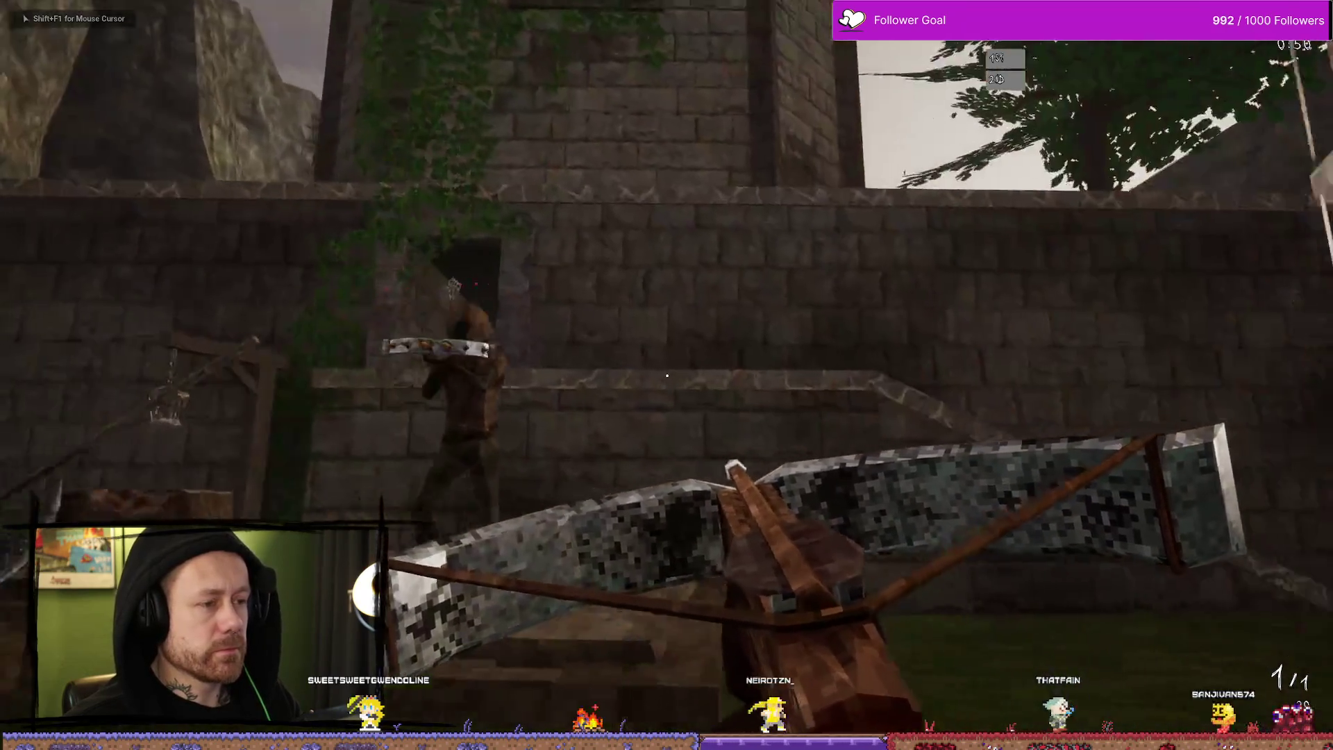
key(w)
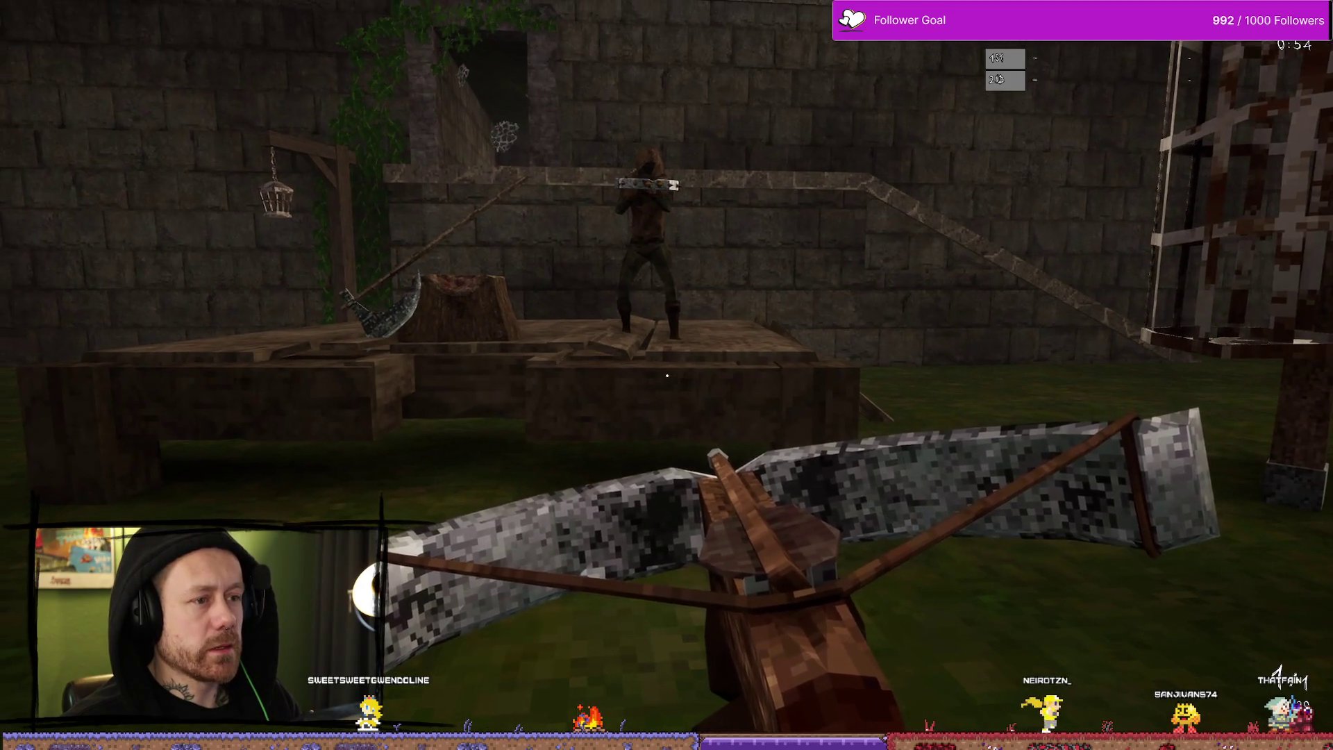
key(s)
key(s)
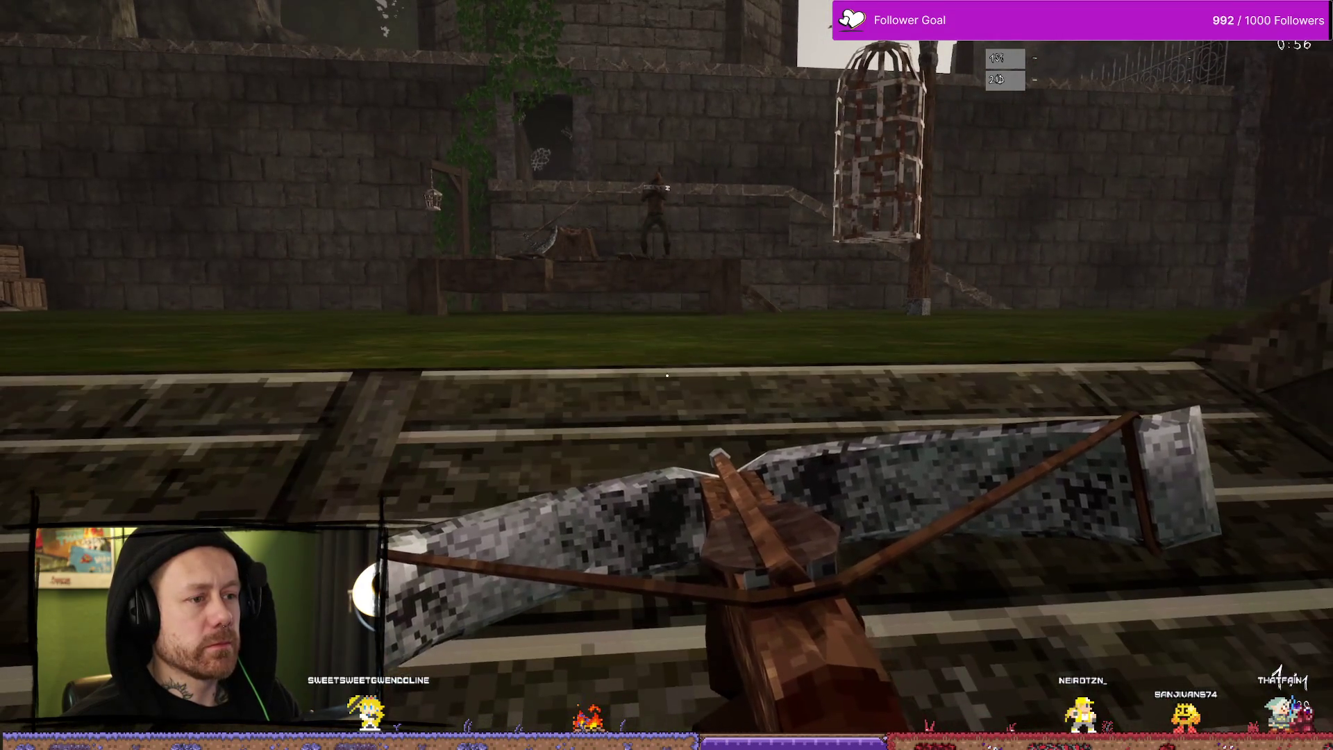
key(w)
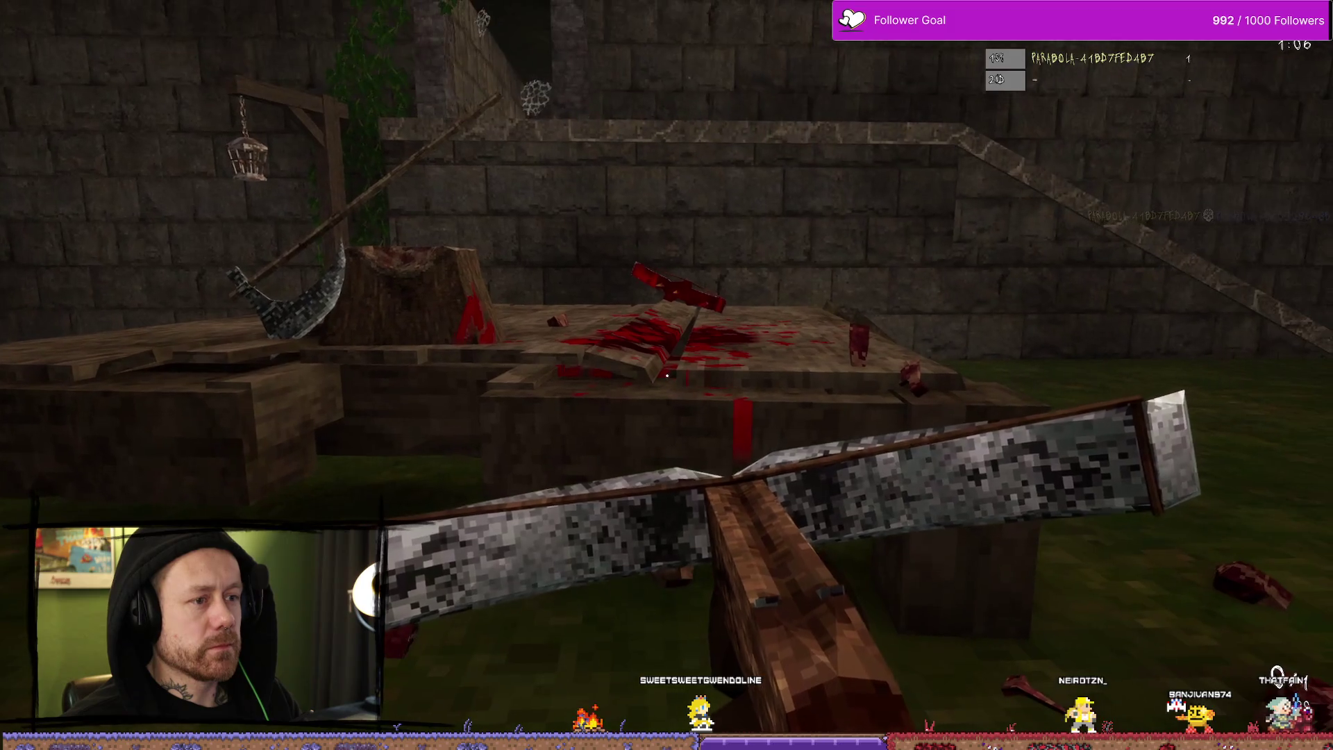
key(s)
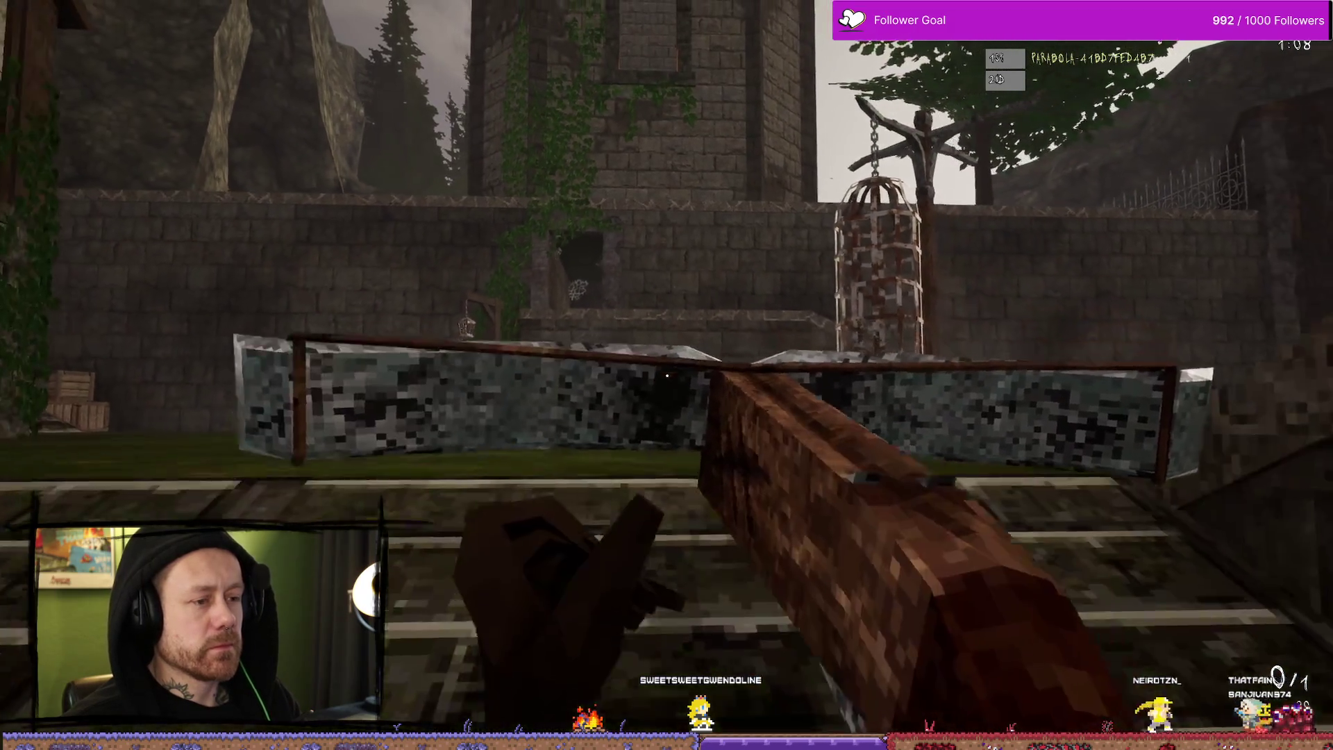
key(w)
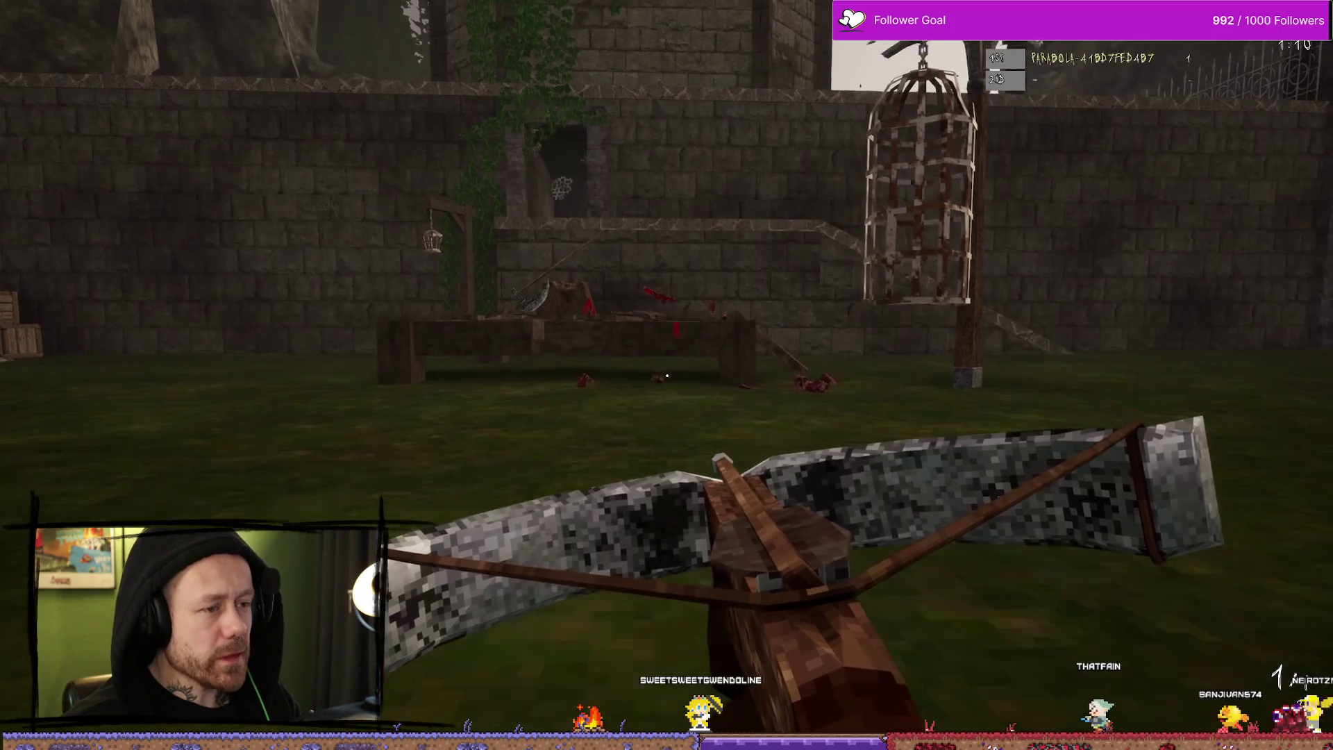
key(w)
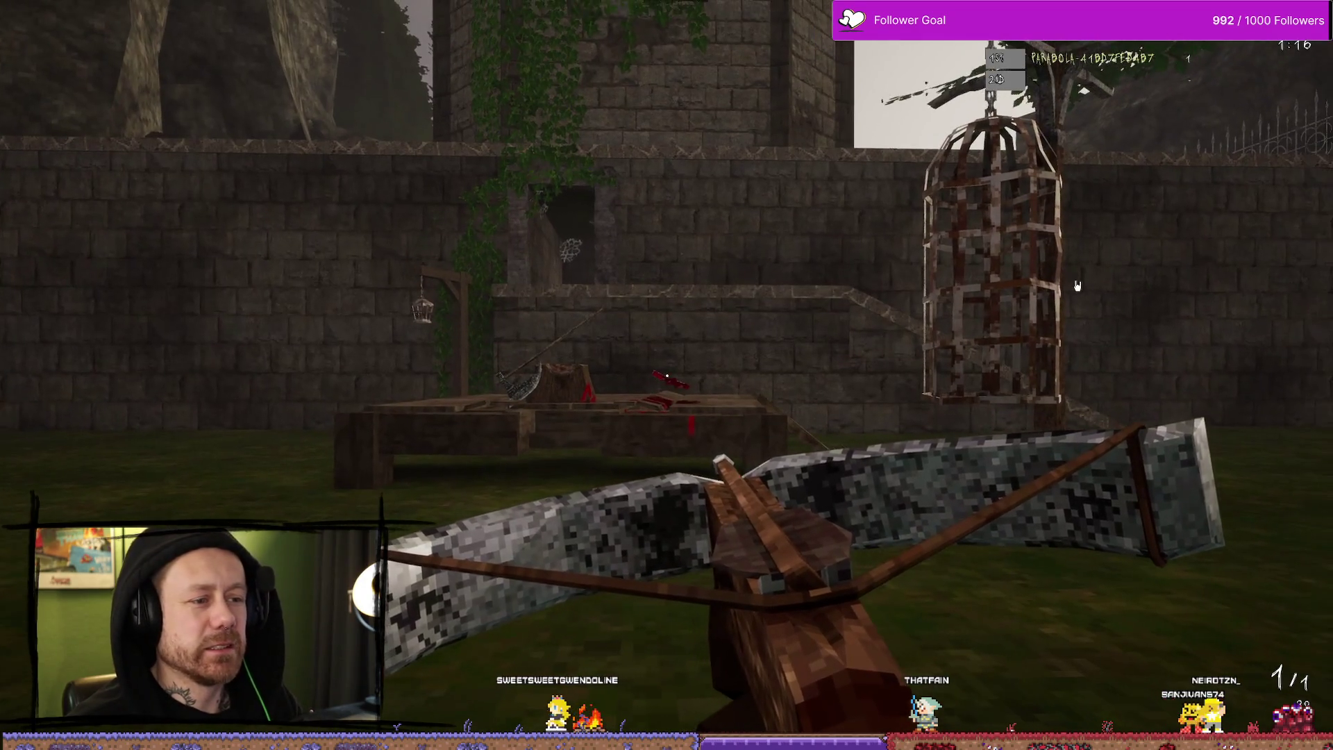
key(Escape)
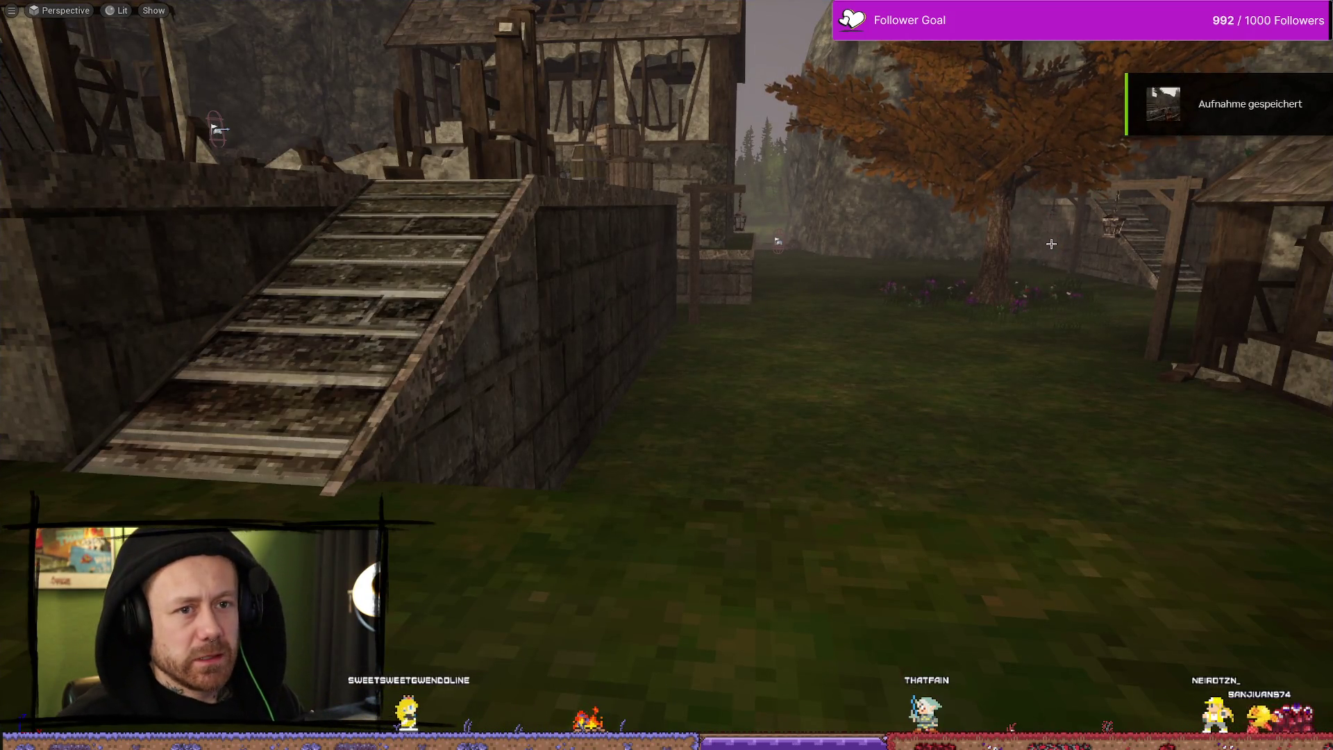
Step: Start a new crossbow match, shoot the enemy near the gallows, and start recording with Alt+F9
key(alt+p)
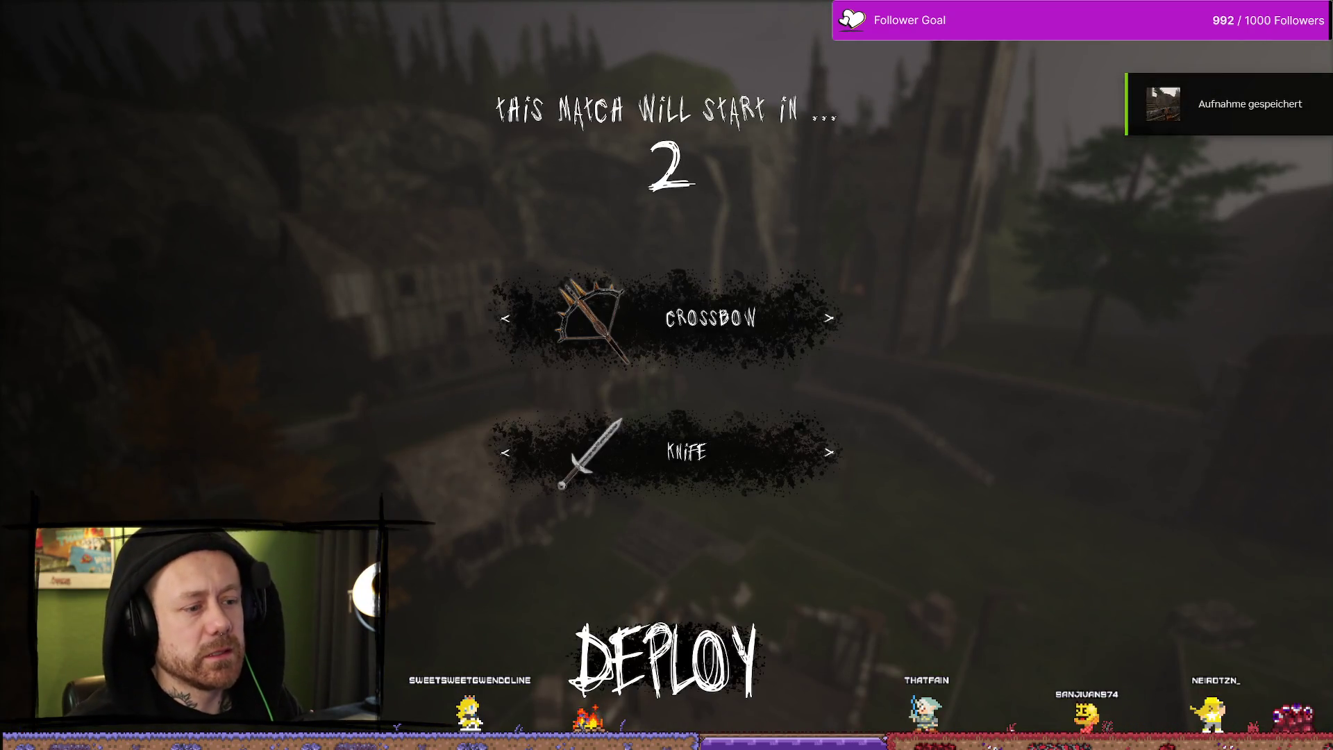
click(753, 656)
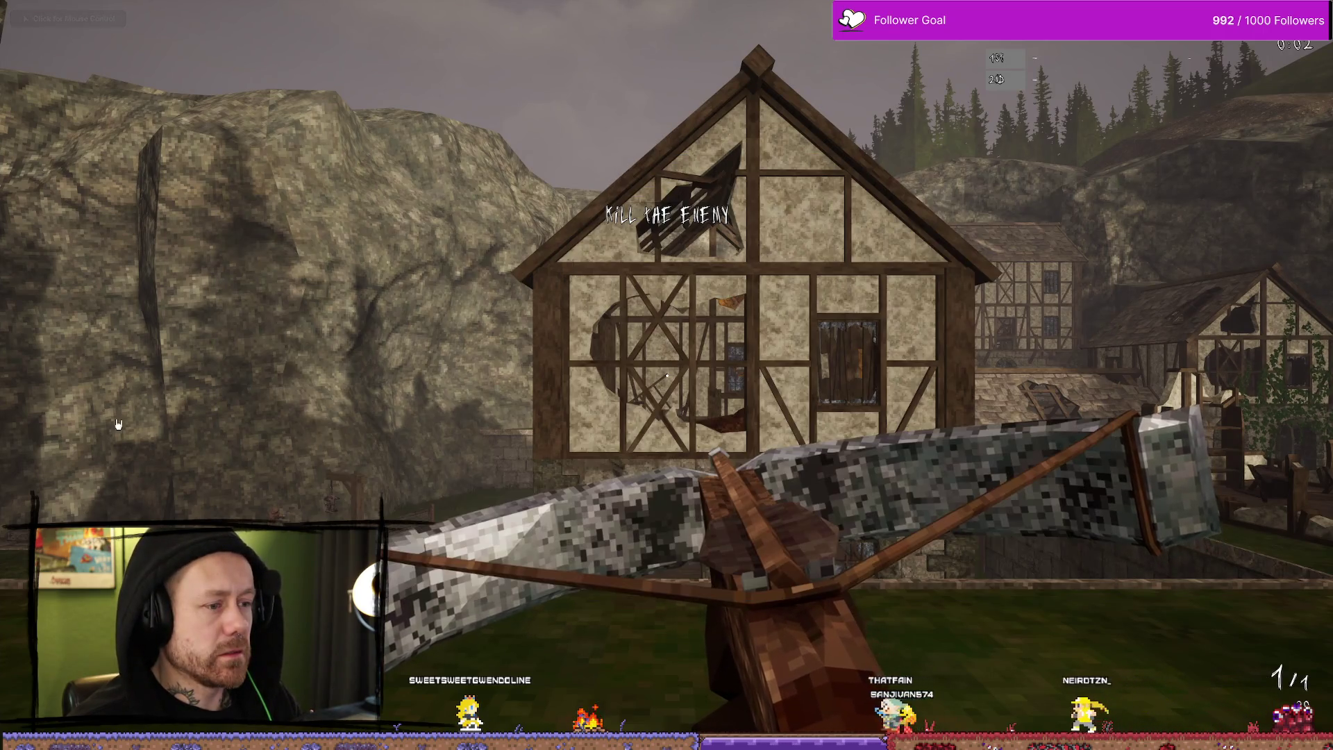
click(667, 375)
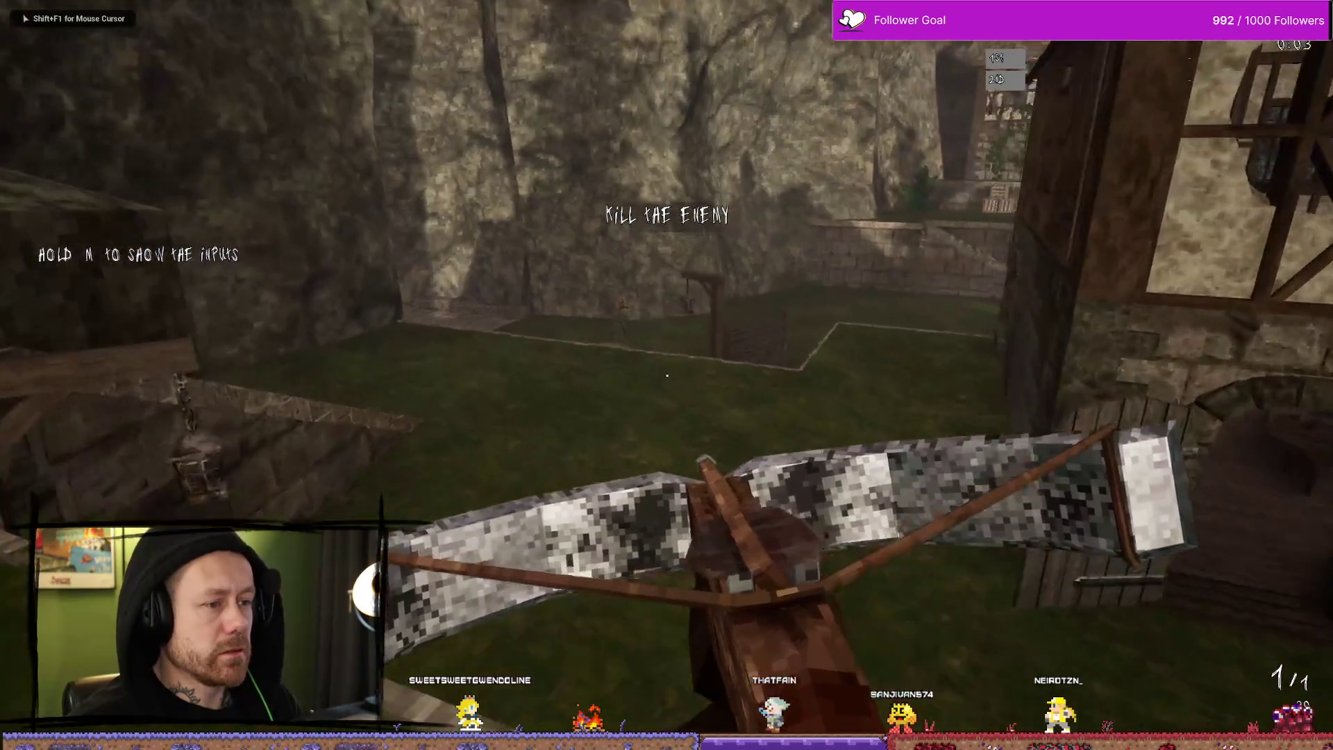
click(667, 375)
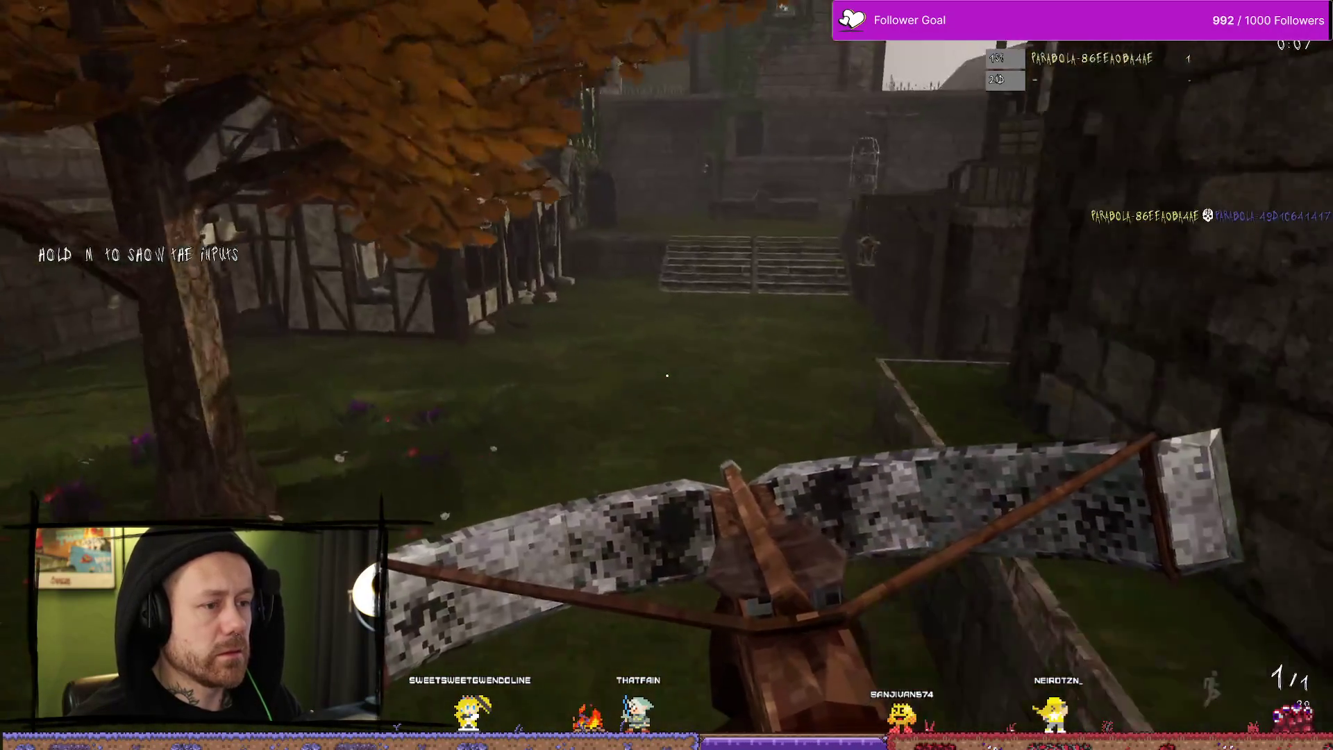
key(w)
key(alt+F9)
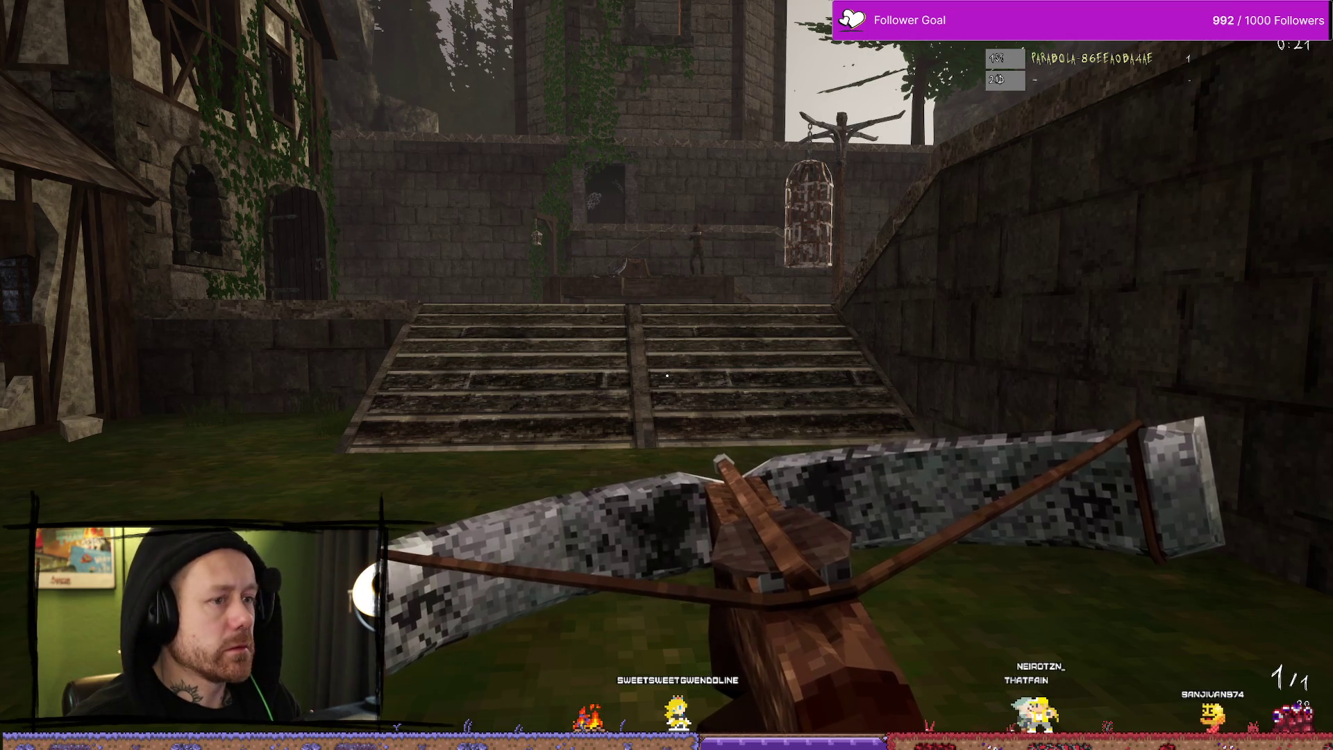
Step: Climb the stone stairs and headshot the hooded enemy by the wall
key(s)
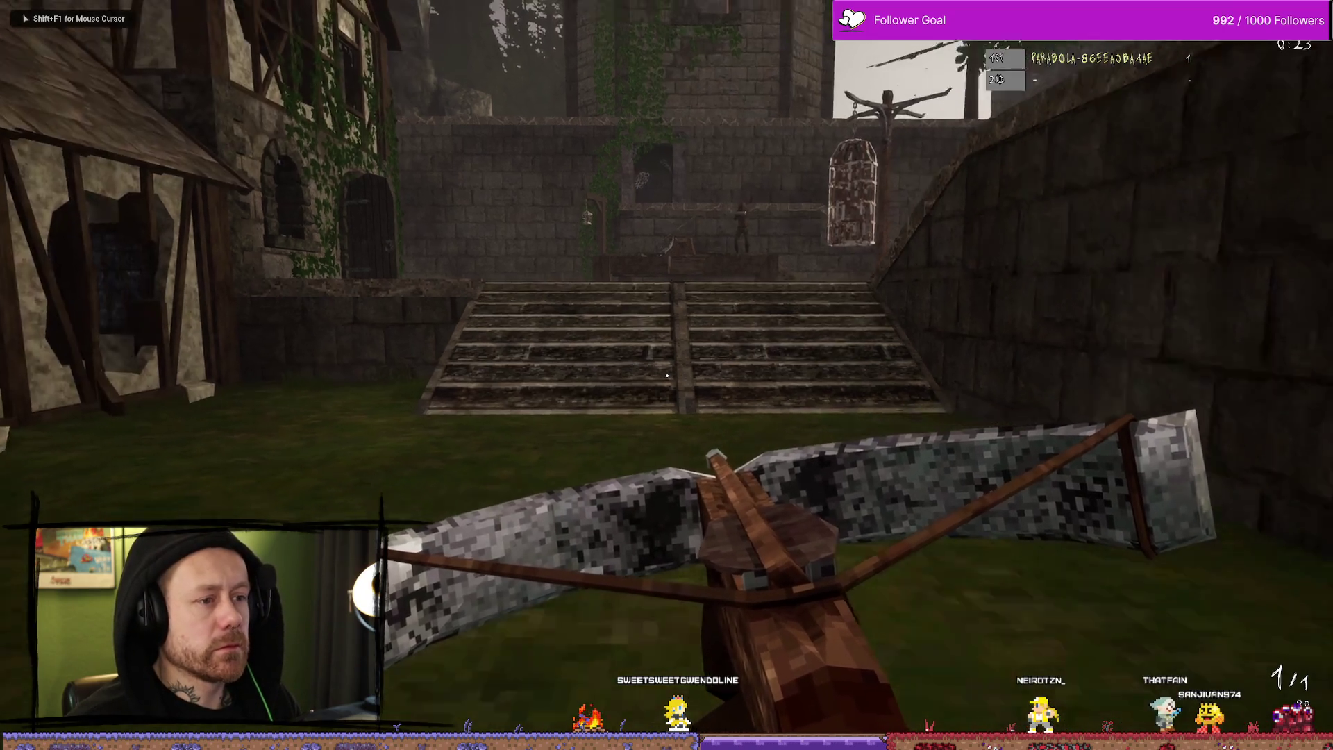
key(w)
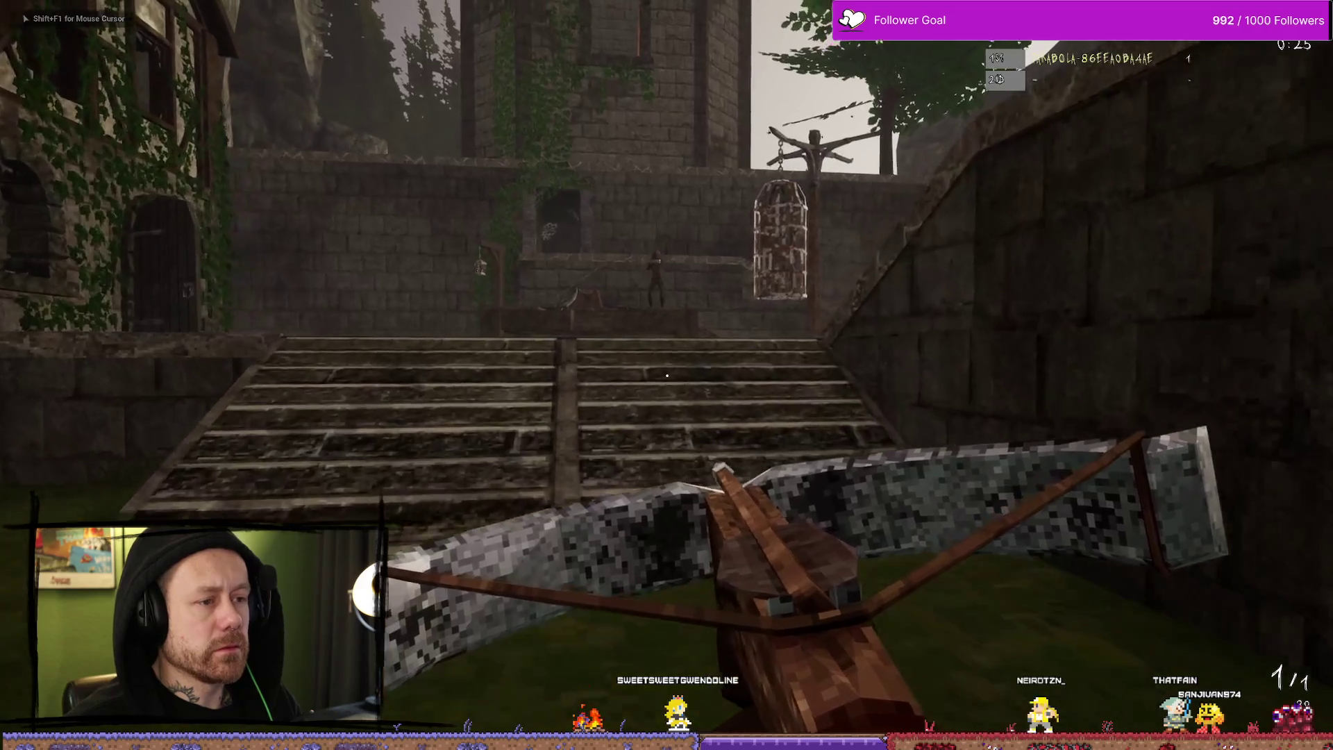
key(w)
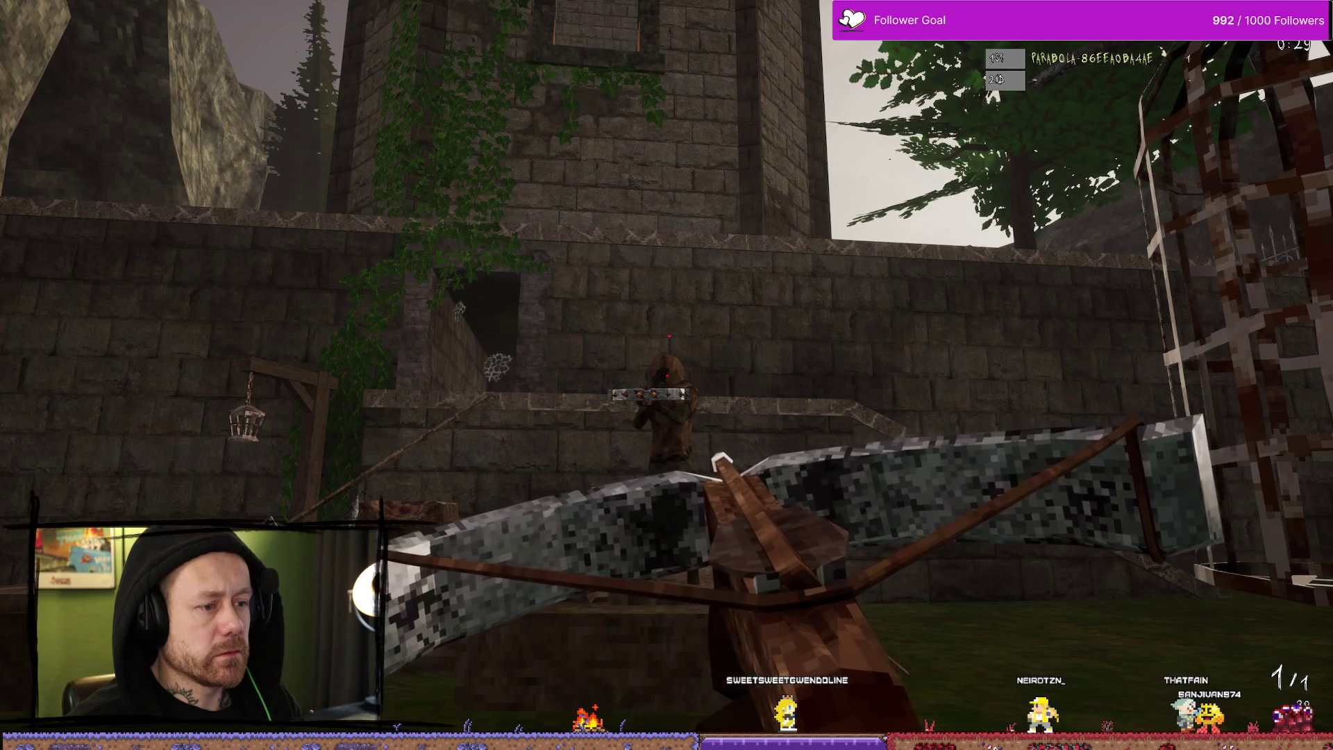
click(666, 375)
Step: Inspect the blood-covered table, save the clip with Alt+F10, and end the play session
key(w)
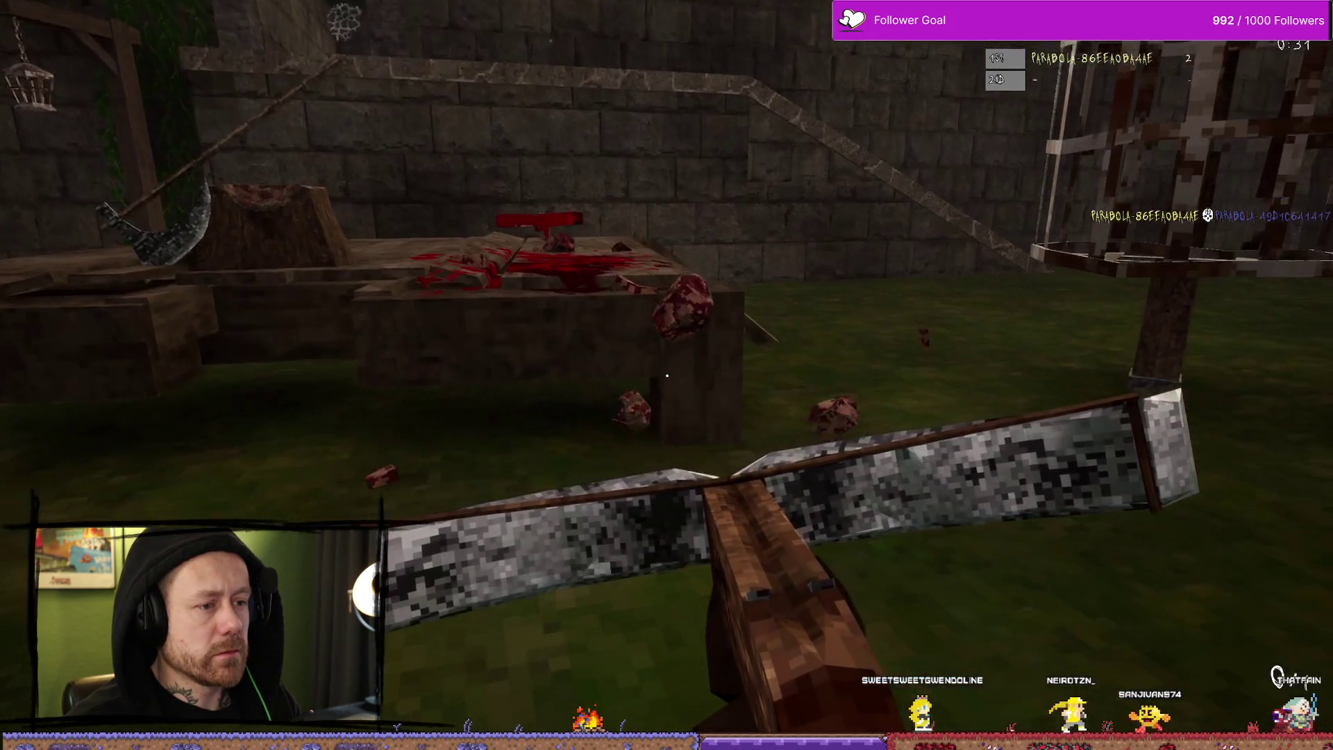
key(s)
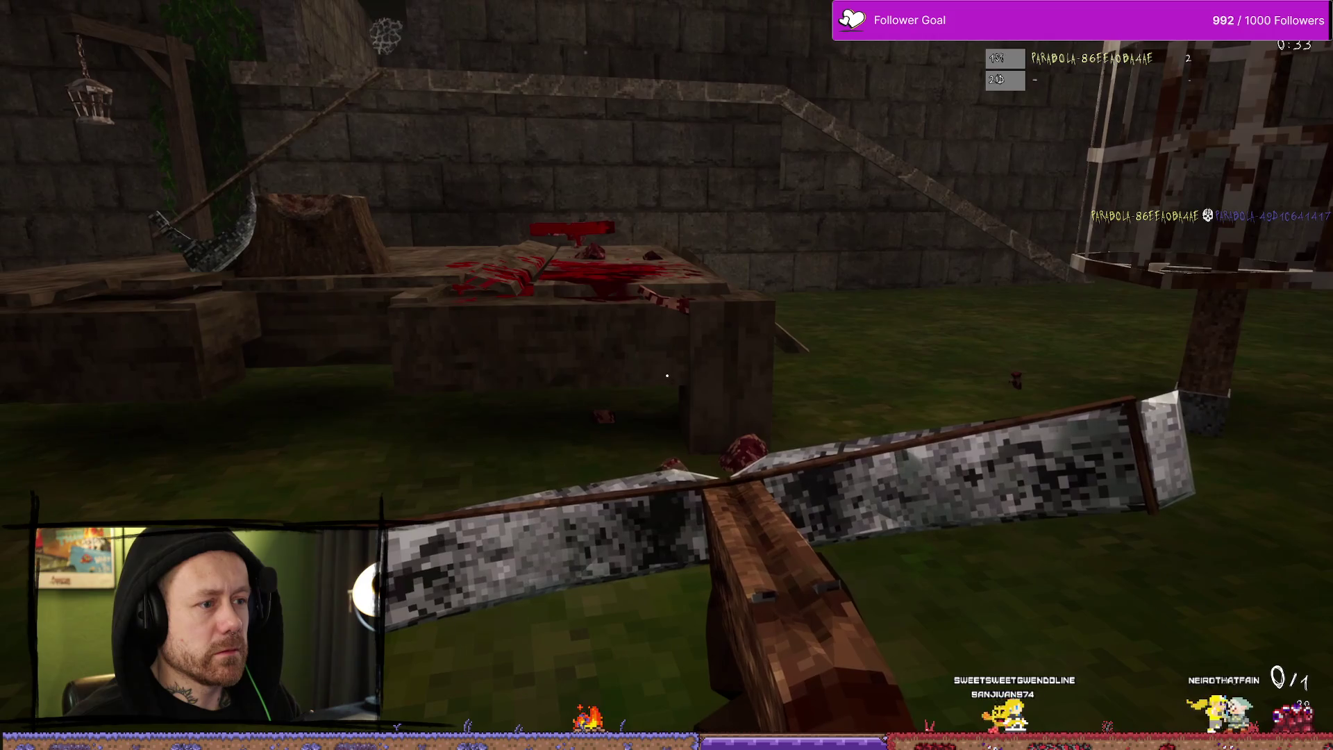
key(w)
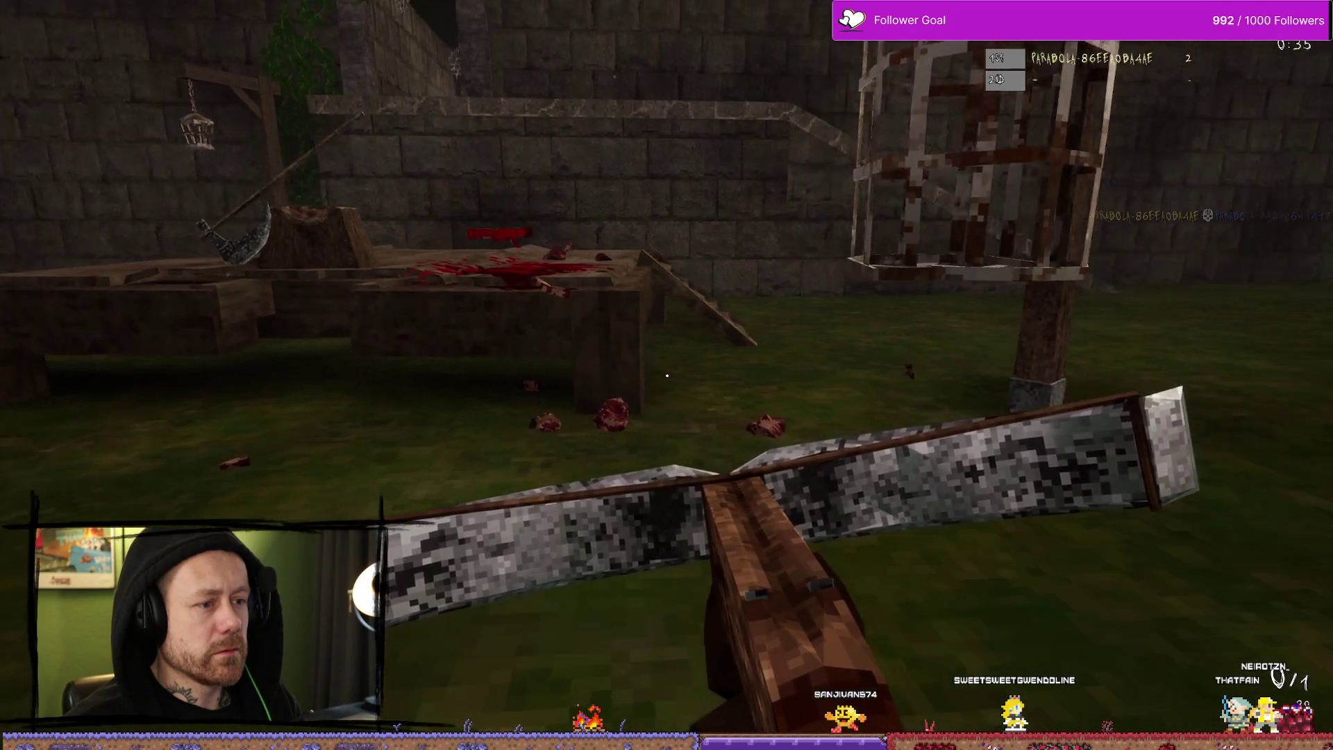
key(w)
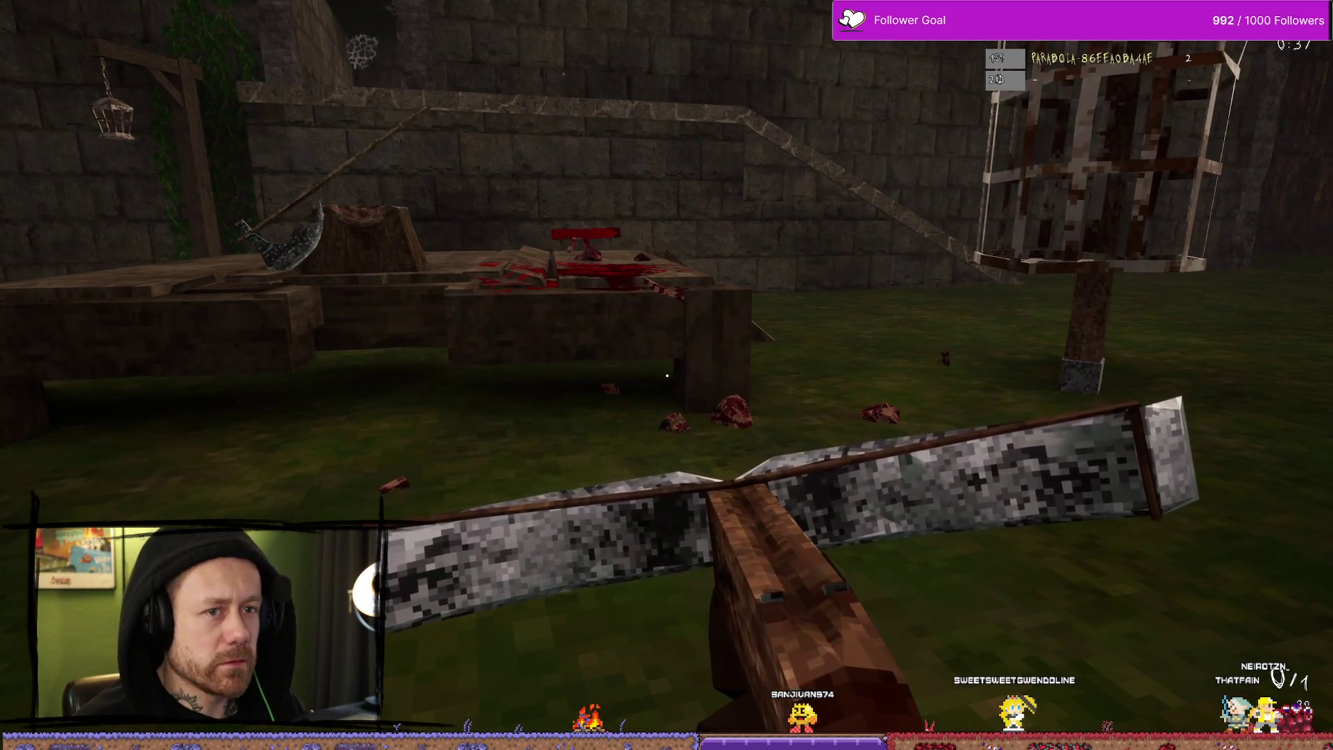
key(alt+F10)
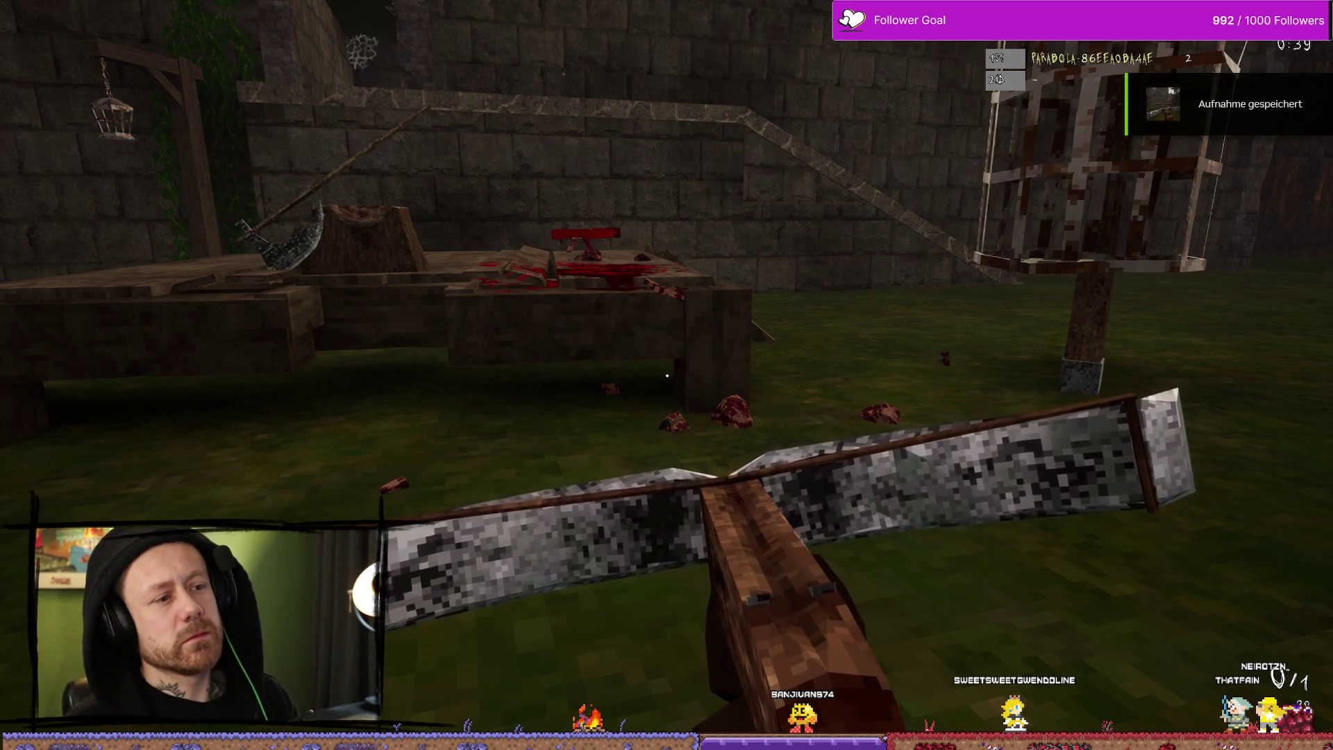
key(Escape)
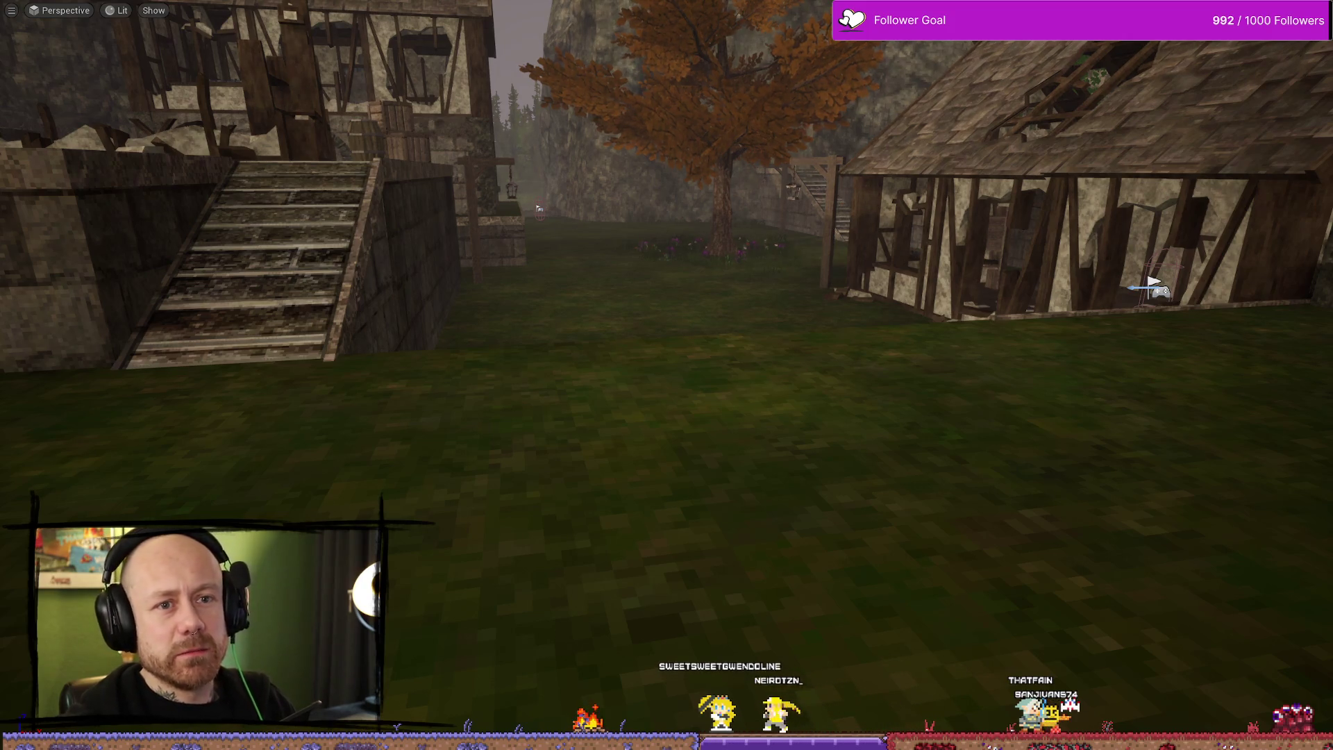
Step: Leave immersive viewport mode with F11 so the Outliner and Details panels return
key(F11)
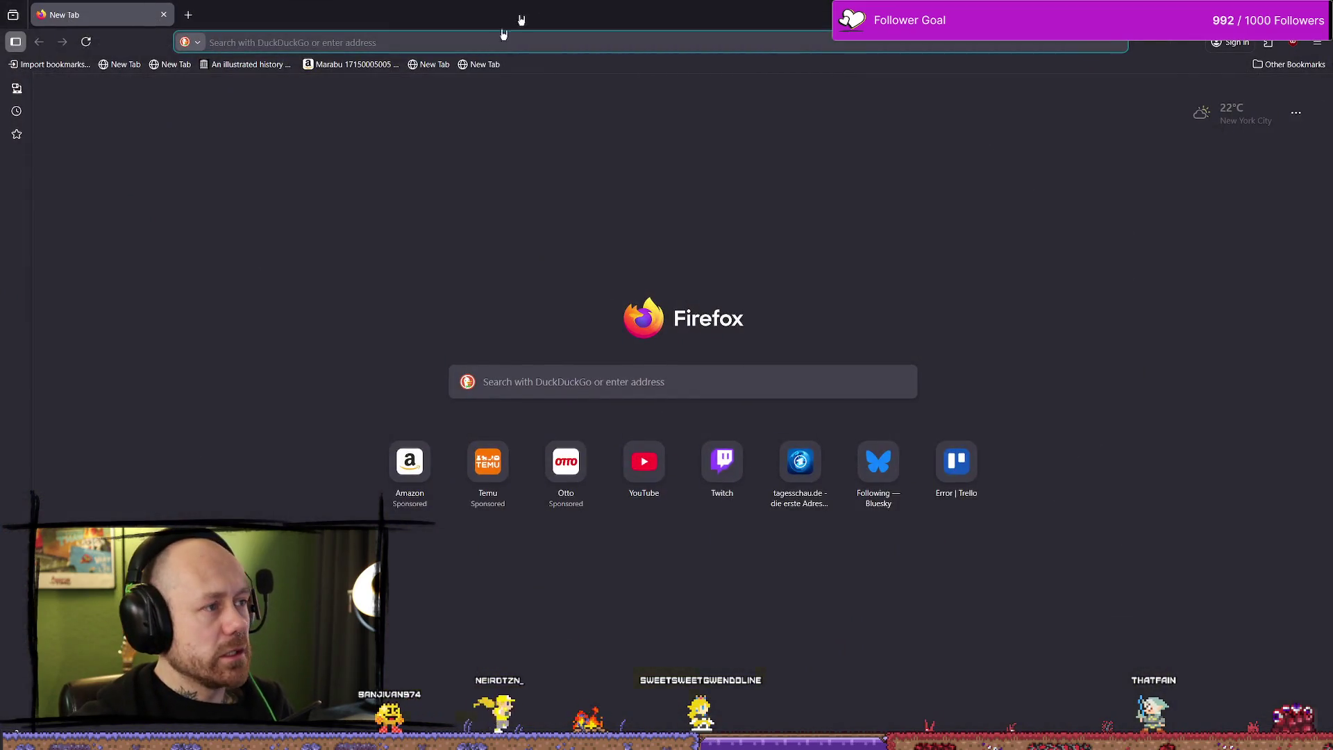
mouse_move(518, 18)
mouse_down()
mouse_move(760, 111)
mouse_move(617, 79)
mouse_up()
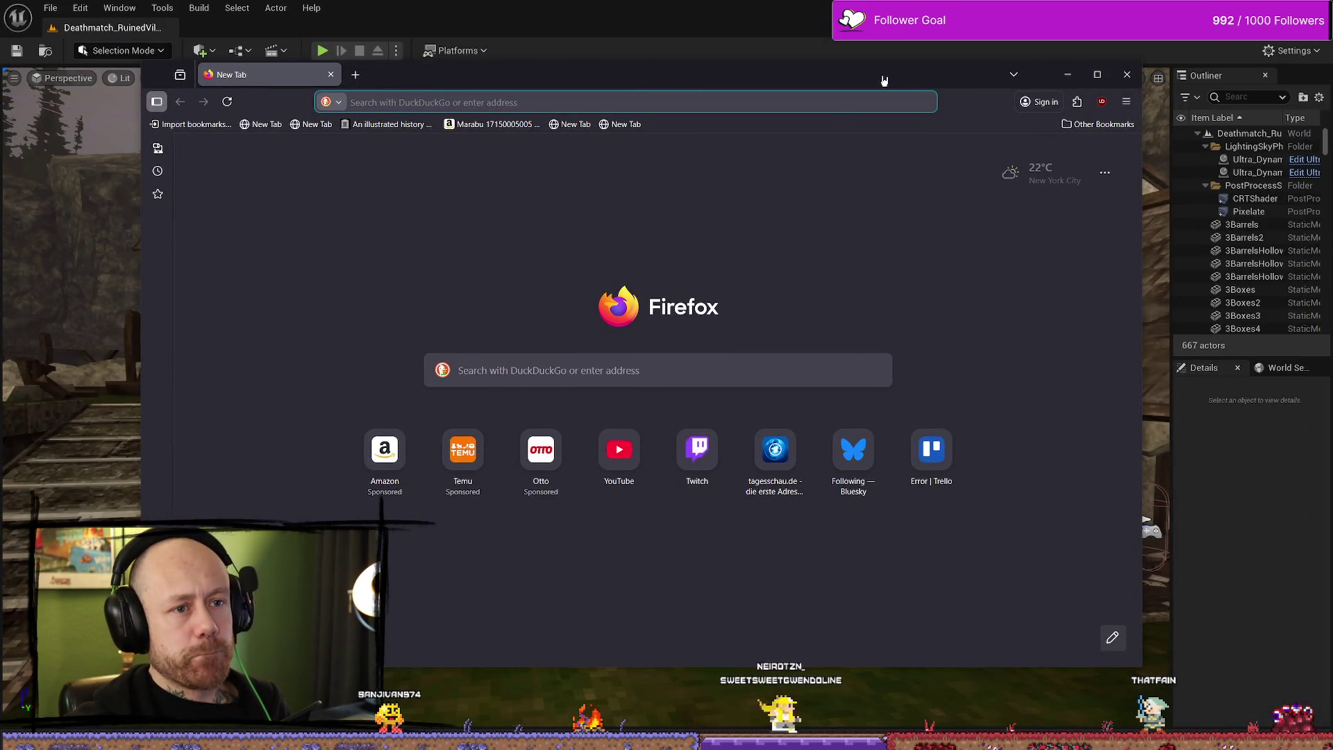
click(1097, 74)
key(alt+Tab)
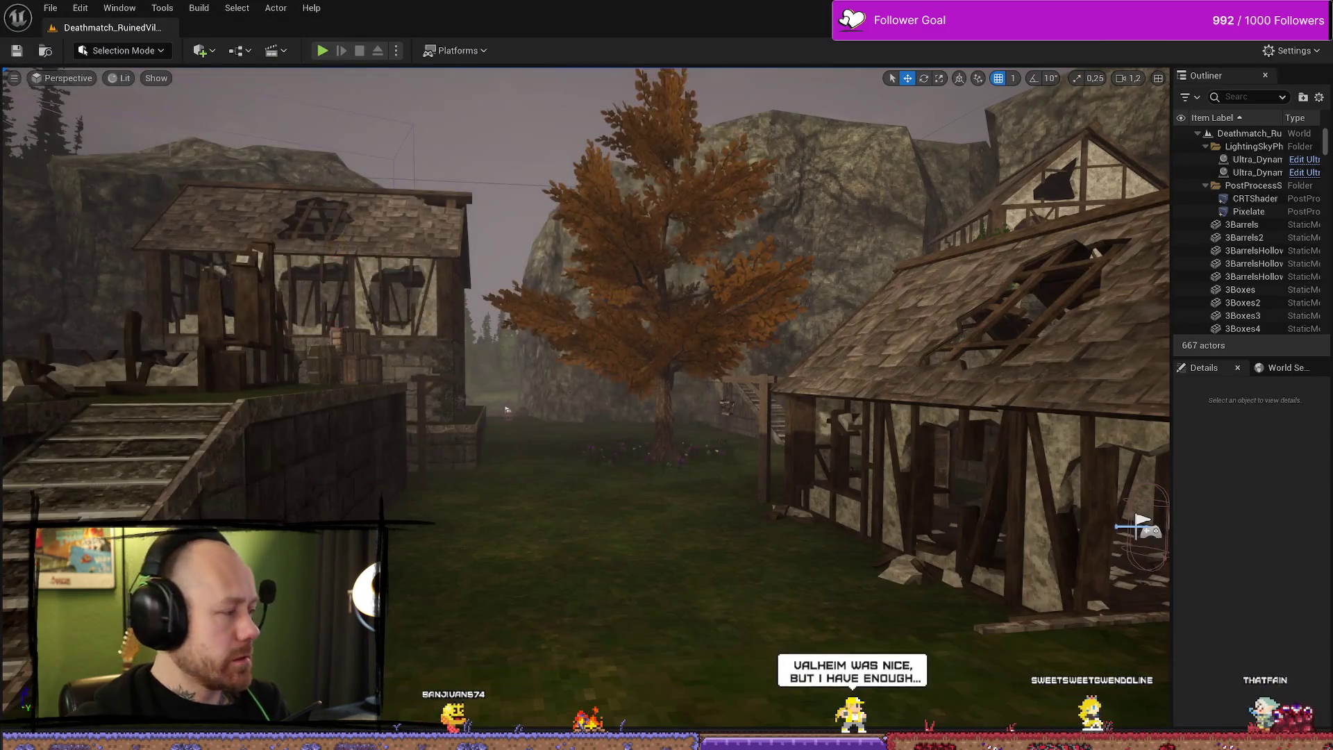
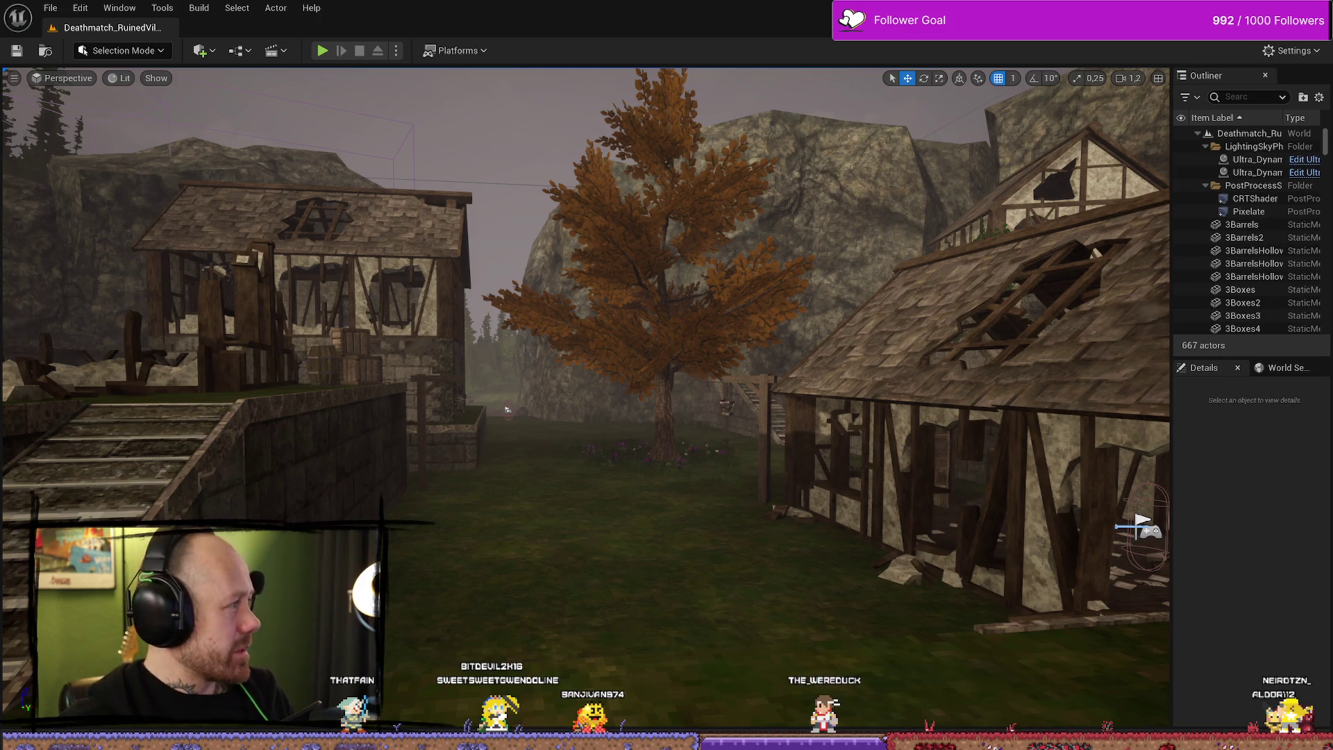
Step: Fly the viewport camera over the ruined village toward the tree, house, grass and stairs
drag(713, 316, 809, 226)
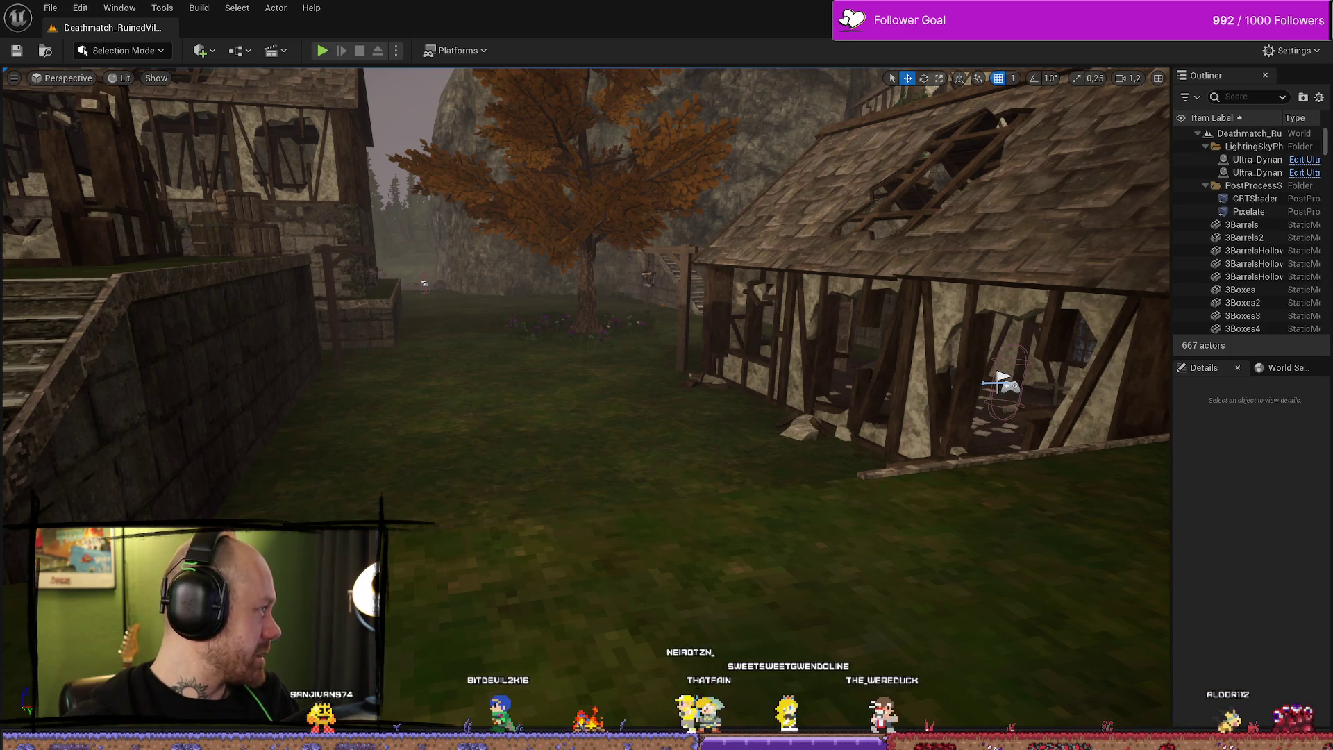
mouse_move(586, 278)
mouse_down()
mouse_move(585, 361)
mouse_move(585, 278)
mouse_up()
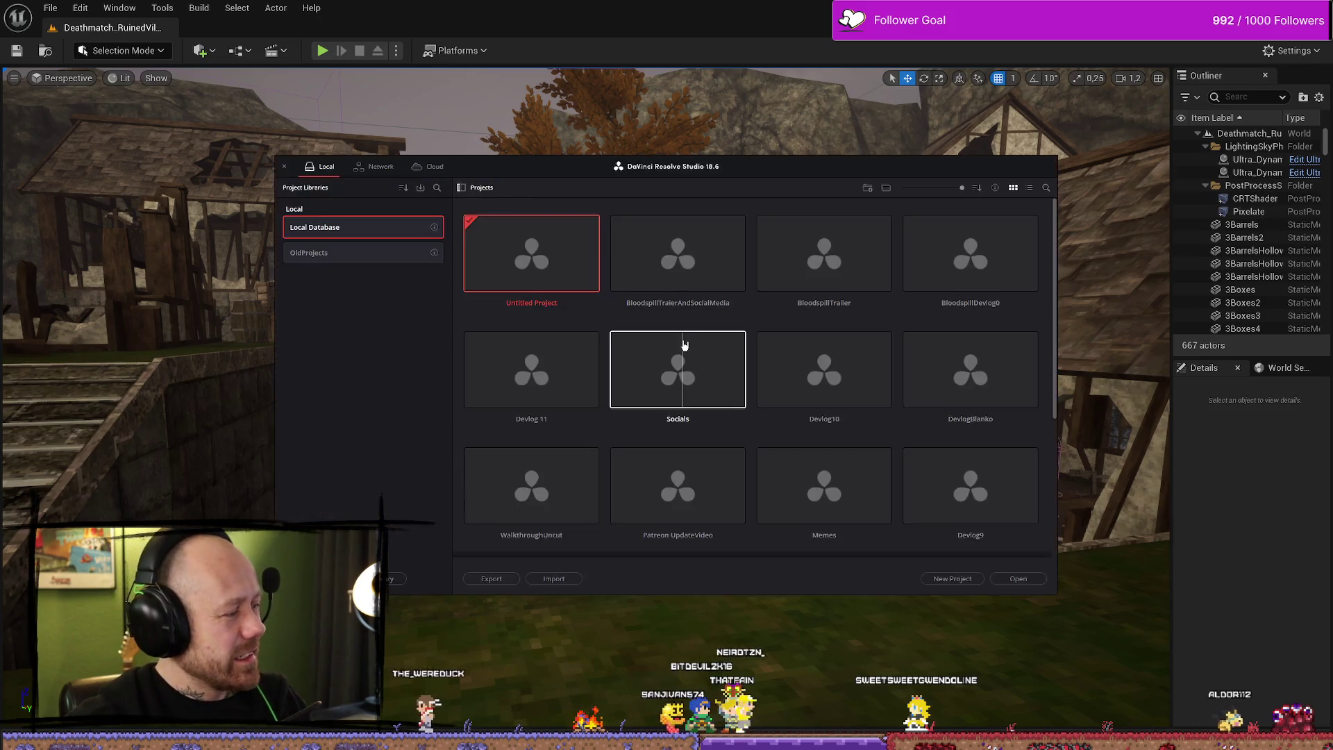
Step: Dismiss DaVinci Resolve's Project Manager without opening any project
drag(979, 175, 1332, 174)
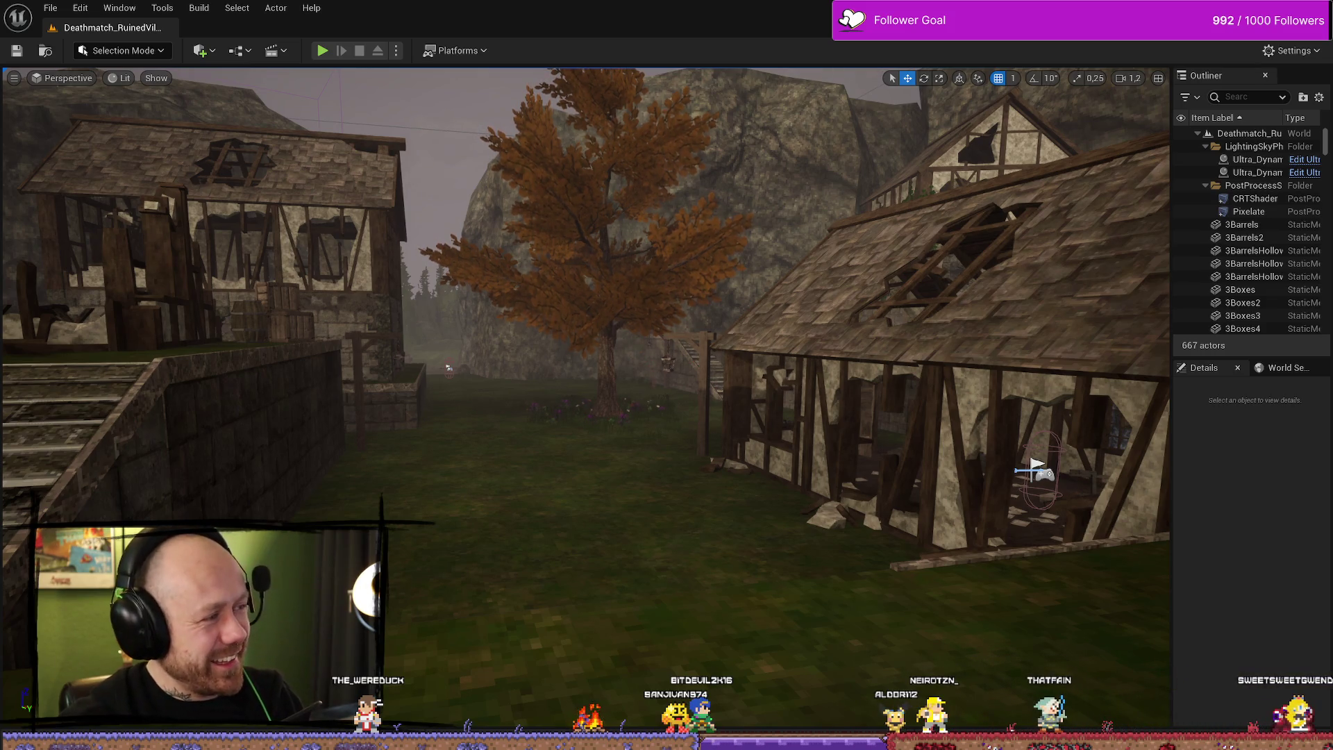
Step: Start a Play In Editor session and deploy into the match with the Crossbow loadout
drag(625, 293, 406, 77)
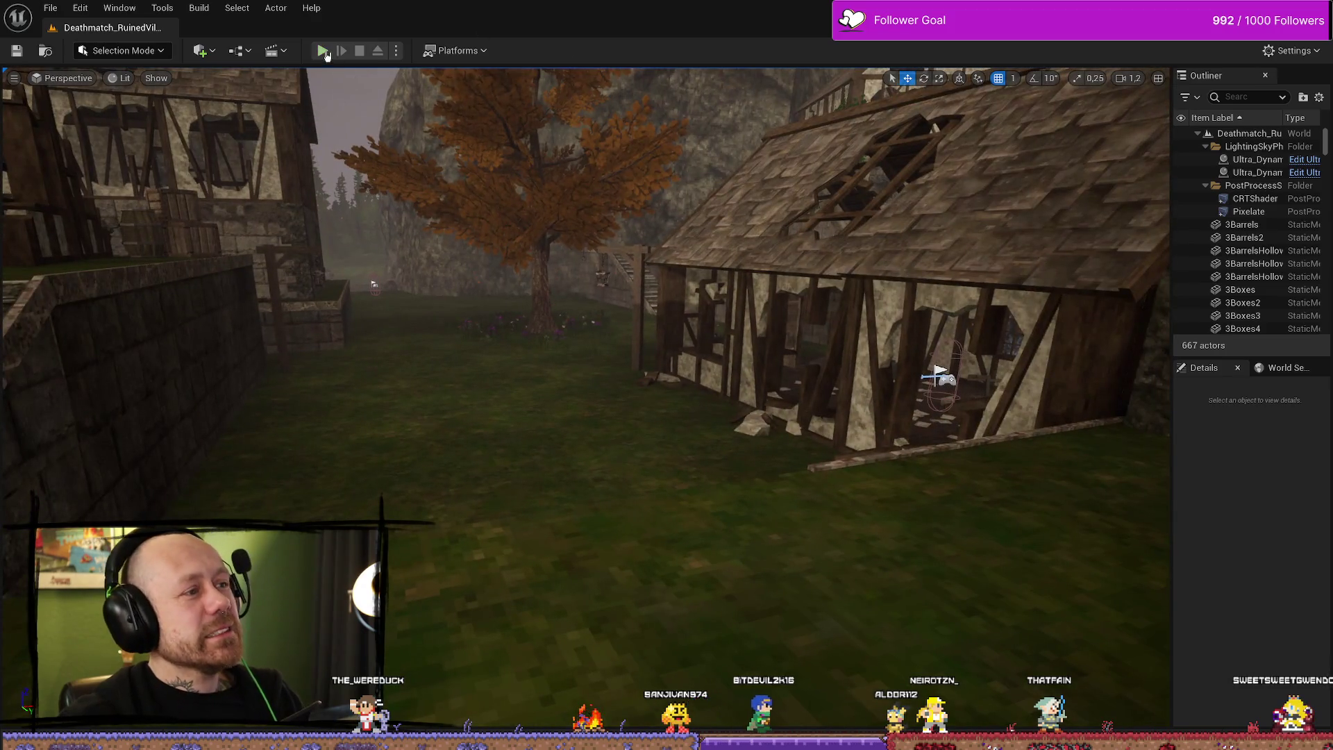
click(325, 53)
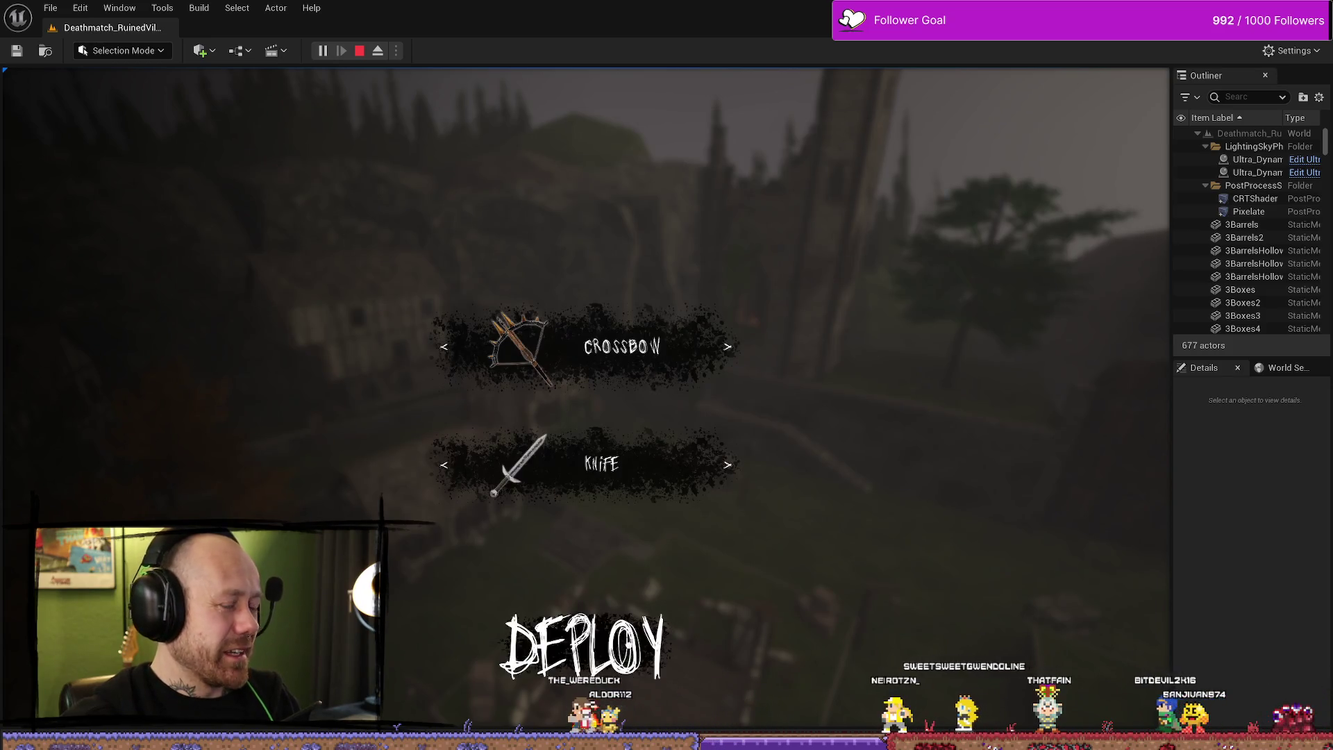
click(585, 640)
Step: Record gameplay walking up the stairs into the castle courtyard, save the clip, and end the playtest
mouse_move(667, 376)
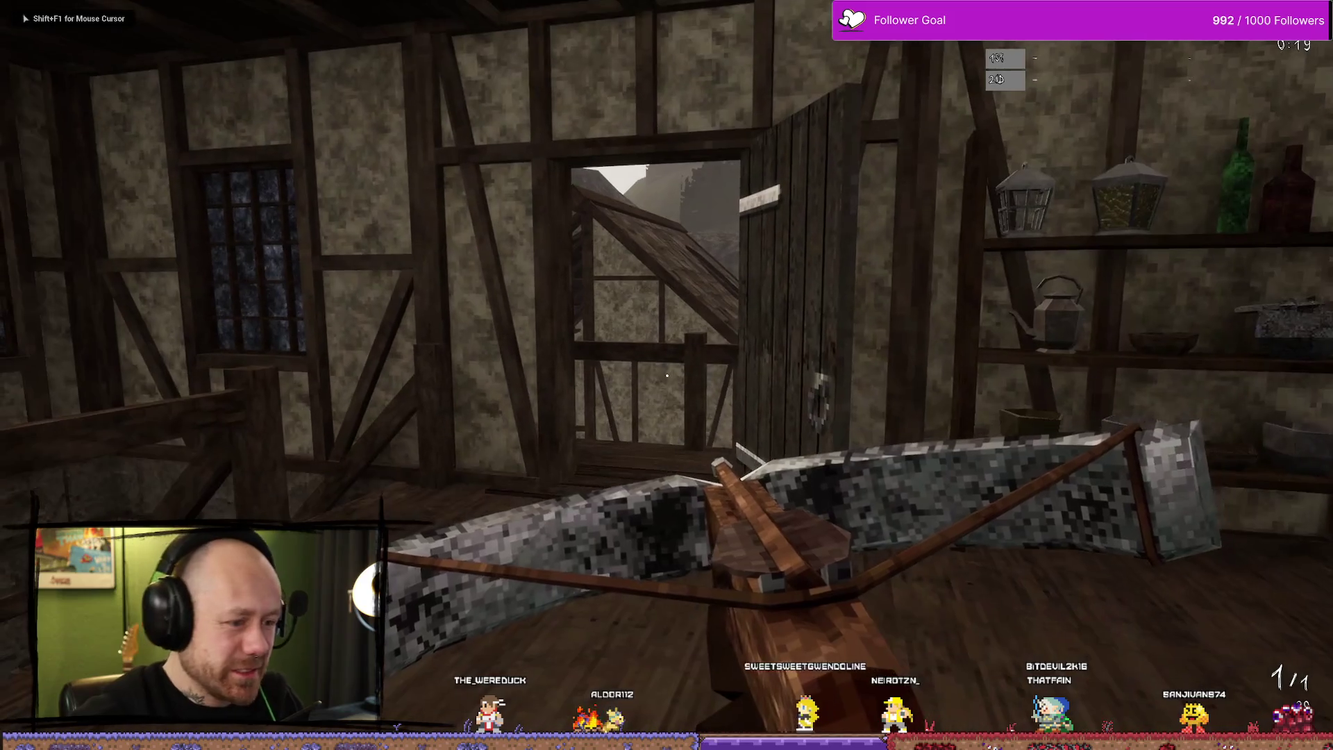
key(alt+F9)
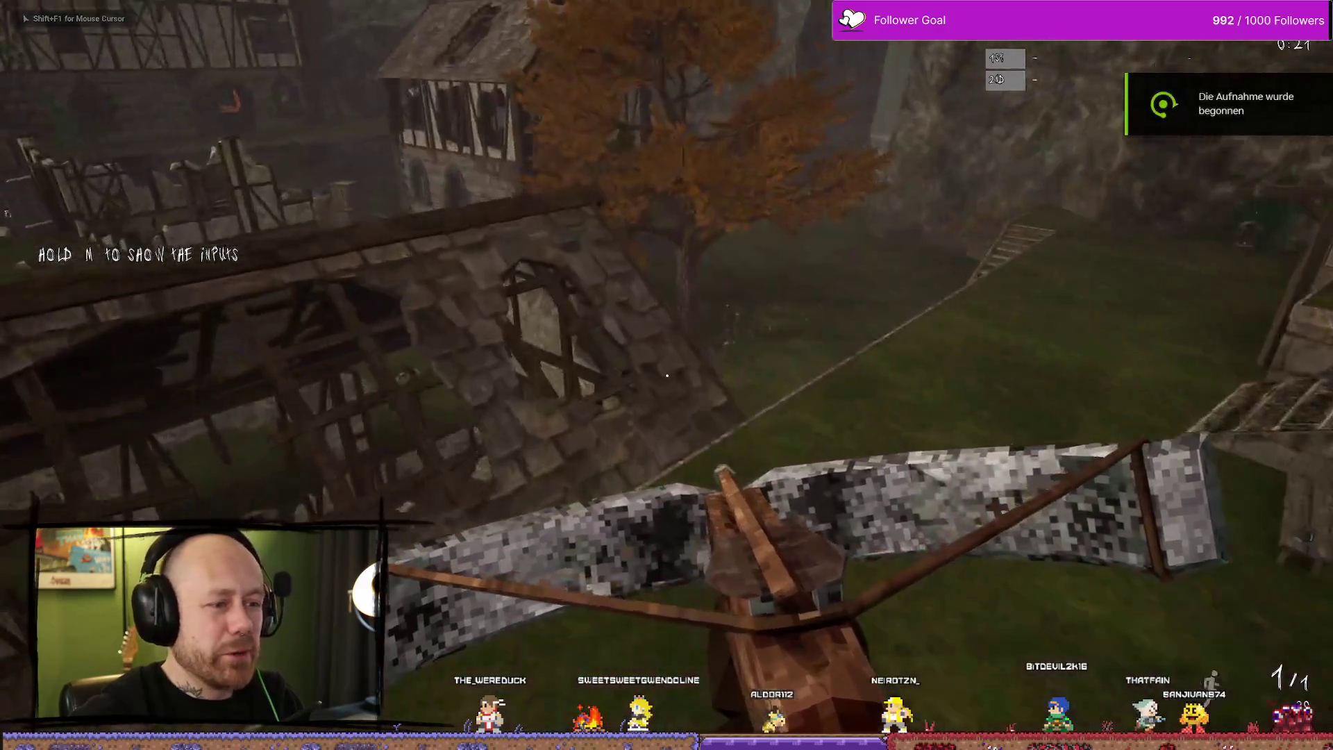
key(w)
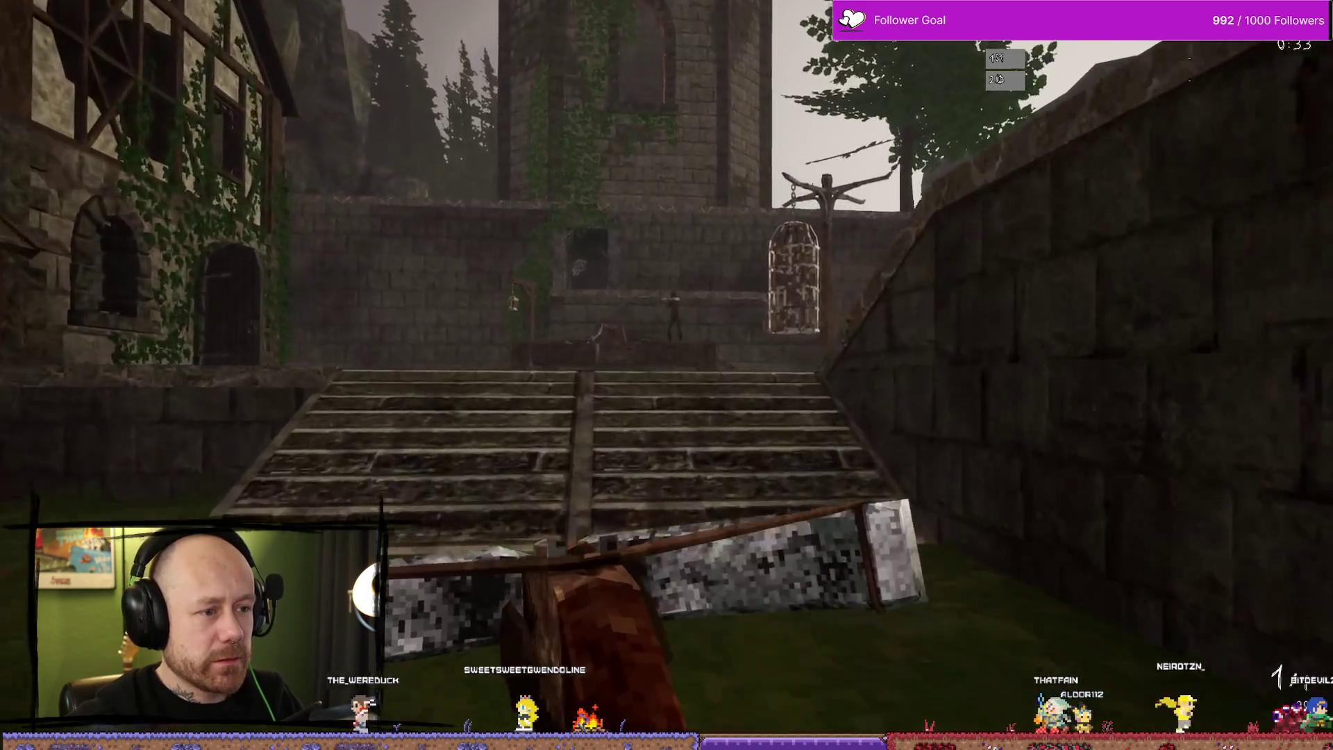
key(w)
key(w)
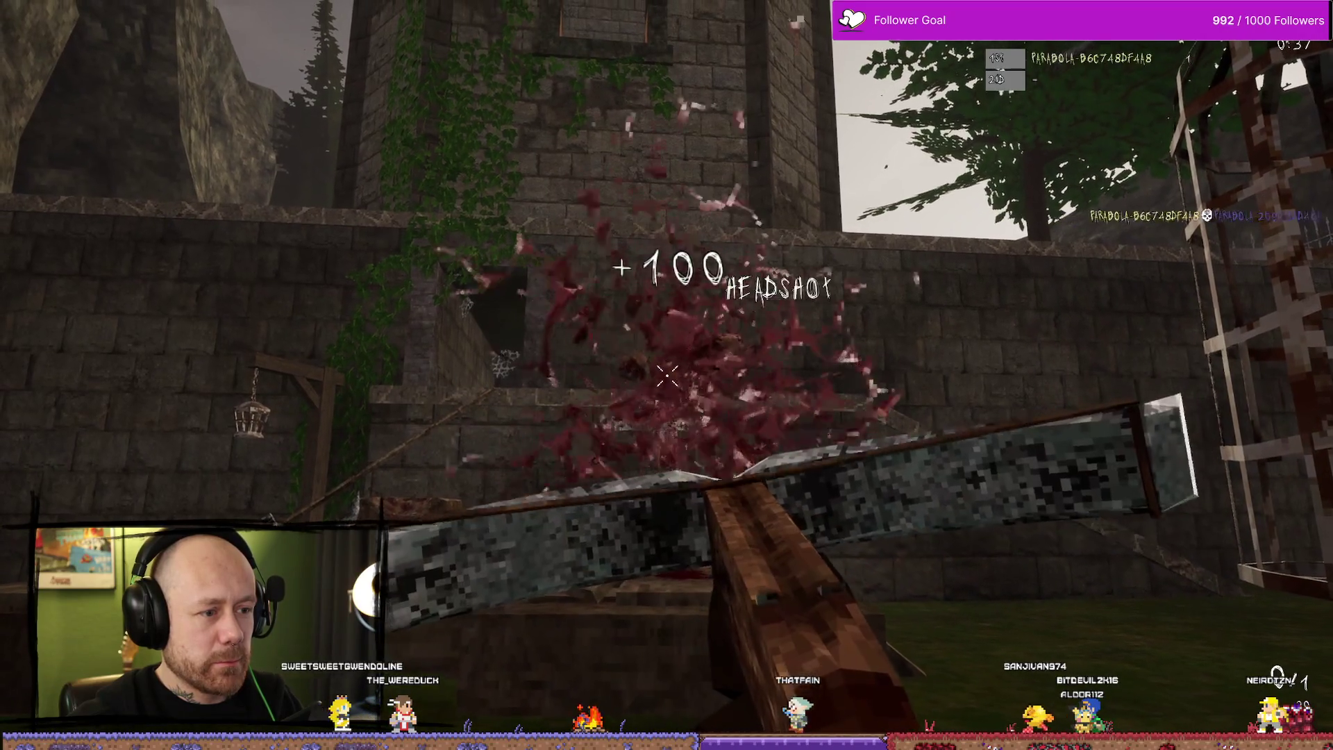
key(w)
key(w)
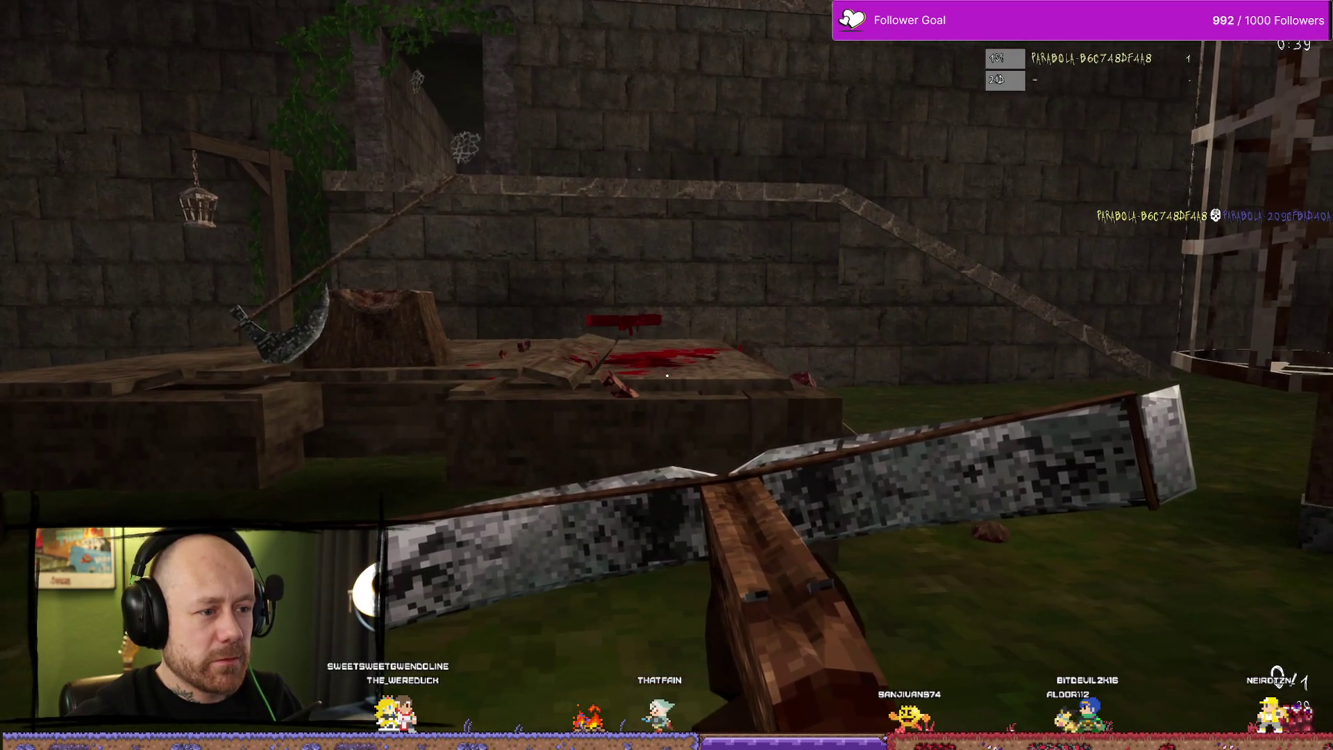
key(w)
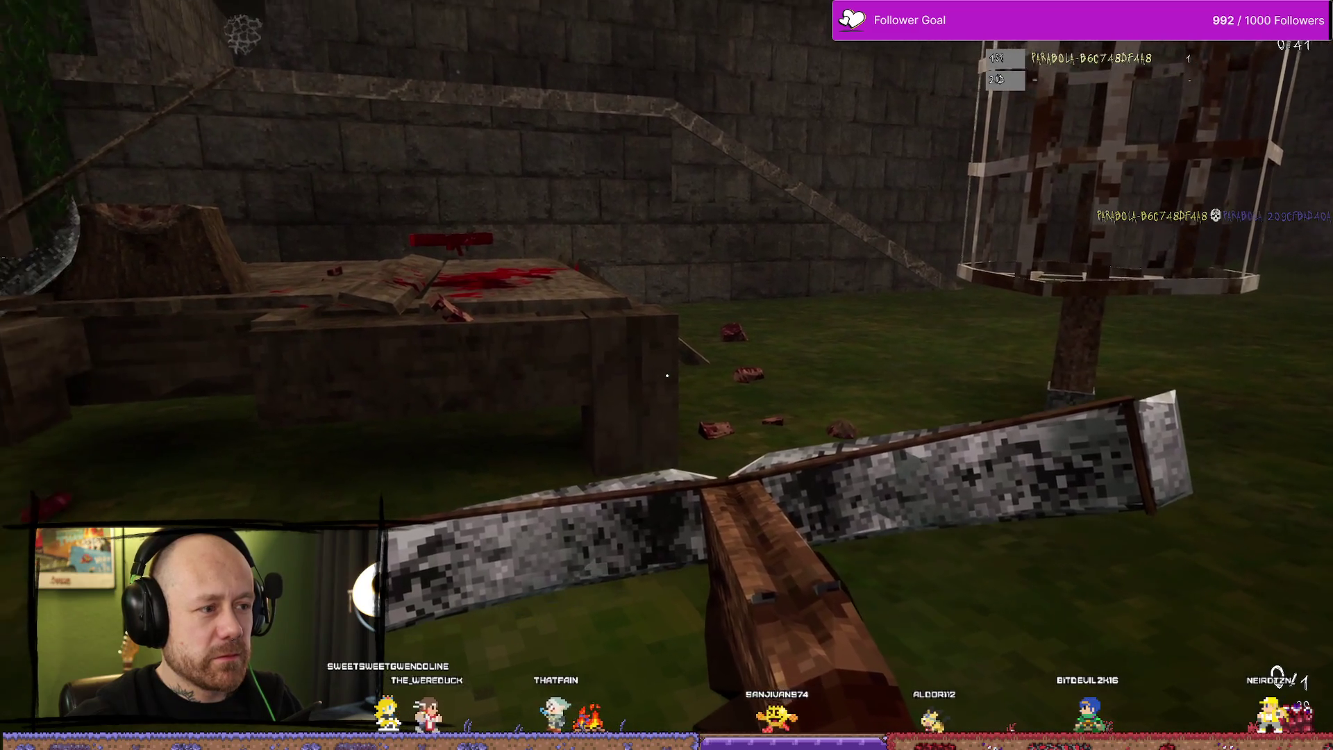
key(w)
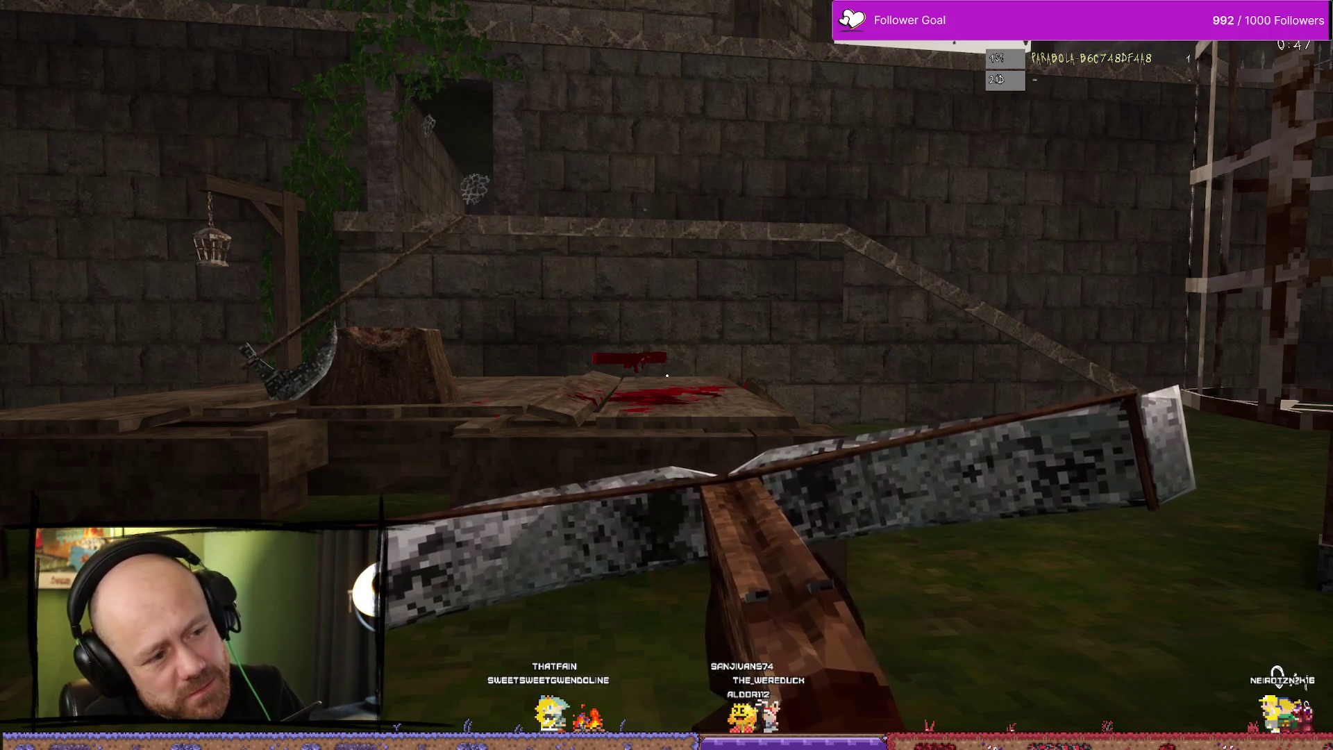
key(alt+F10)
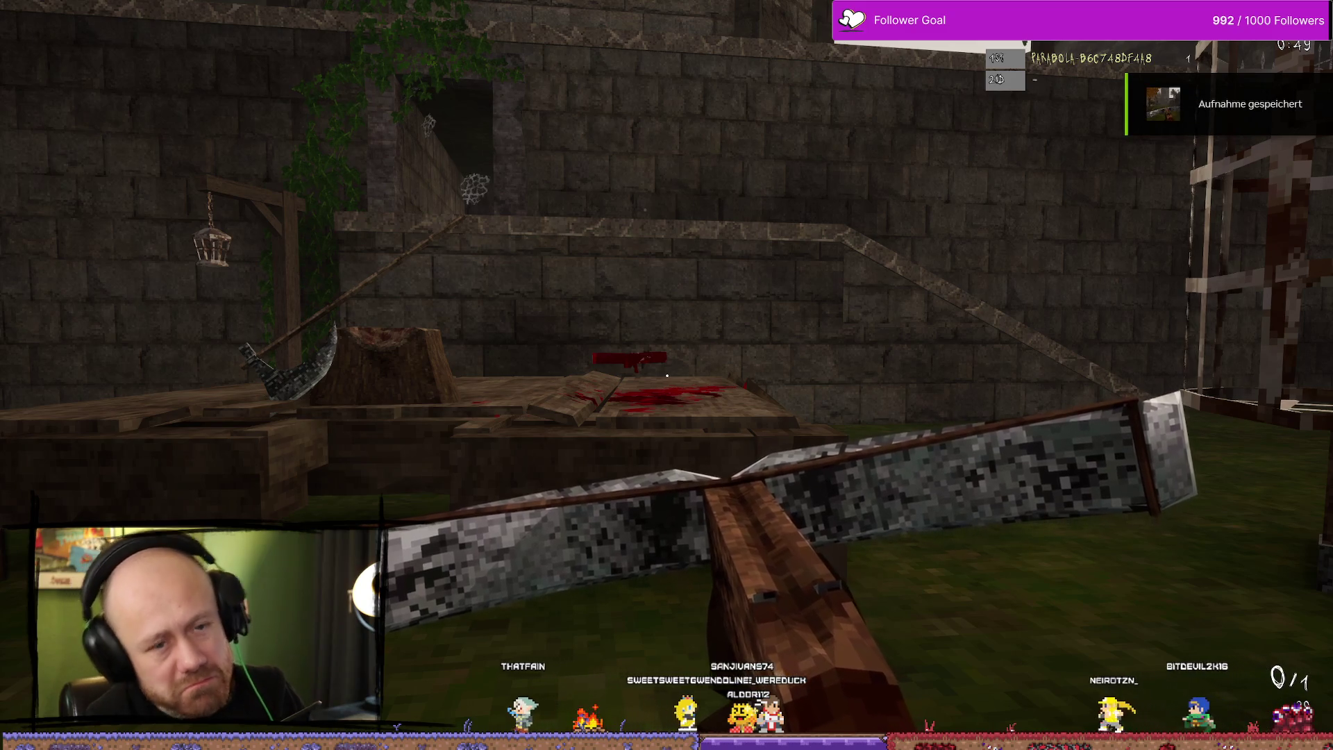
key(Escape)
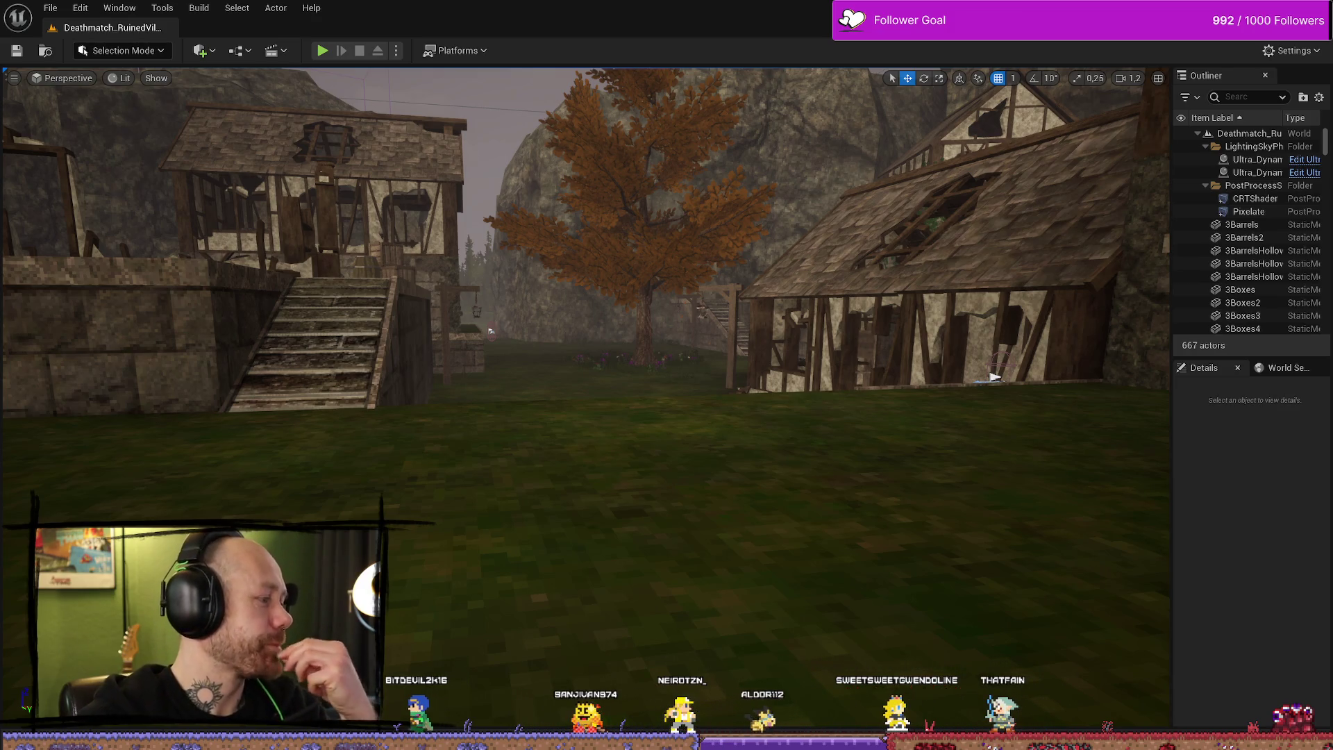
Step: Switch from the Unreal Editor to DaVinci Resolve's Deliver page render settings
key(alt+Tab)
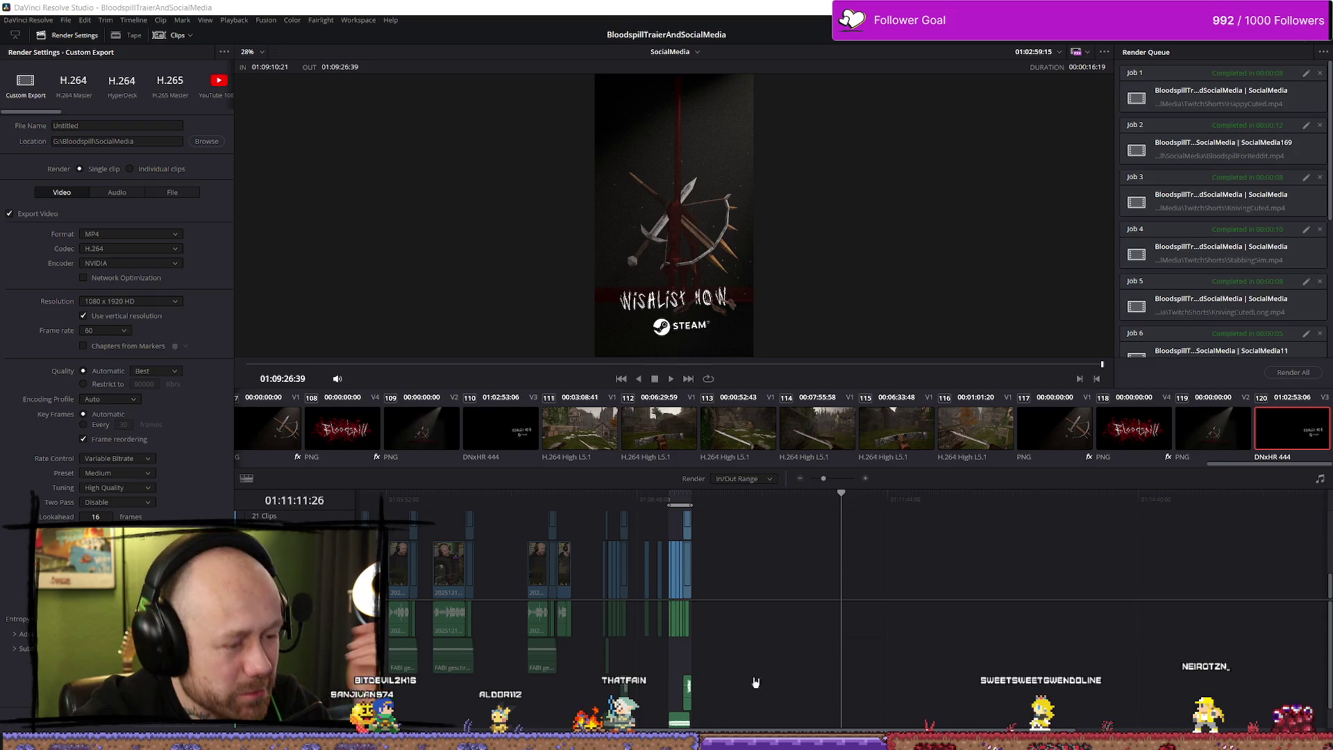
Step: Clear In/Out so Render covers the Entire Timeline, and move the playhead to 01:09:41:51
scroll(889, 566, up, 2)
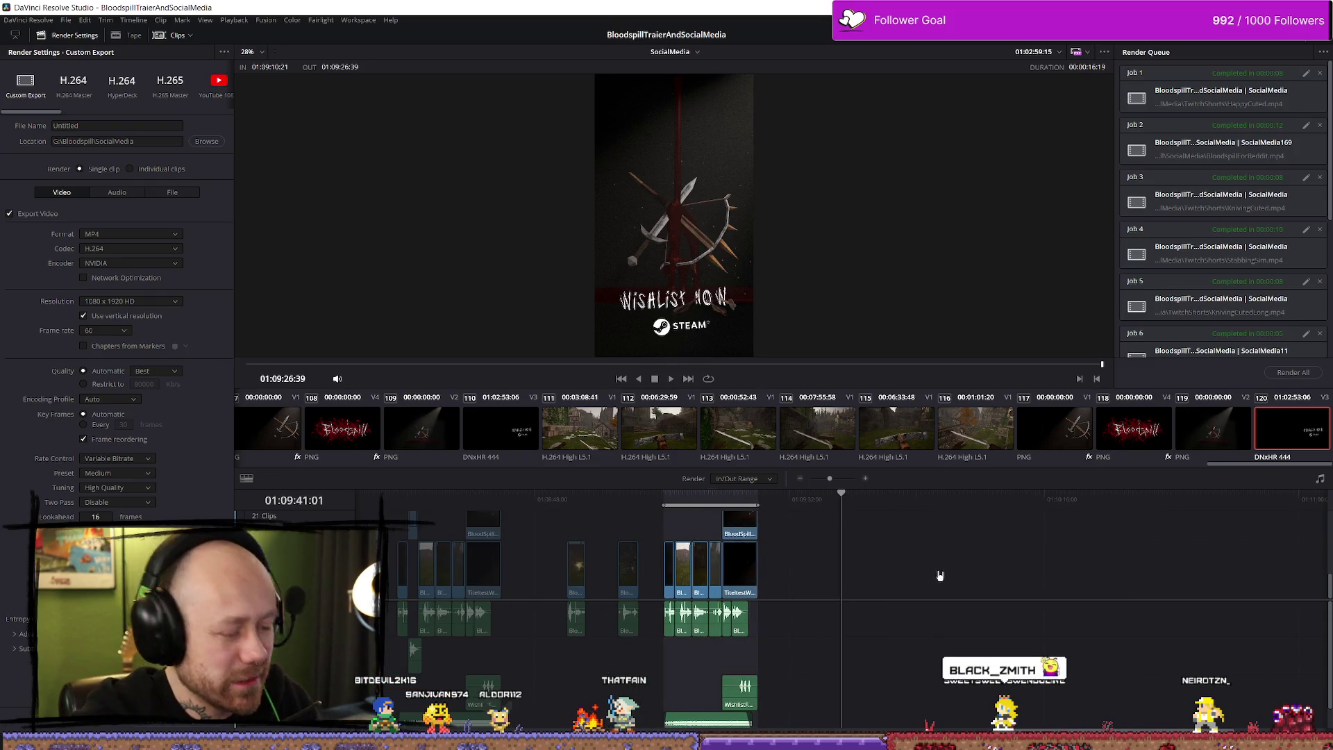
key(alt+x)
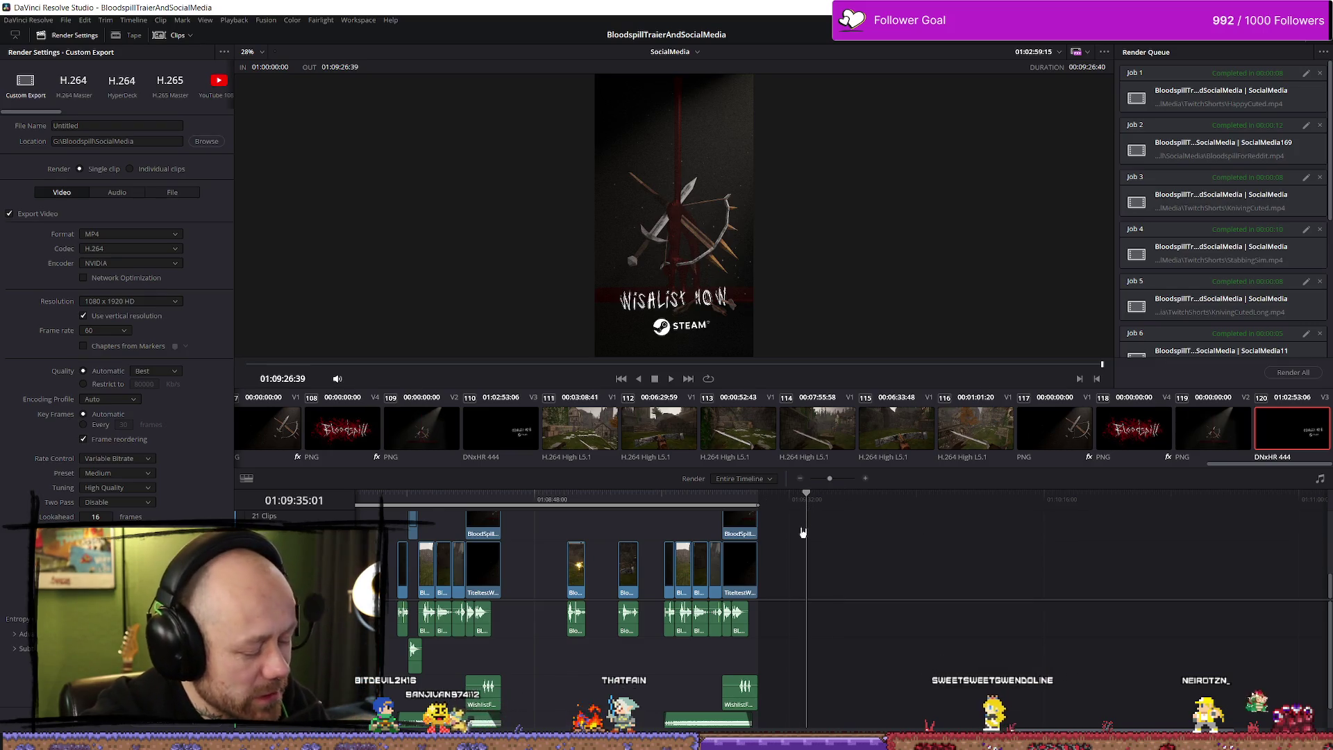
click(847, 500)
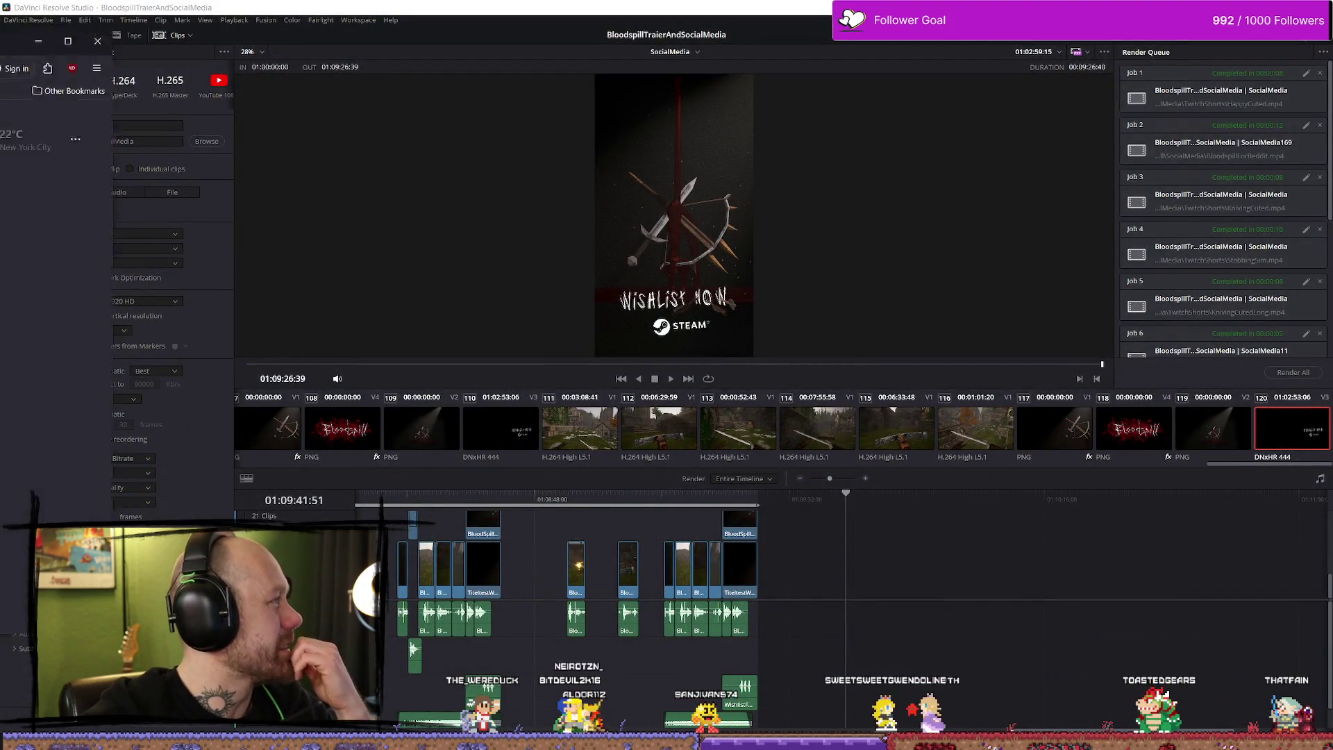
Step: Load trello.com in a maximized Firefox and open the BloodSpill board's 'goal of the month' card
text(trello.com/)
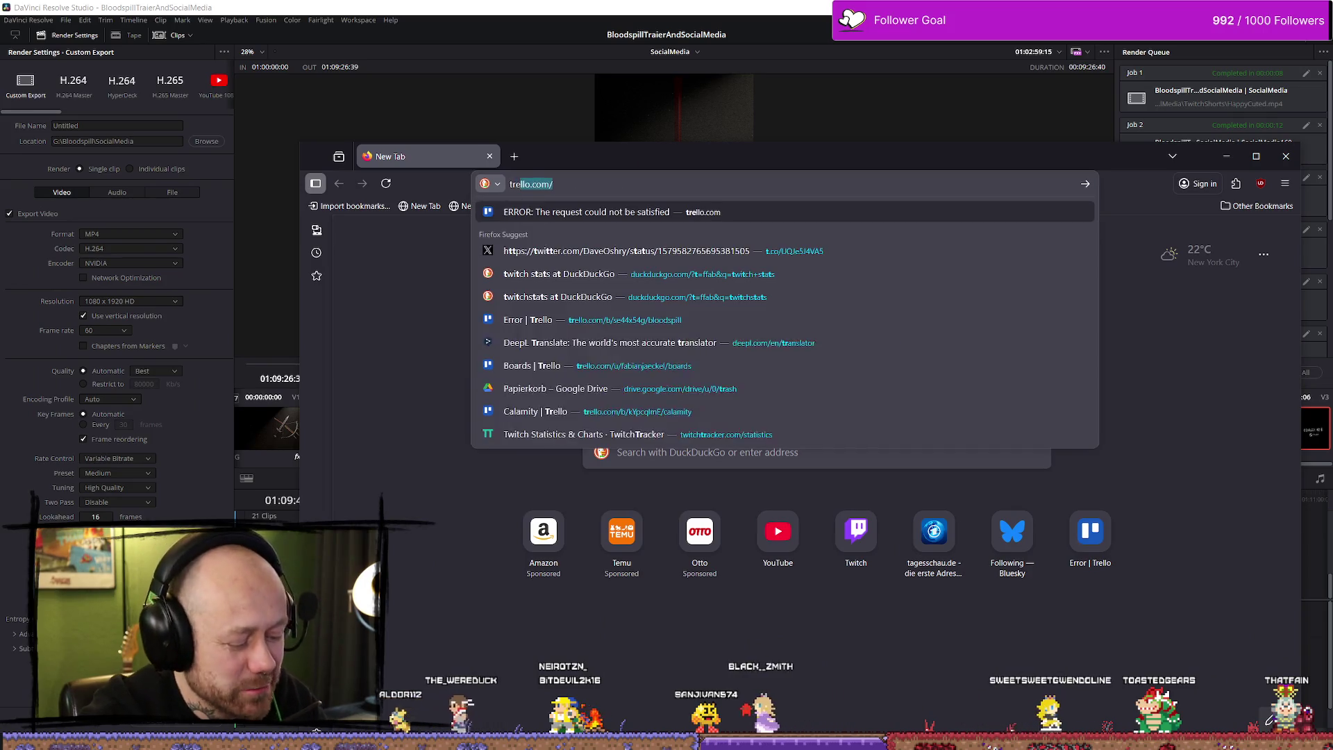
key(Return)
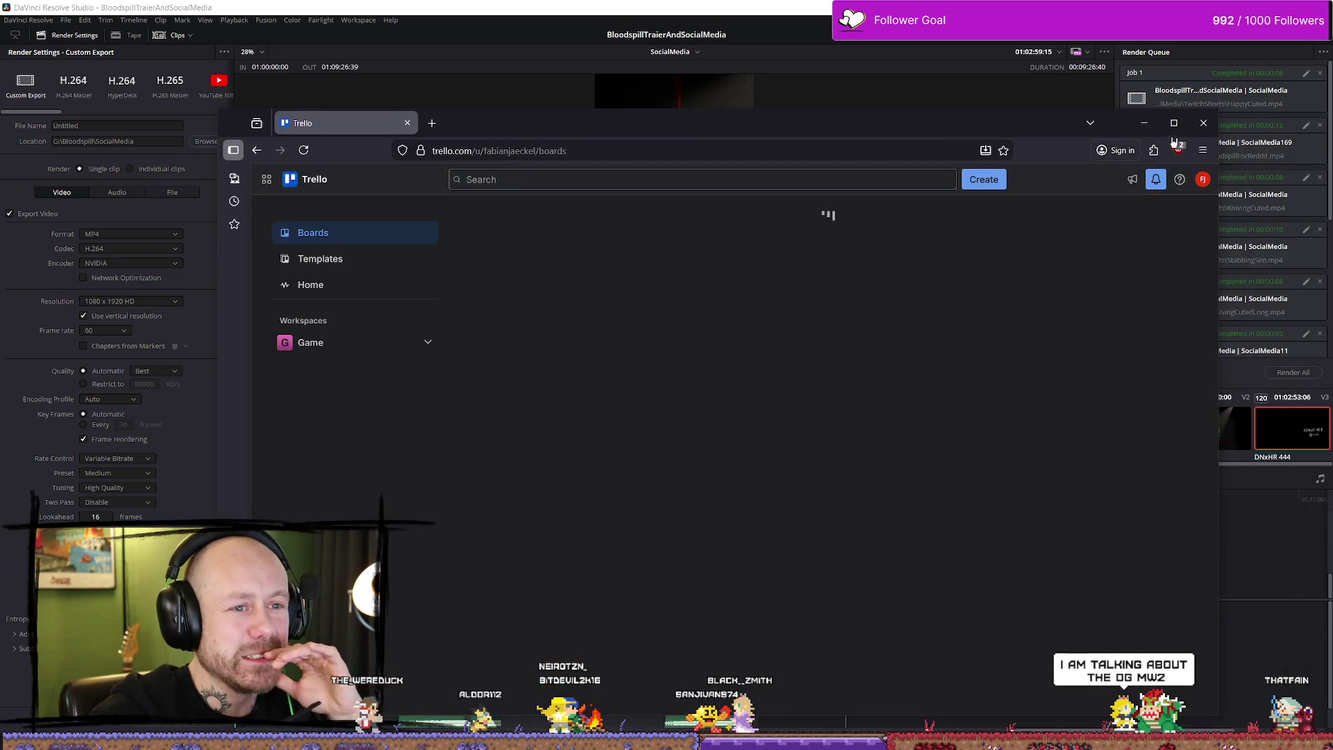
double_click(1009, 166)
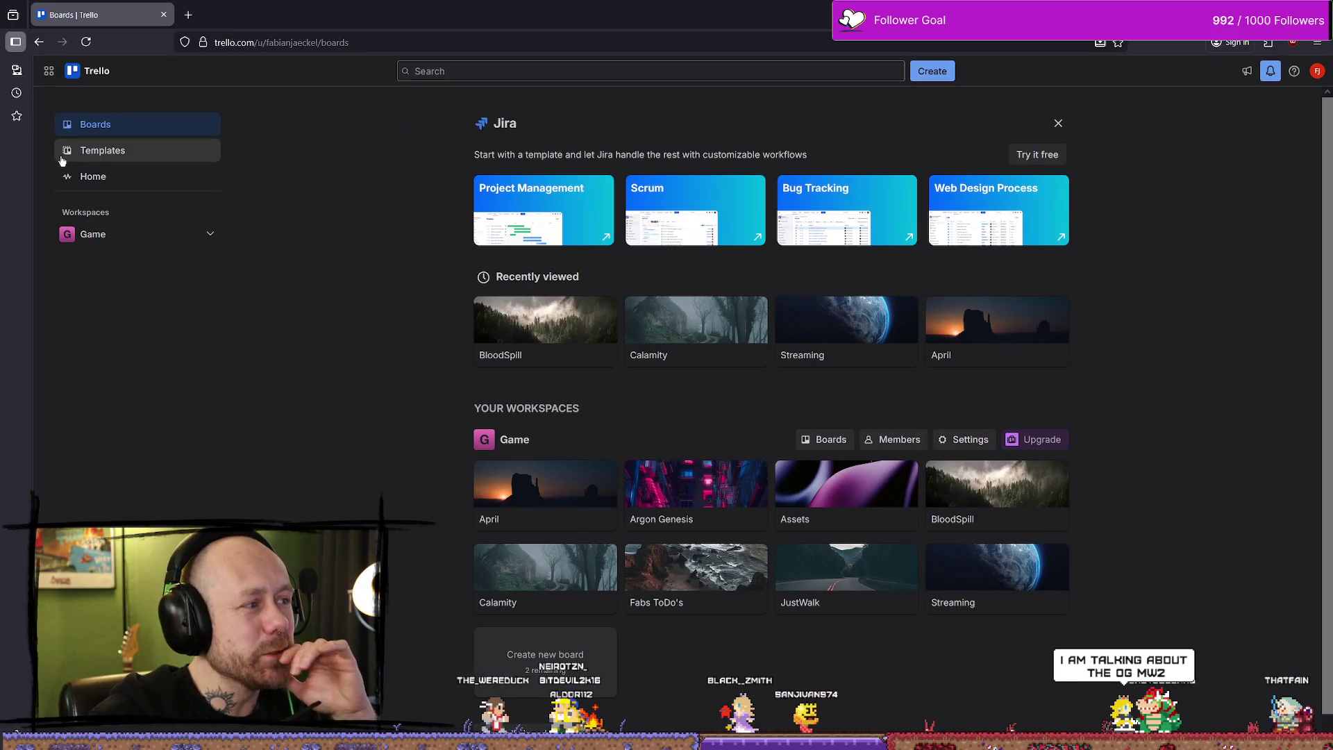
click(568, 325)
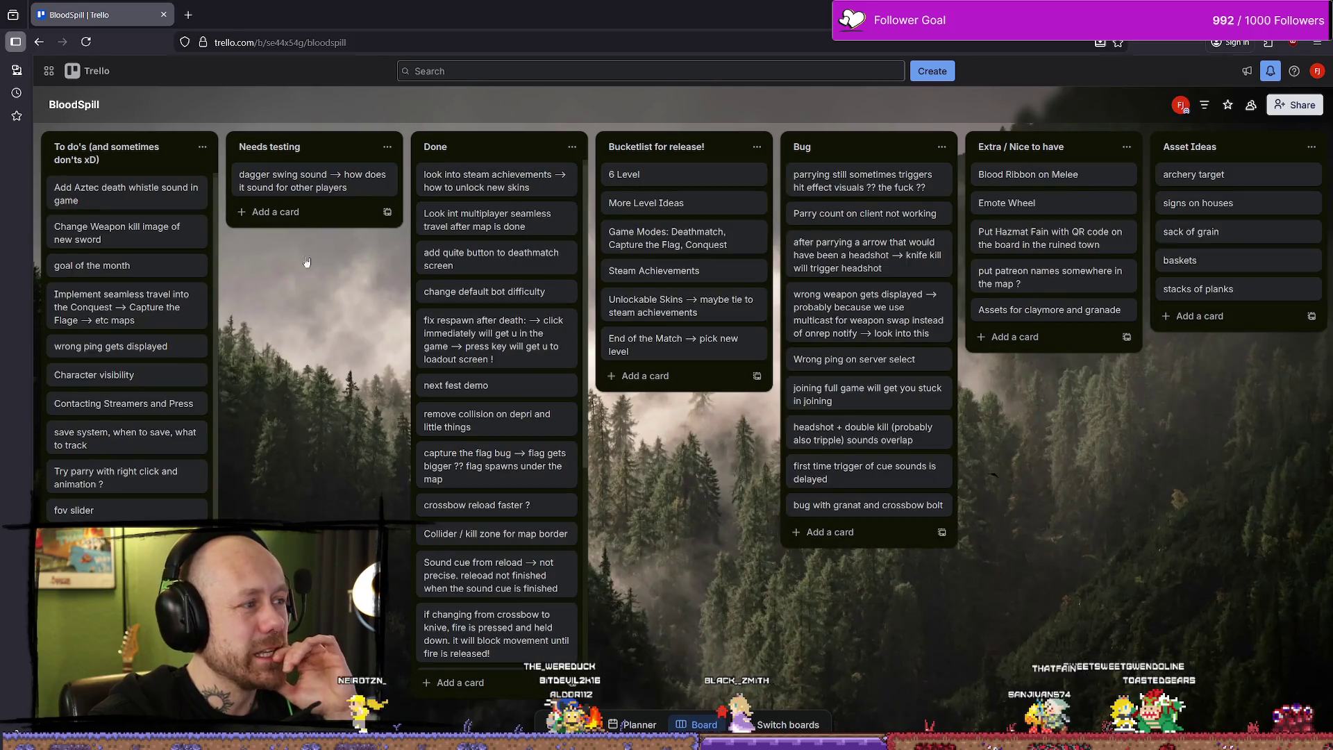
click(141, 286)
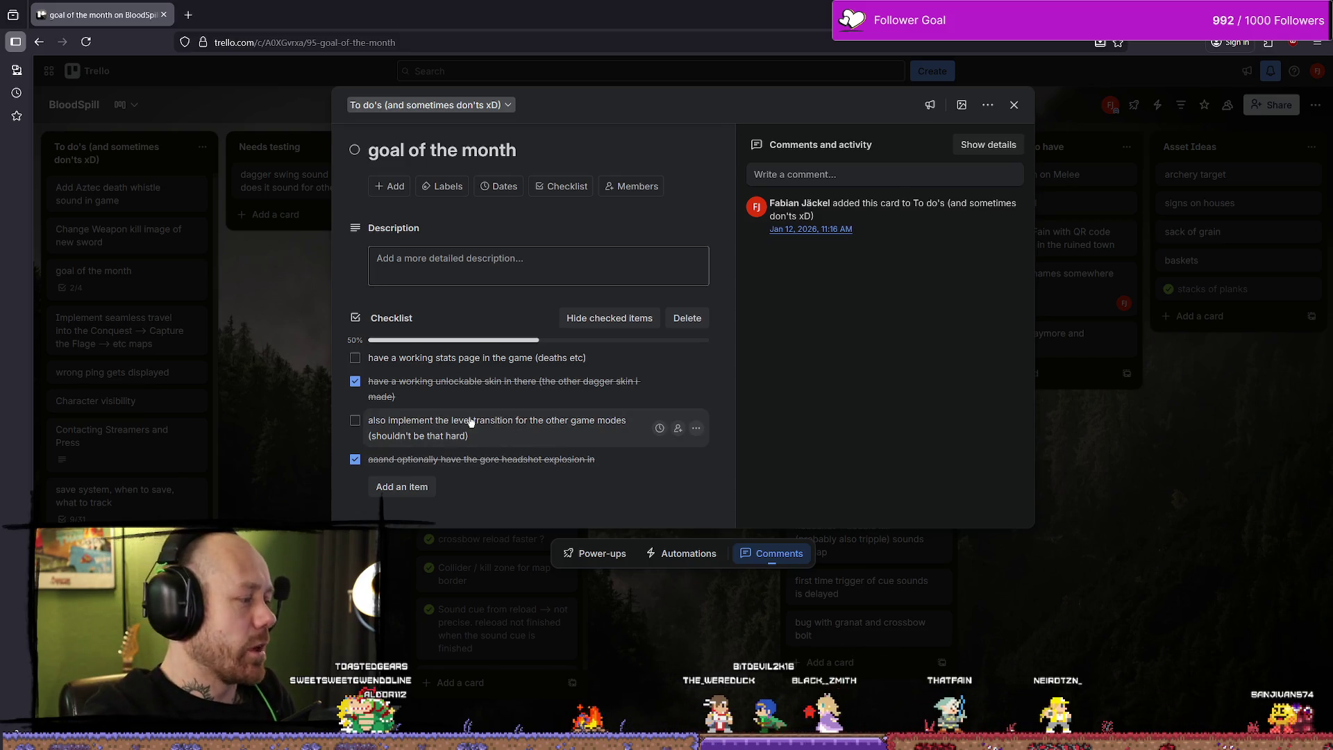
Step: Close the 'goal of the month' card to get back to the BloodSpill board
click(1015, 105)
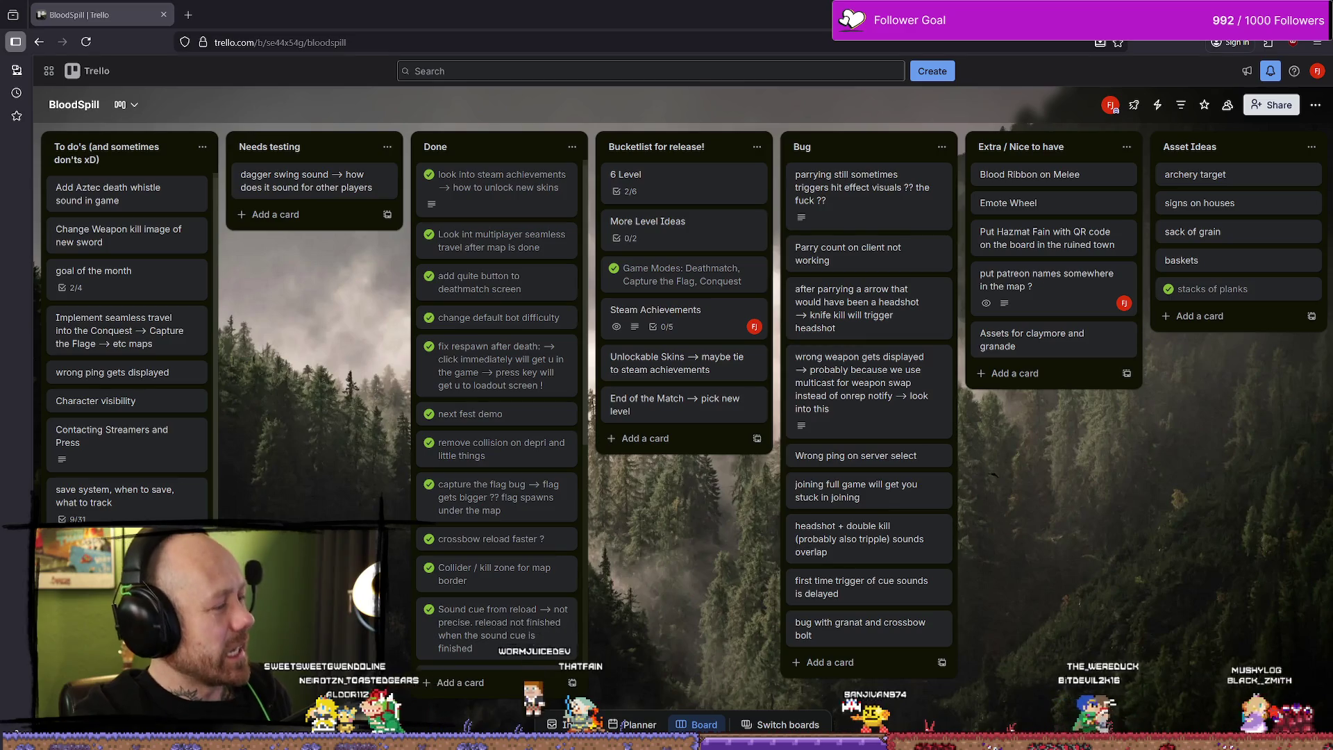
Step: Leave Trello and return to DaVinci Resolve's render settings and queue
key(alt+Tab)
key(alt+Tab)
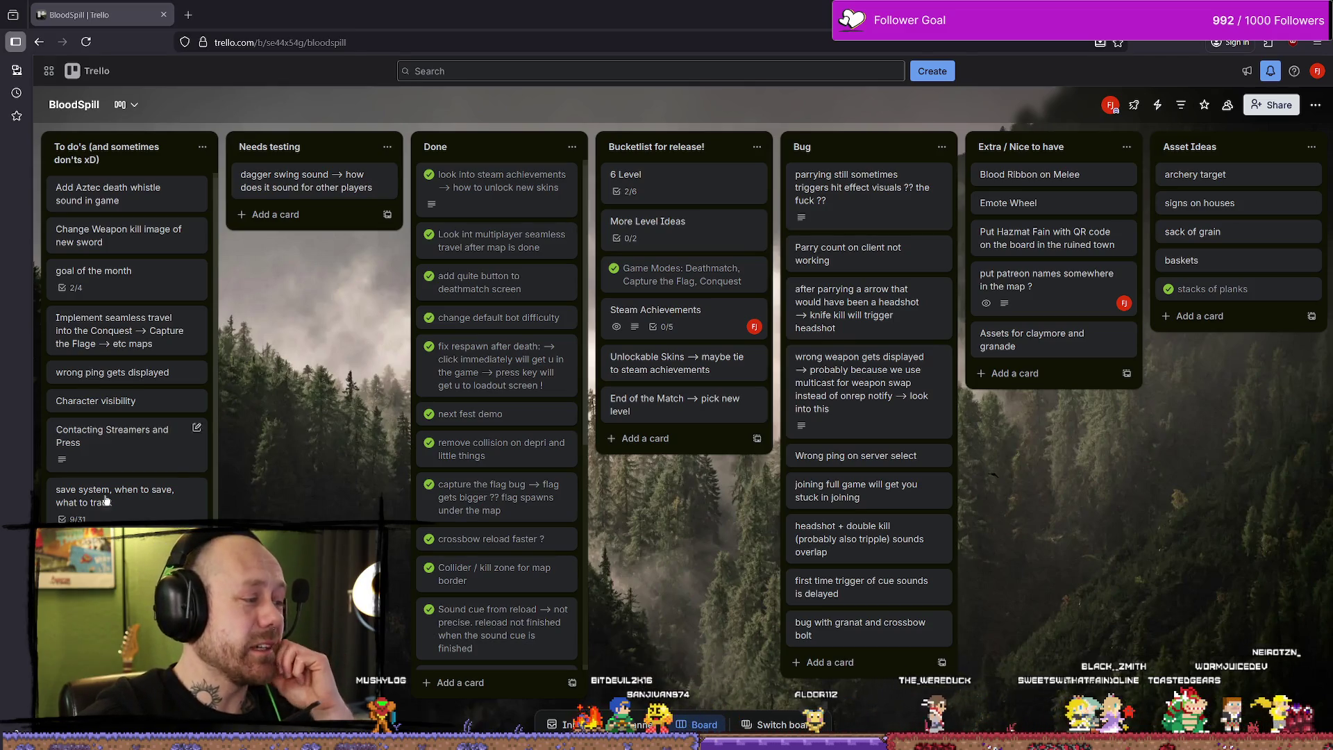
key(alt+Tab)
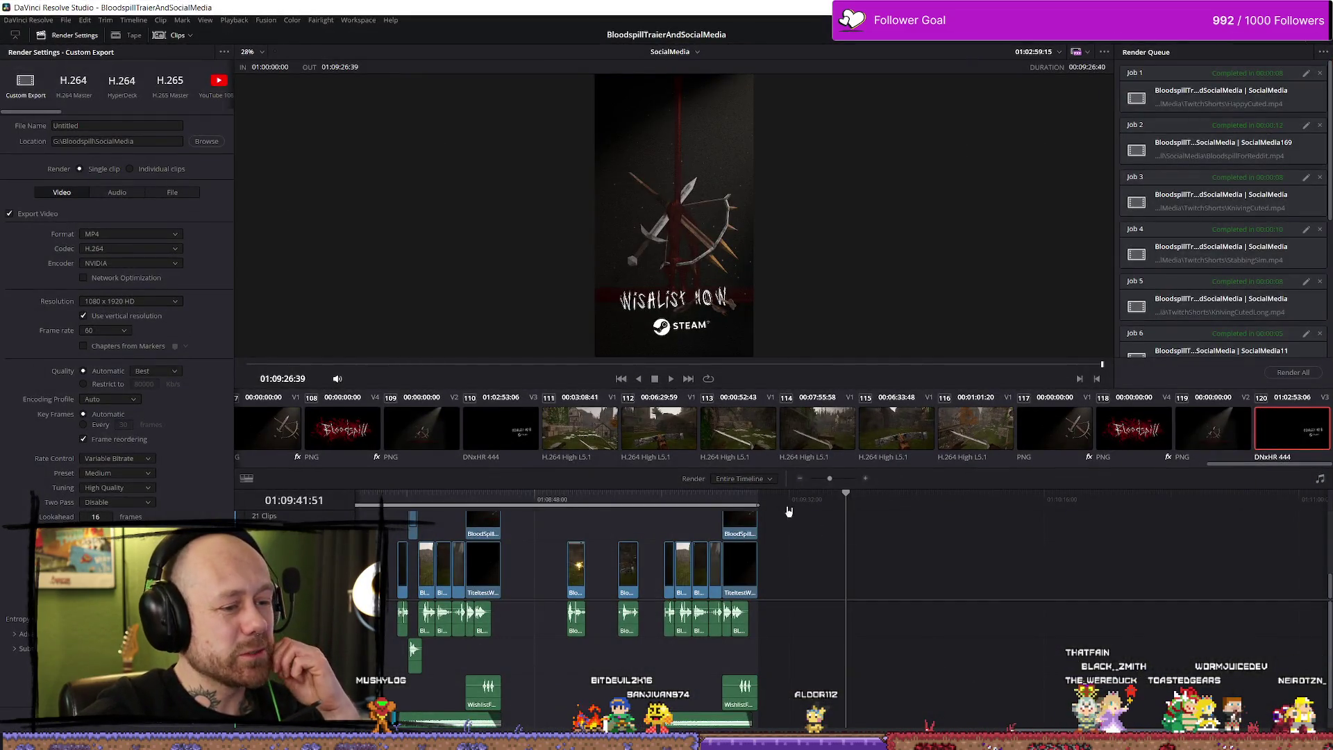
Step: Park the playhead just past the last SocialMedia clips, zoom in around it, and select the Media Pool bin list
click(796, 512)
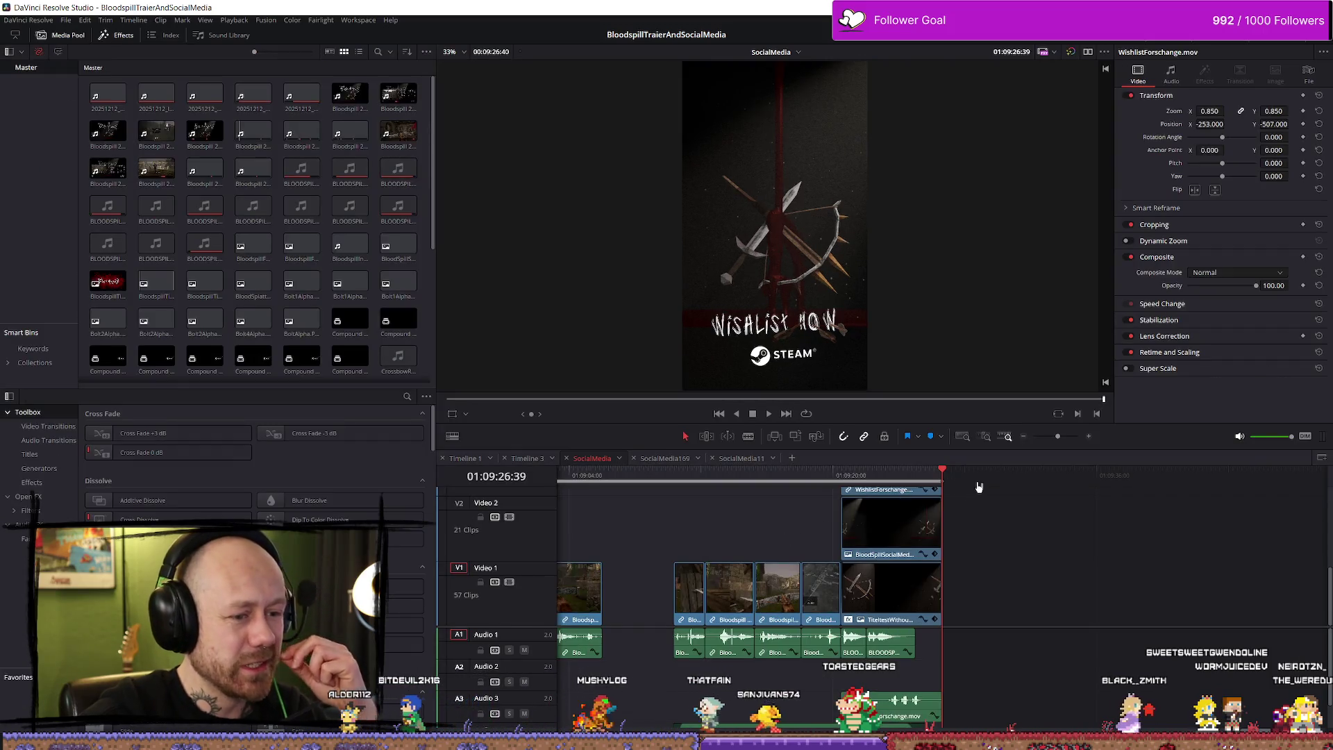
scroll(975, 506, down, 2)
scroll(976, 508, down, 5)
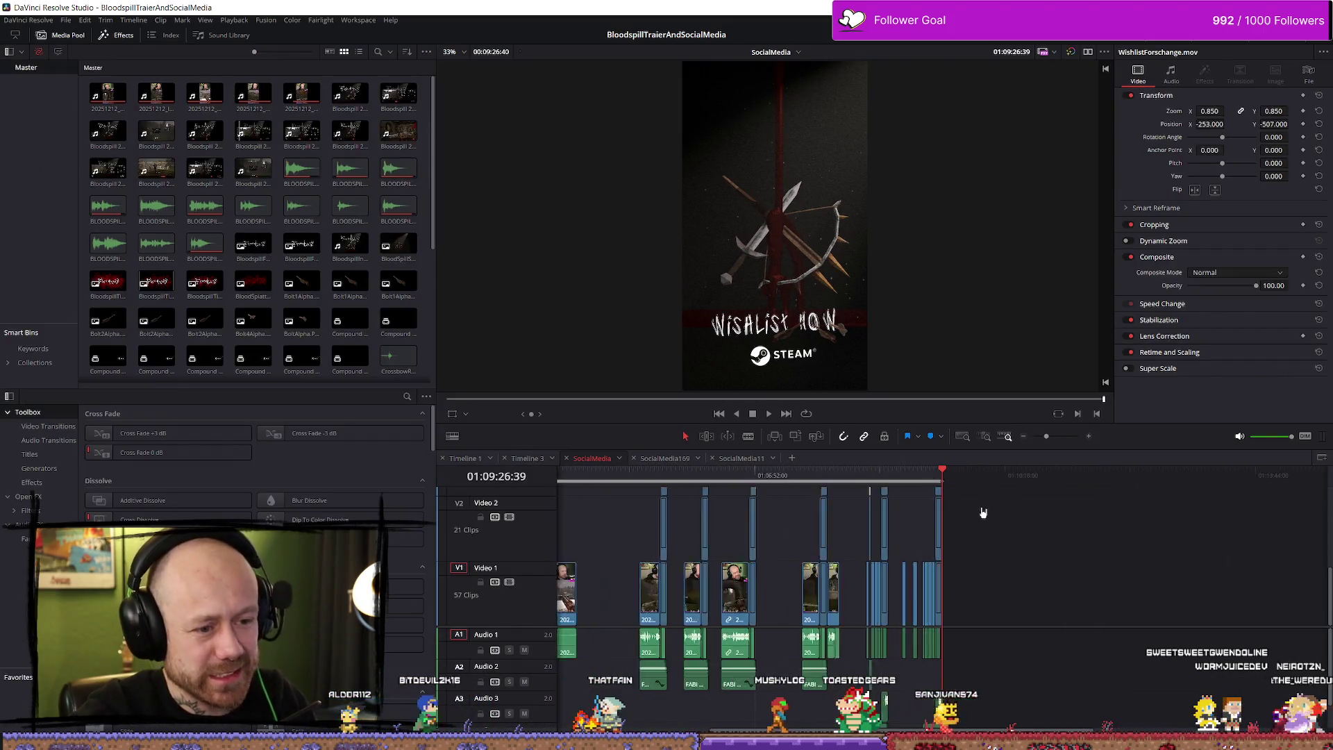
click(977, 484)
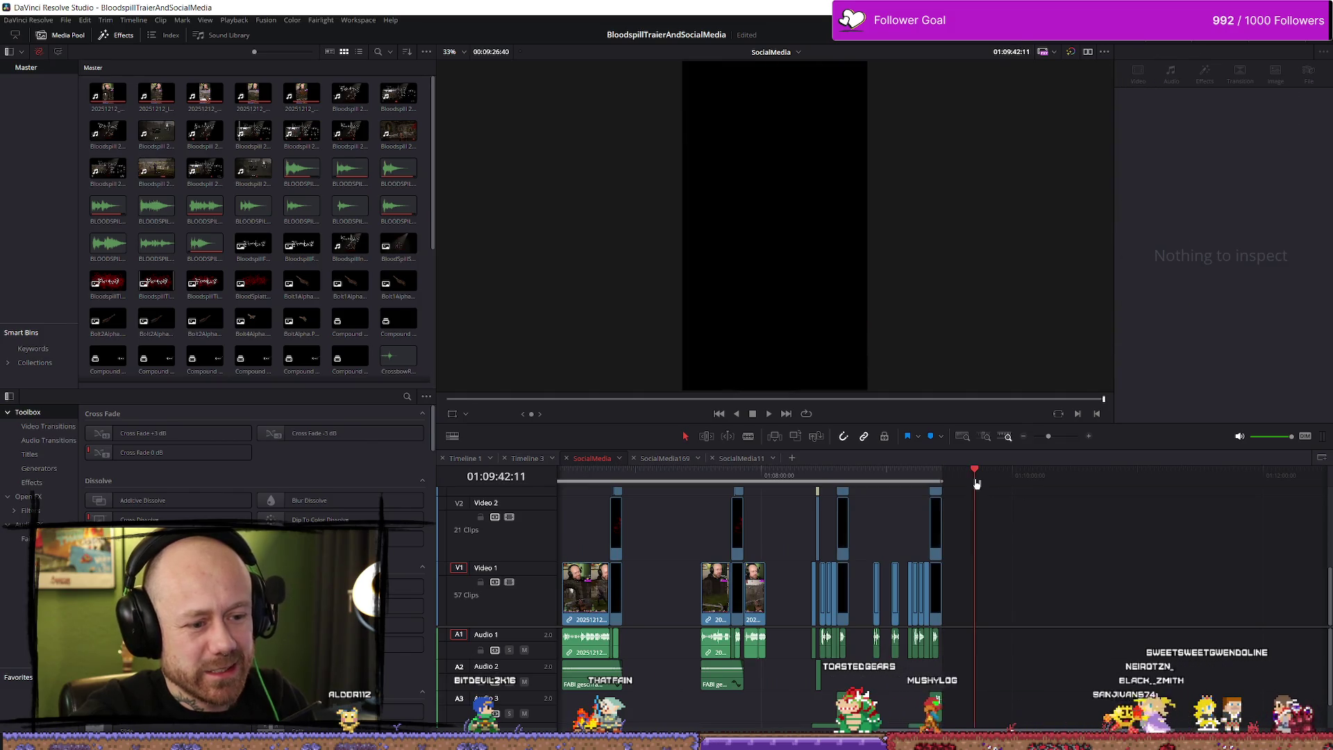
scroll(993, 514, up, 4)
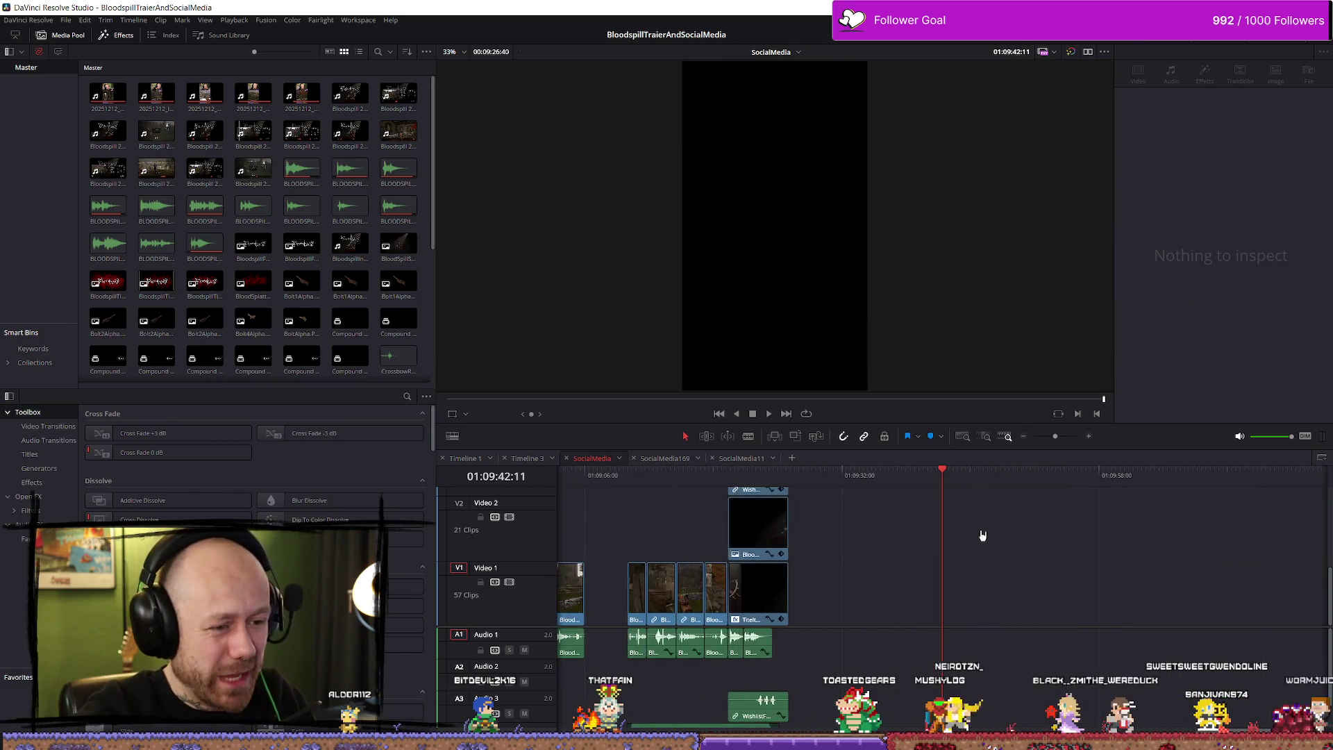
scroll(996, 522, up, 1)
click(37, 152)
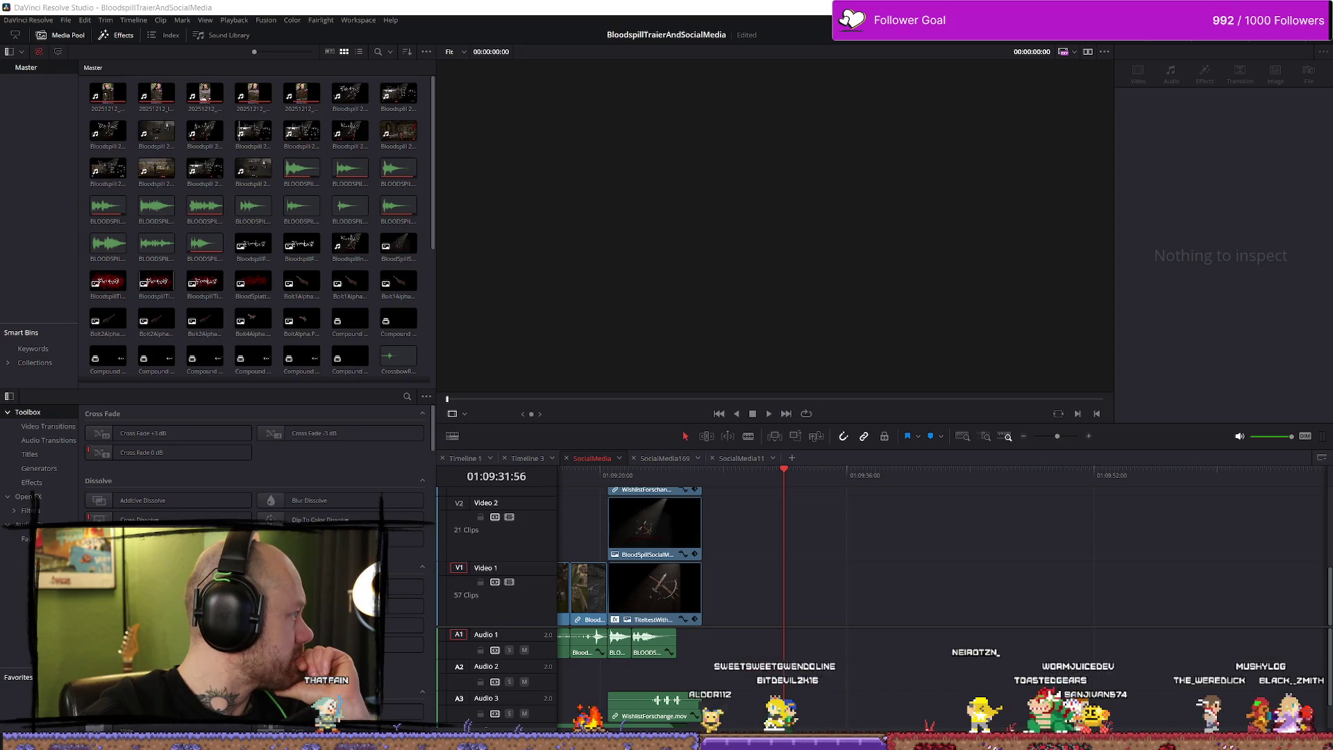
Step: Add the Unreal Engine 5 recording to V1/A1 and trim its start to the playhead
mouse_move(456, 471)
mouse_down()
mouse_move(729, 577)
mouse_move(780, 579)
mouse_up()
key(space)
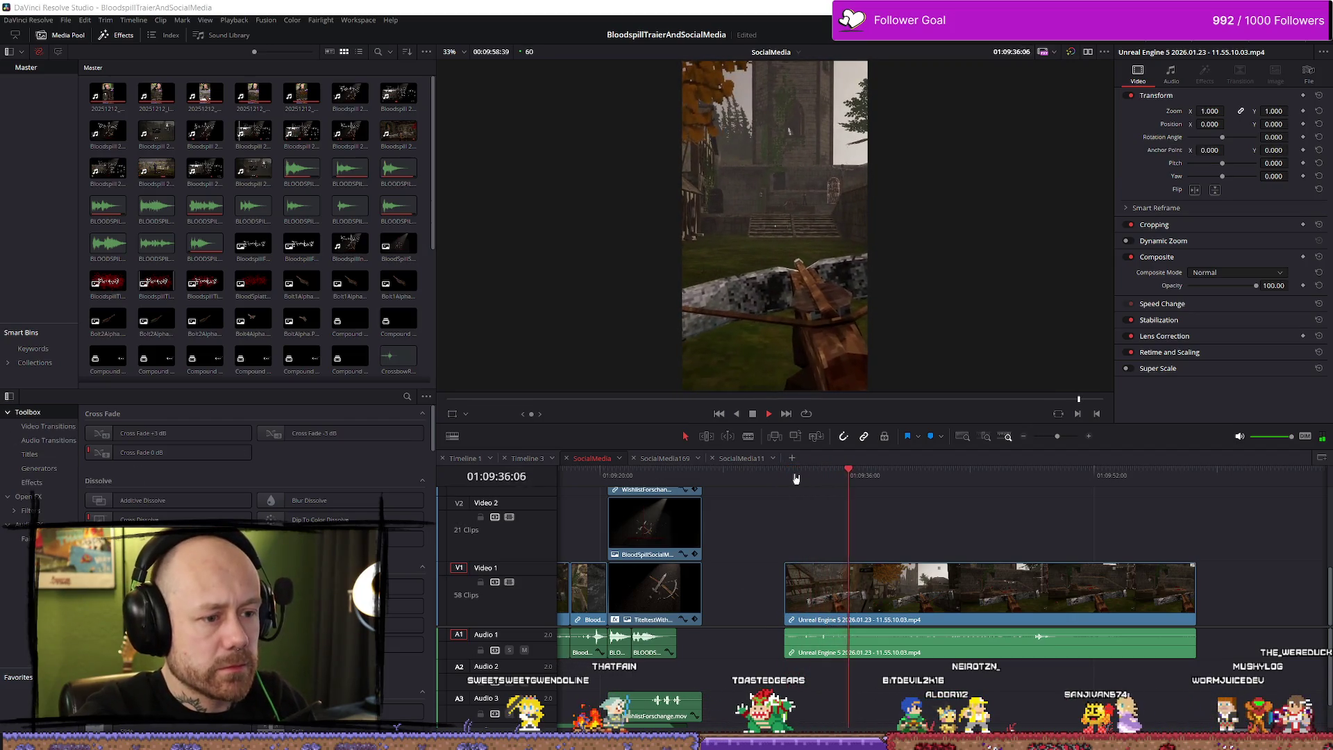
click(858, 476)
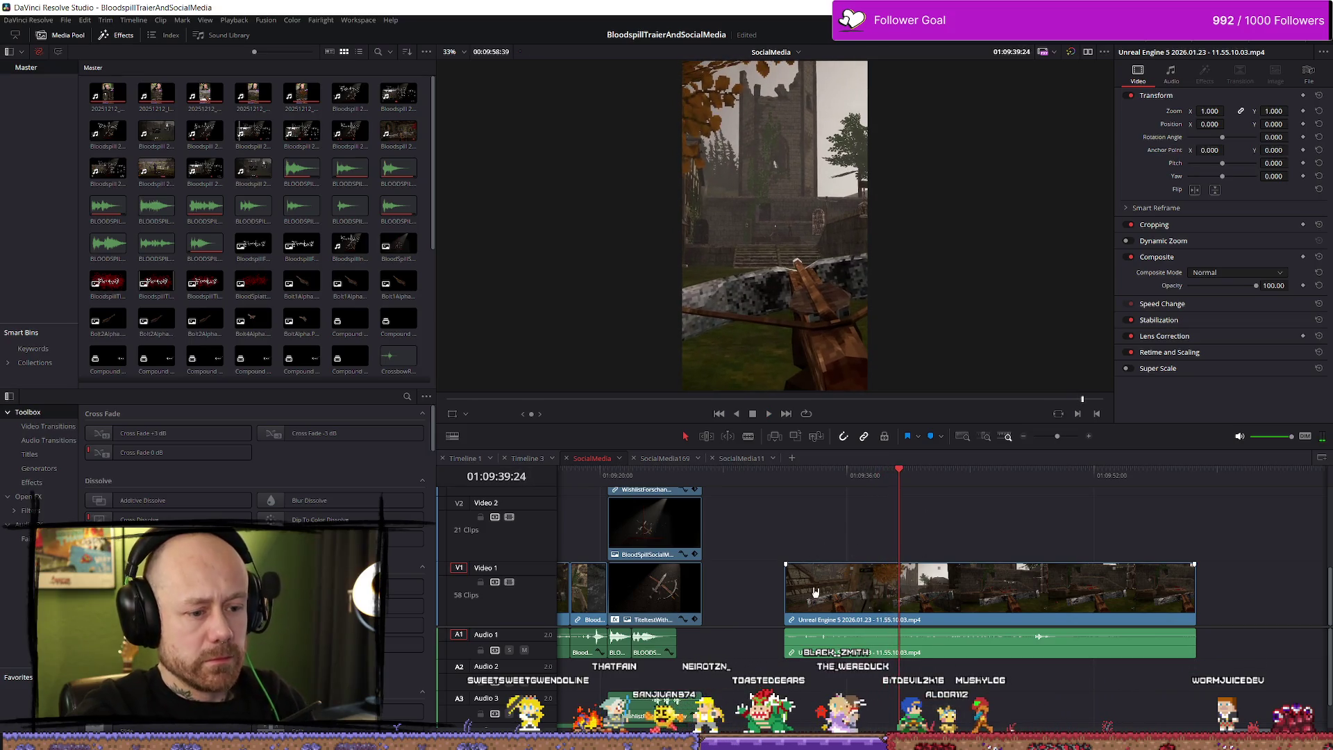
key(shift+bracketleft)
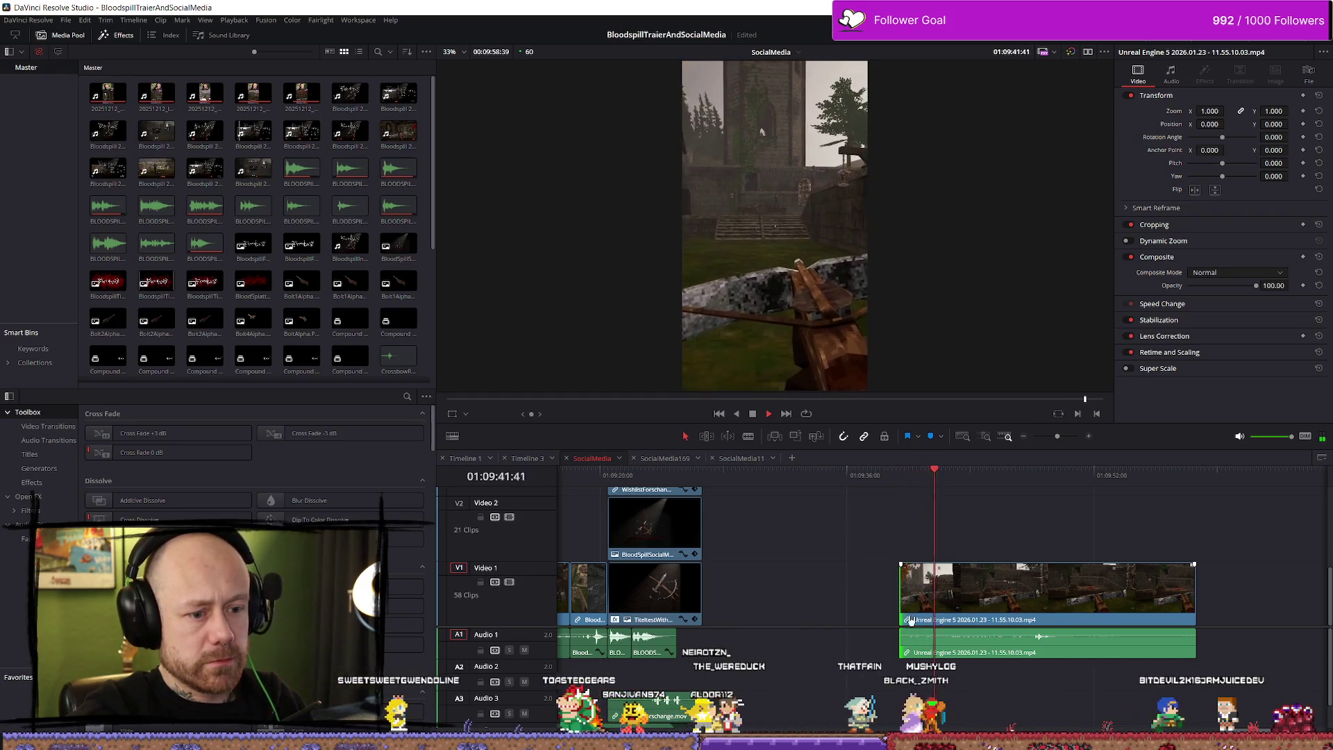
Step: Trim a bit more off the recording's start and preview the result
drag(901, 598, 957, 598)
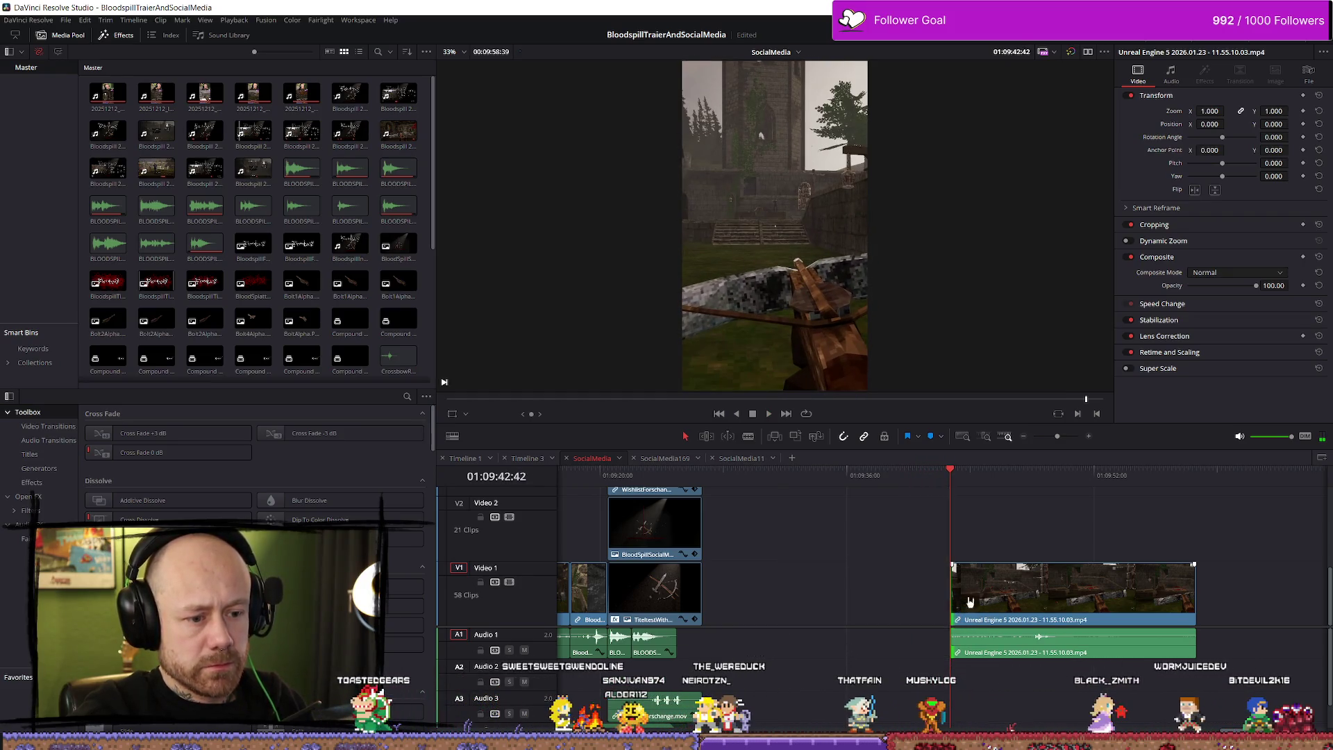
key(space)
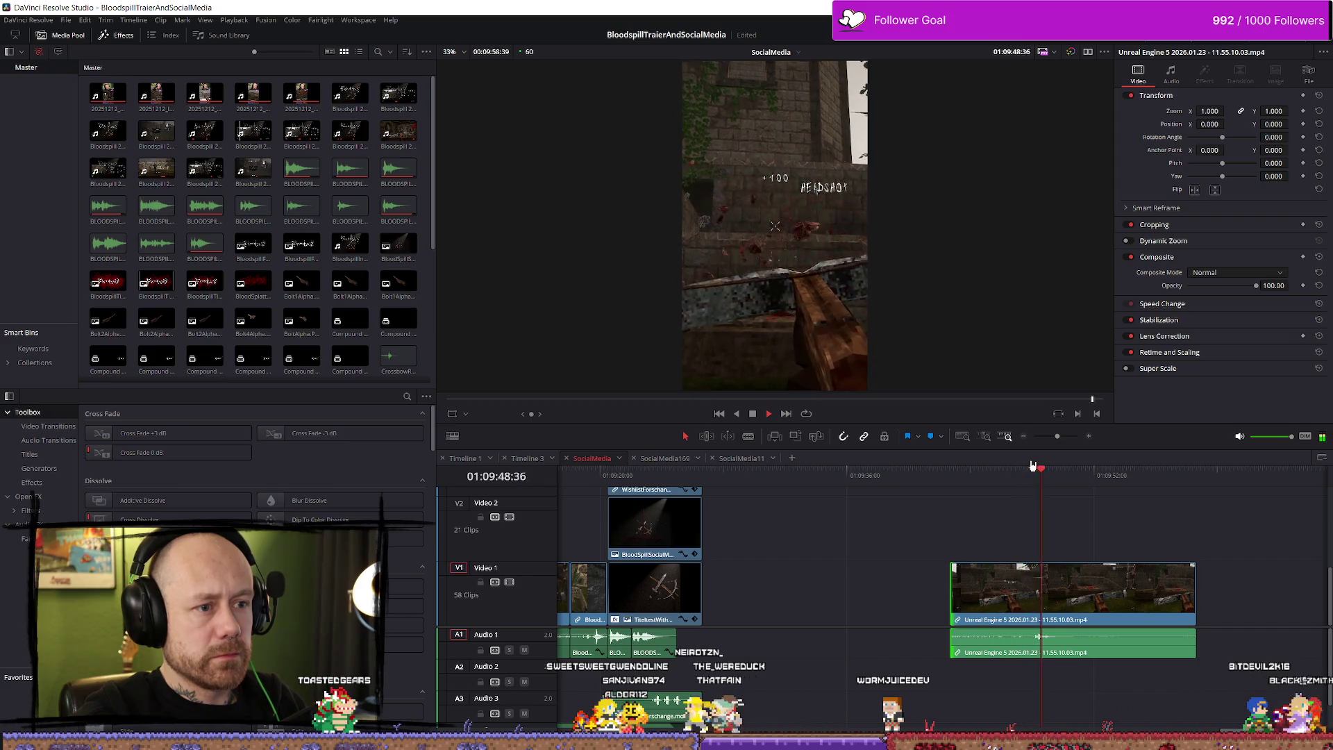
key(Up)
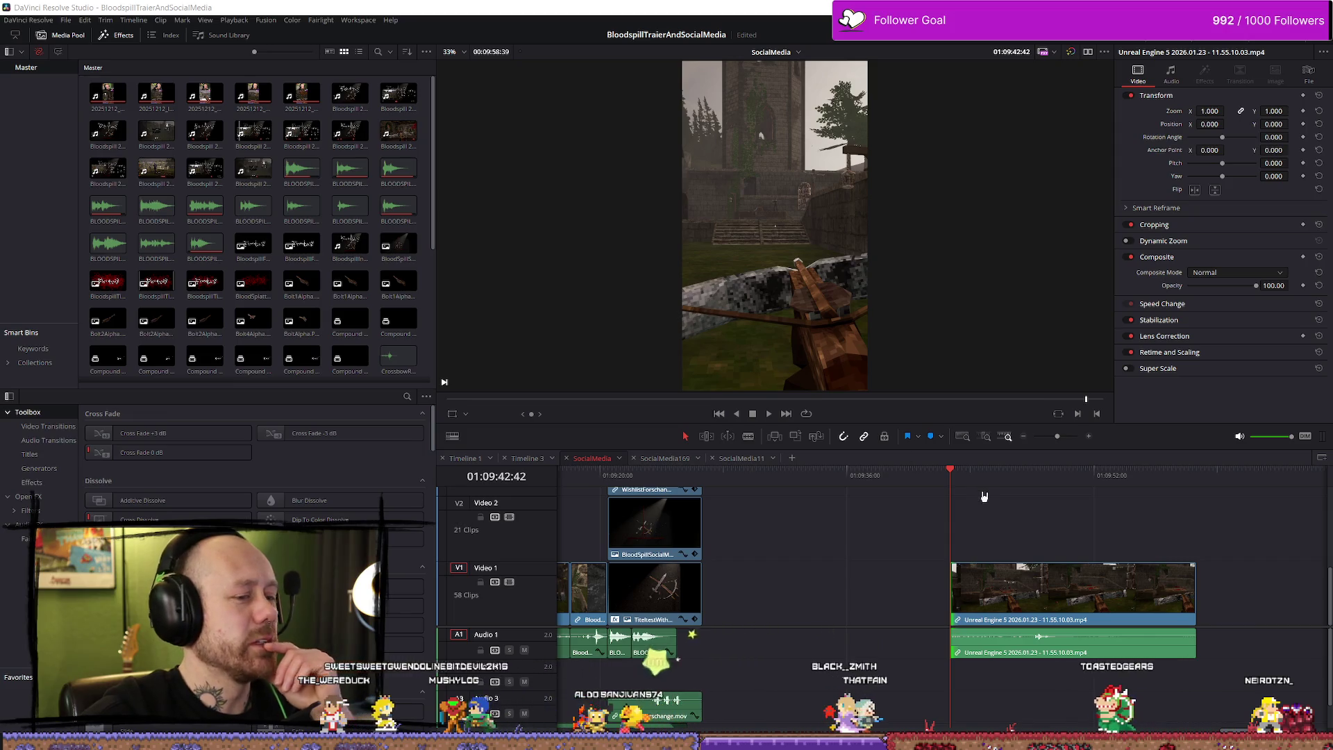
click(962, 474)
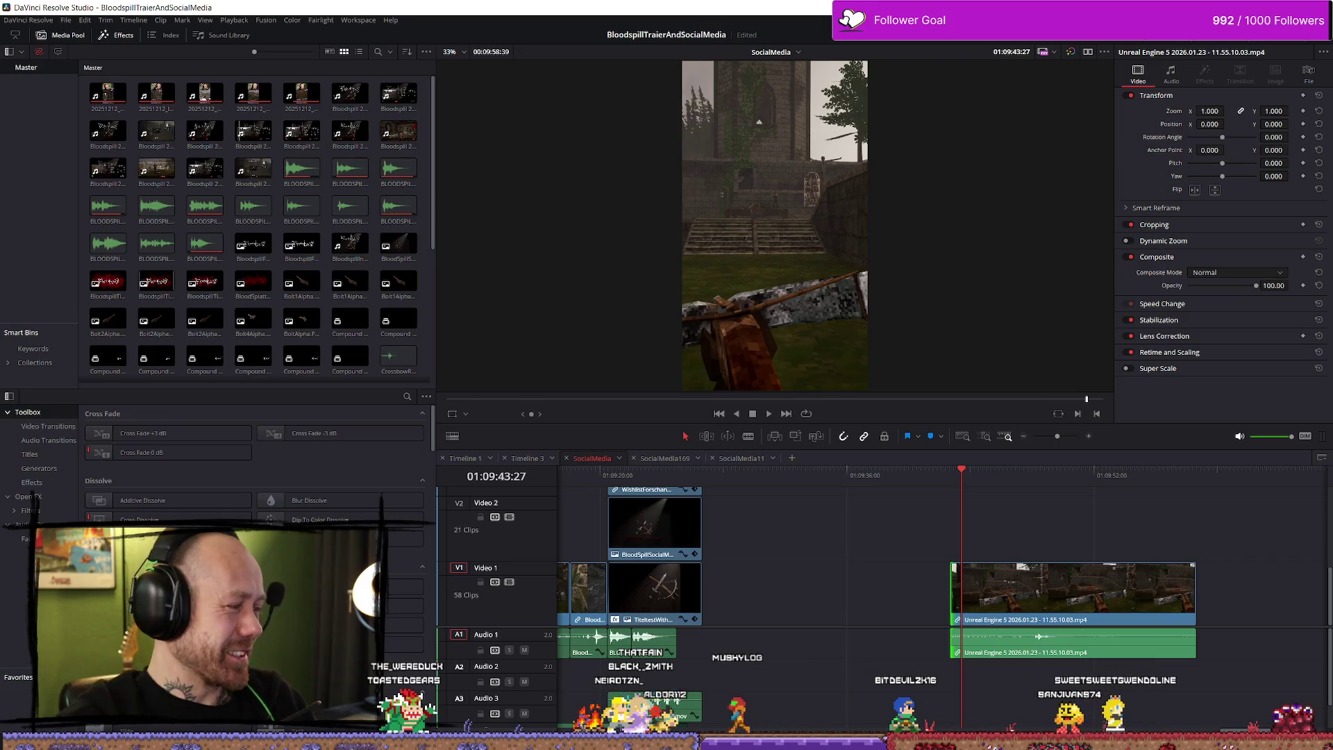
key(space)
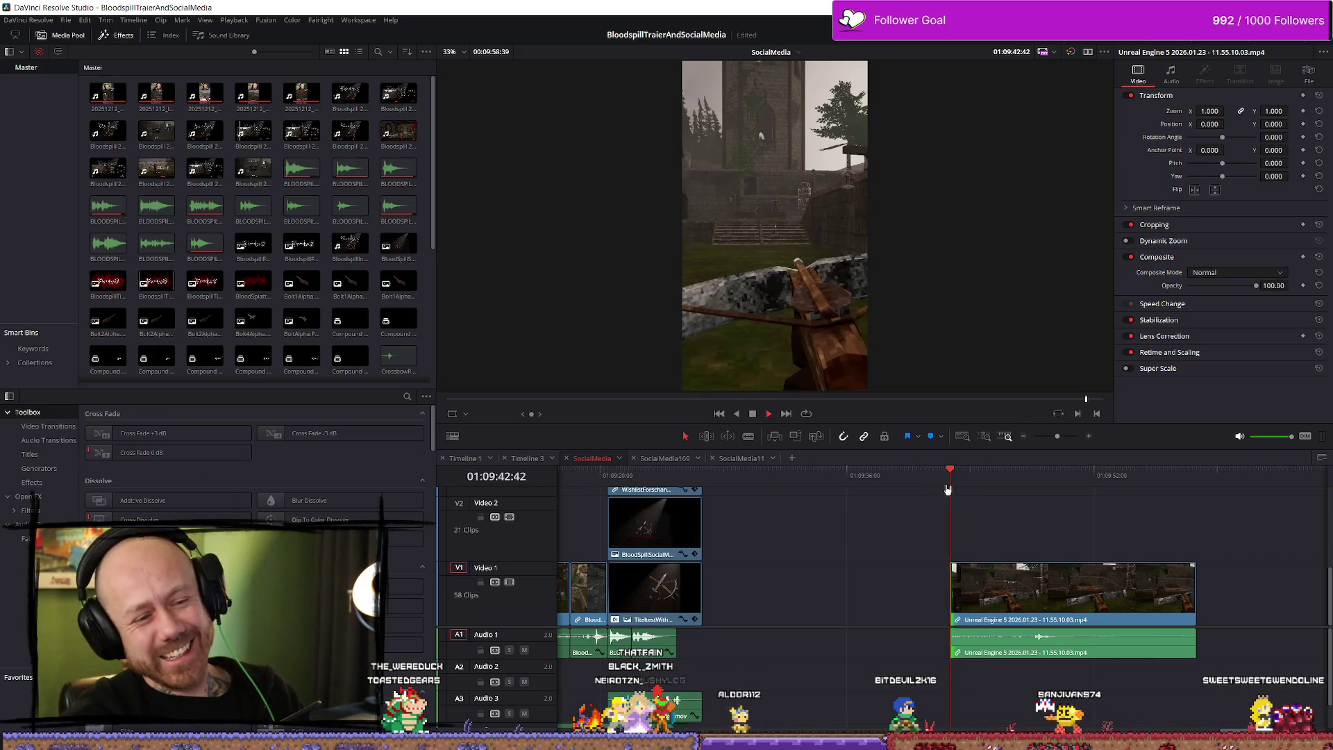
key(space)
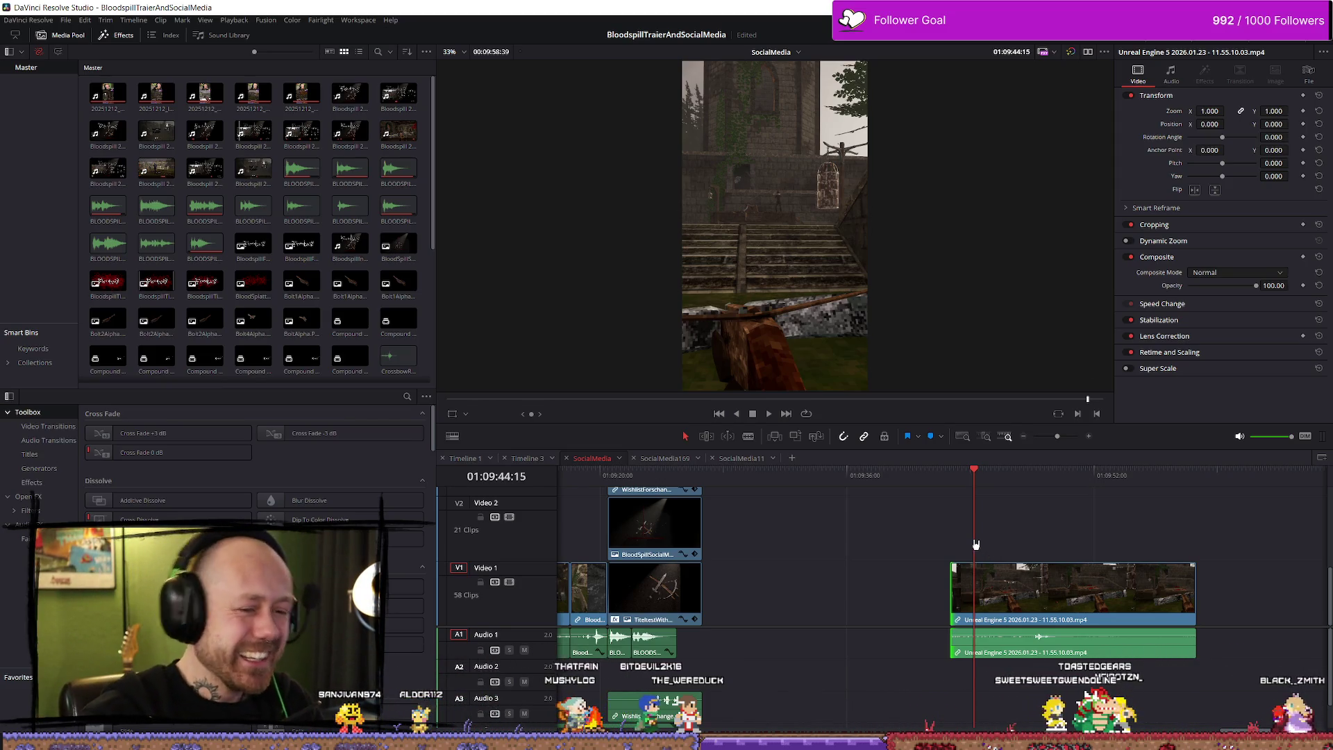
key(slash)
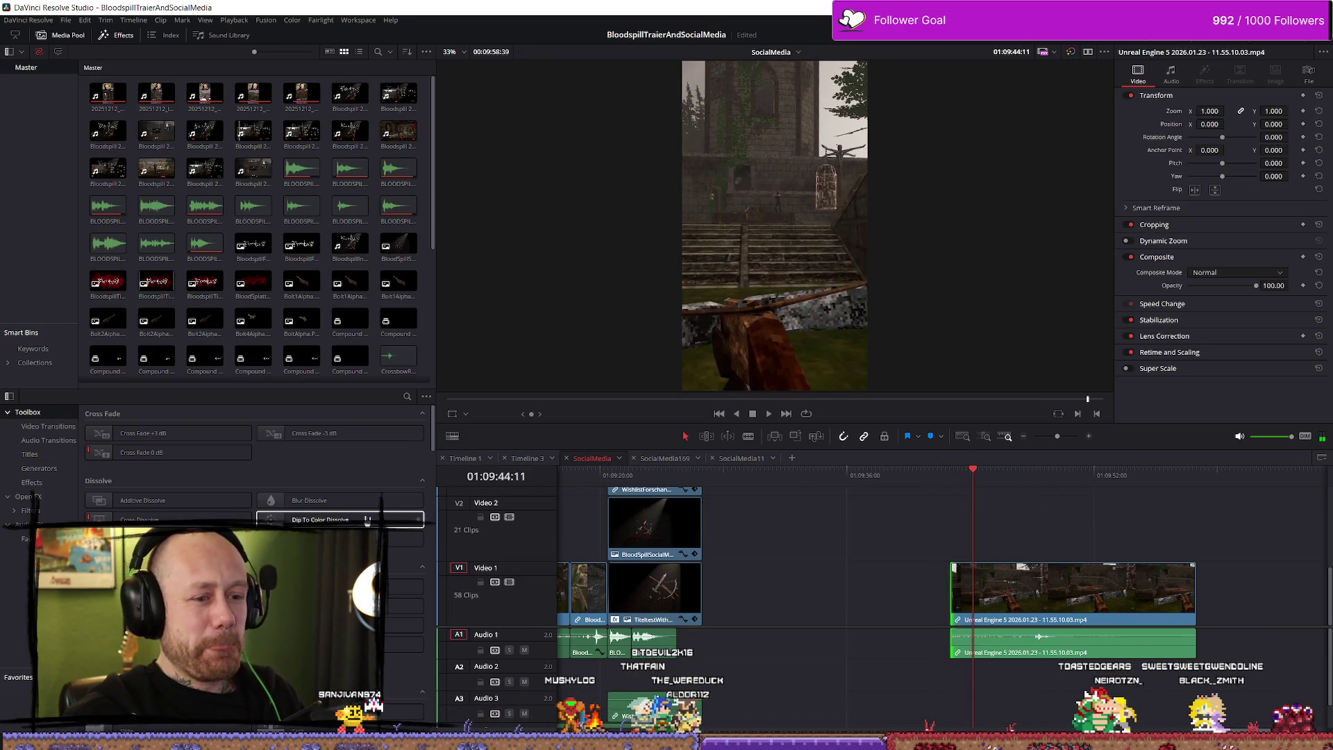
key(f)
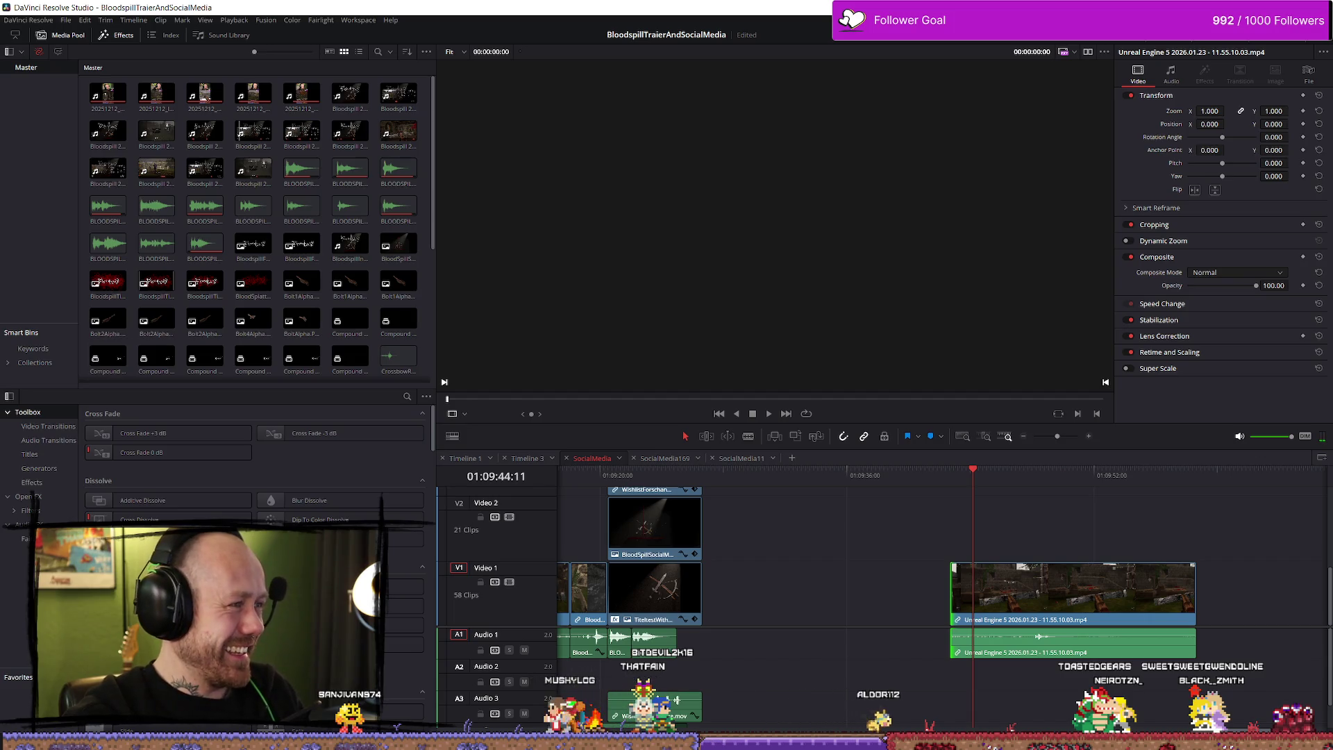
Step: Load reddit in a new Firefox tab
key(alt+Tab)
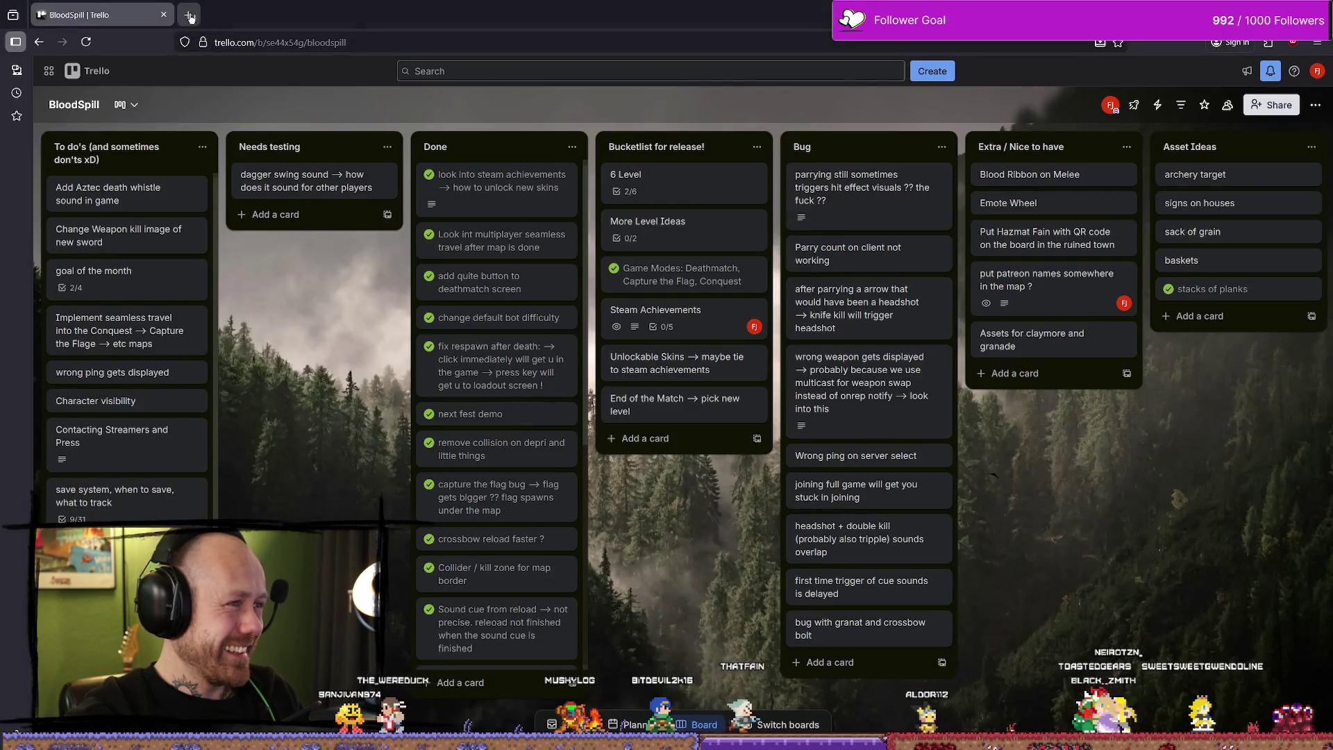
key(ctrl+t)
text(www.reddit)
key(Return)
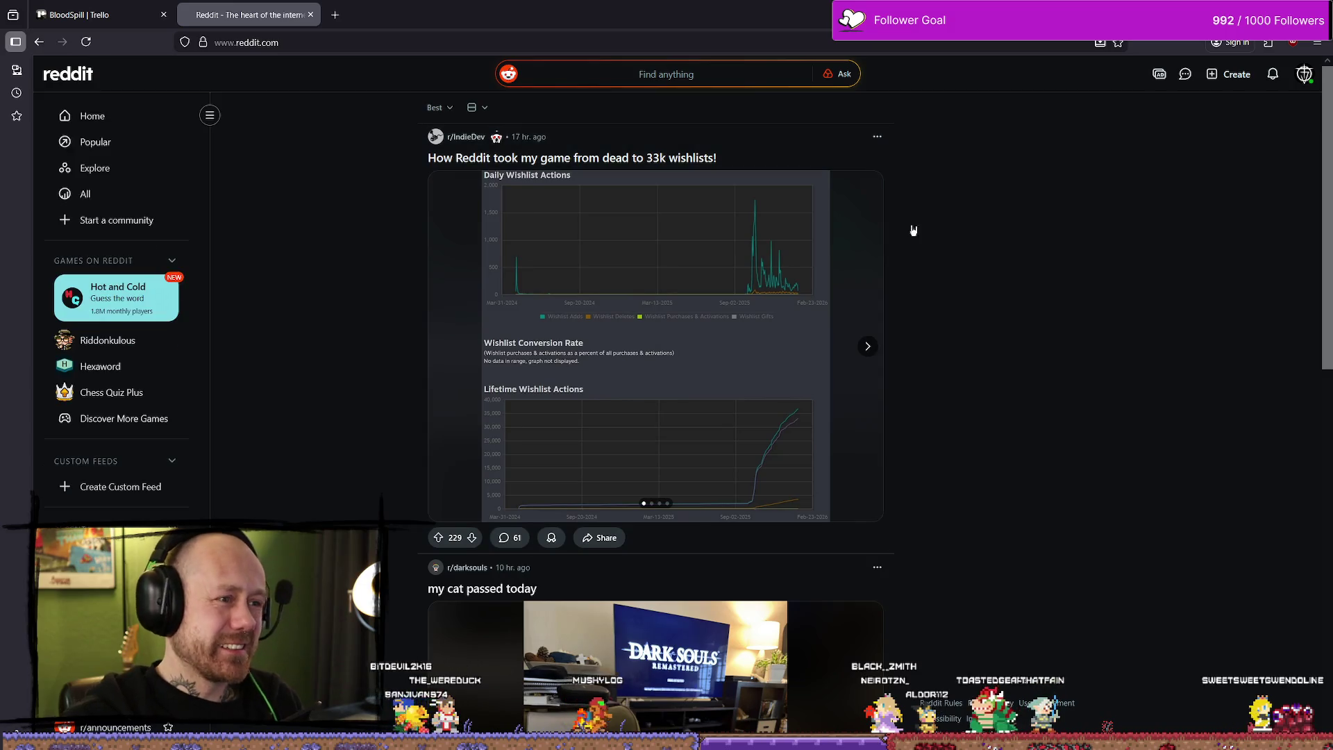
Step: From your own Reddit profile, open the Bloodspill playtest feedback post
click(1304, 78)
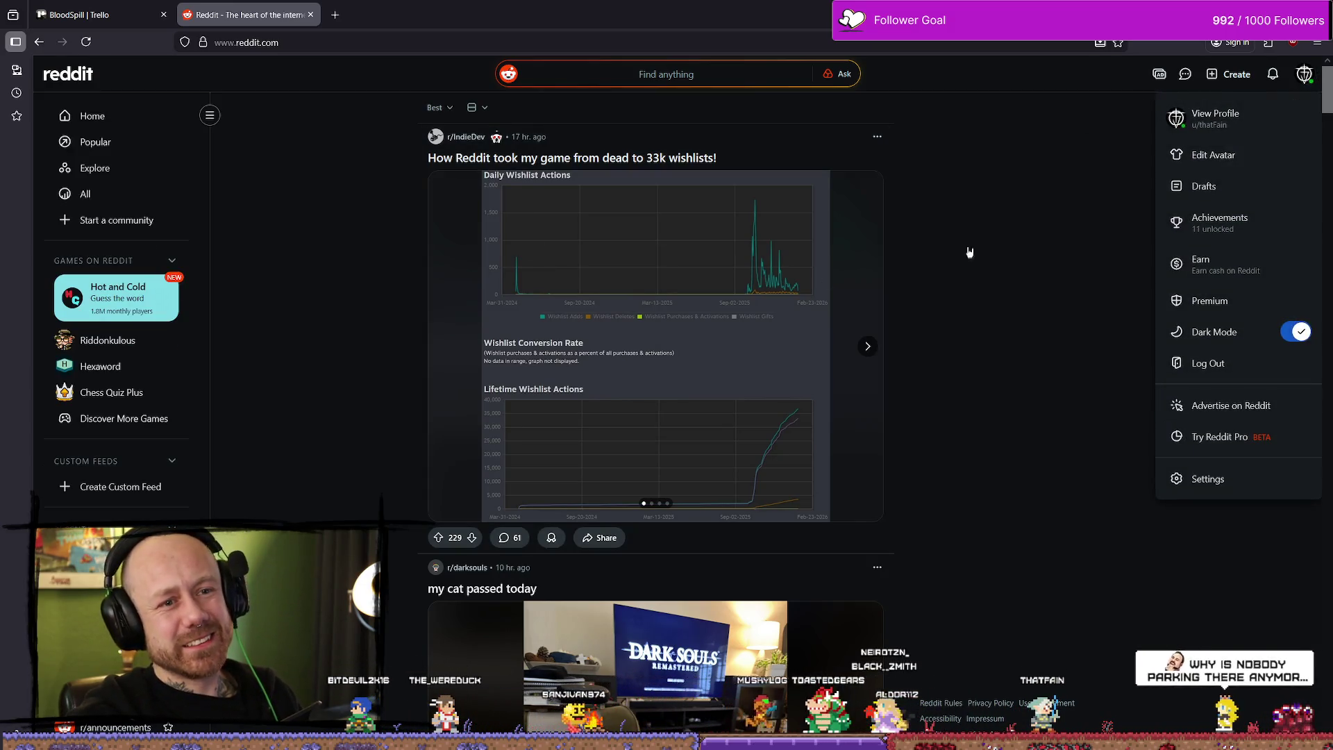
click(345, 191)
scroll(417, 306, down, 2)
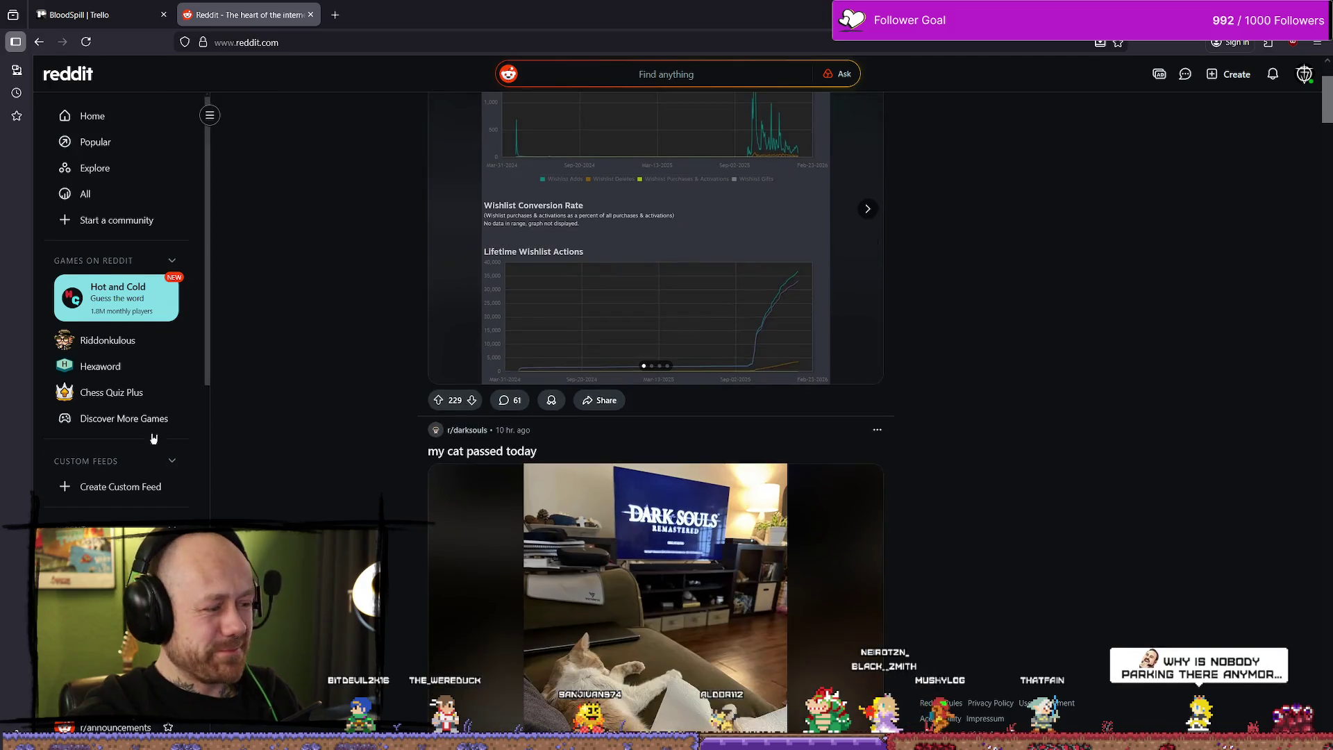
scroll(125, 277, down, 4)
scroll(1145, 173, up, 2)
click(1305, 76)
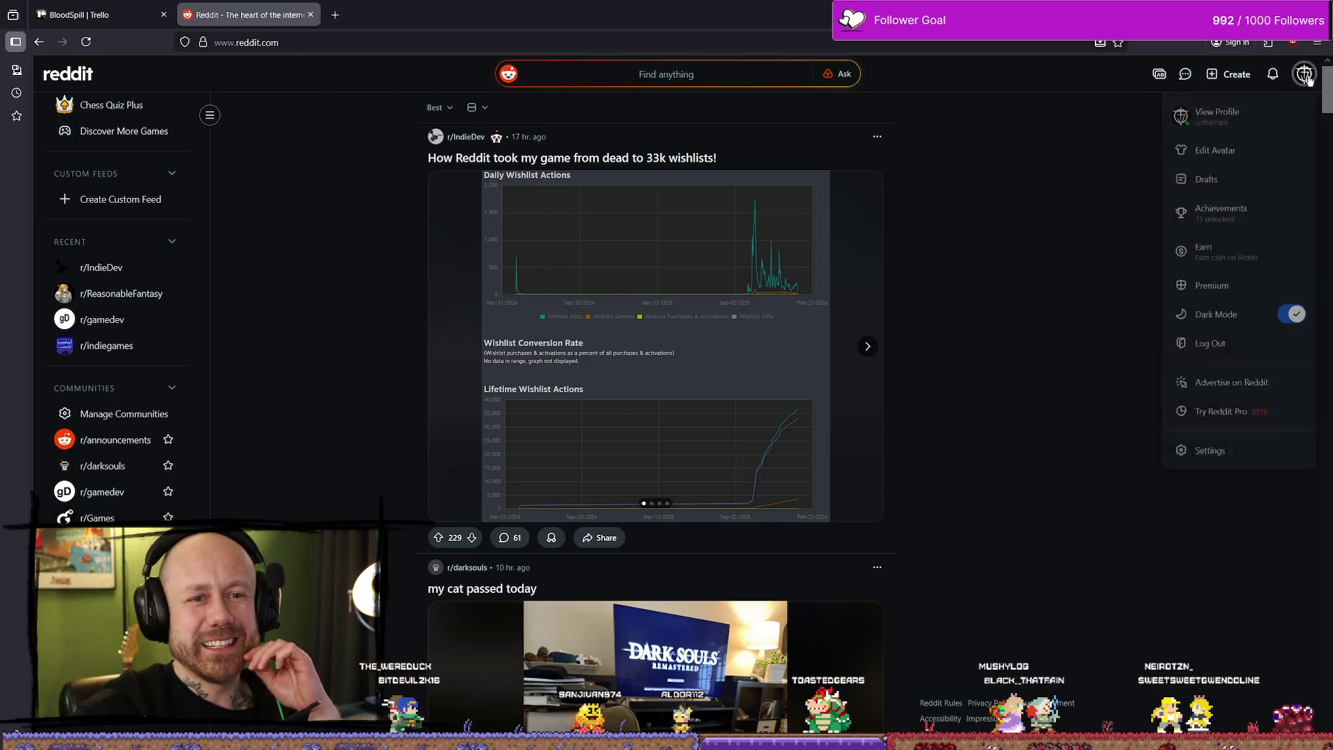
click(1199, 125)
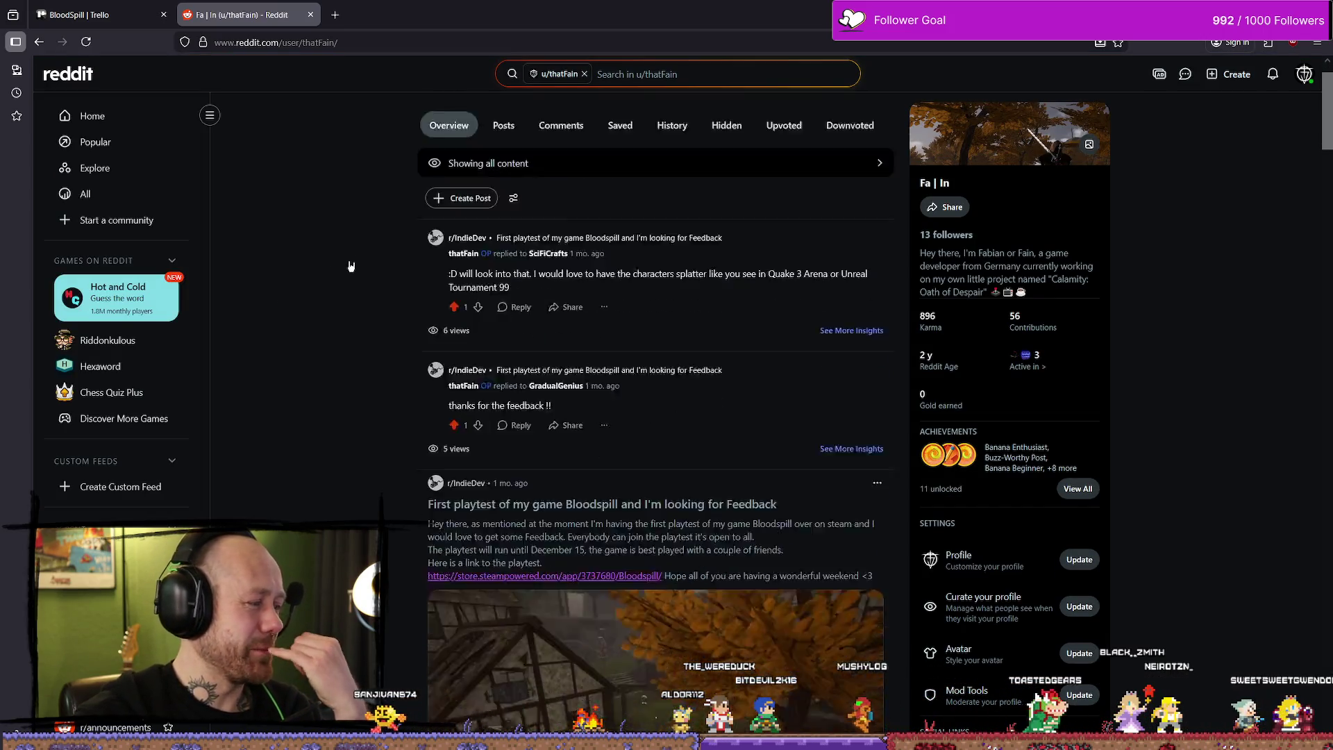
click(625, 269)
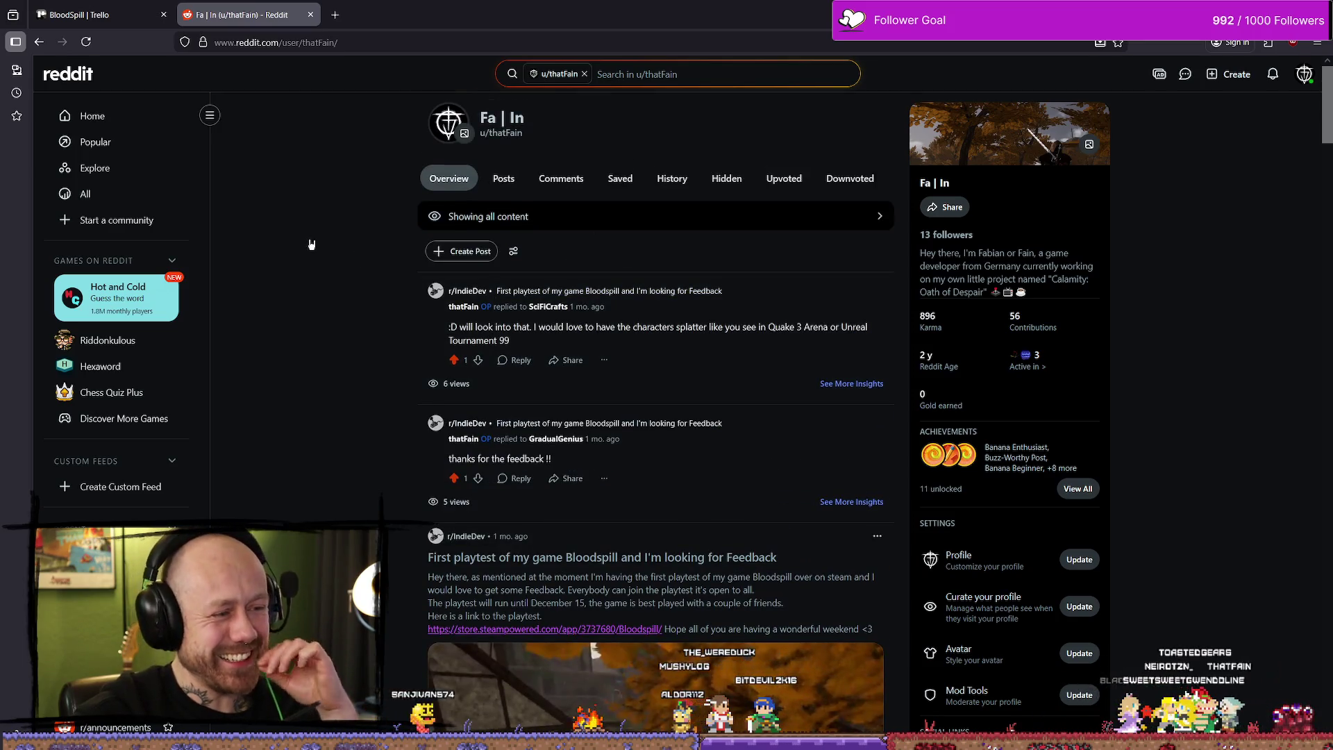
scroll(309, 264, down, 2)
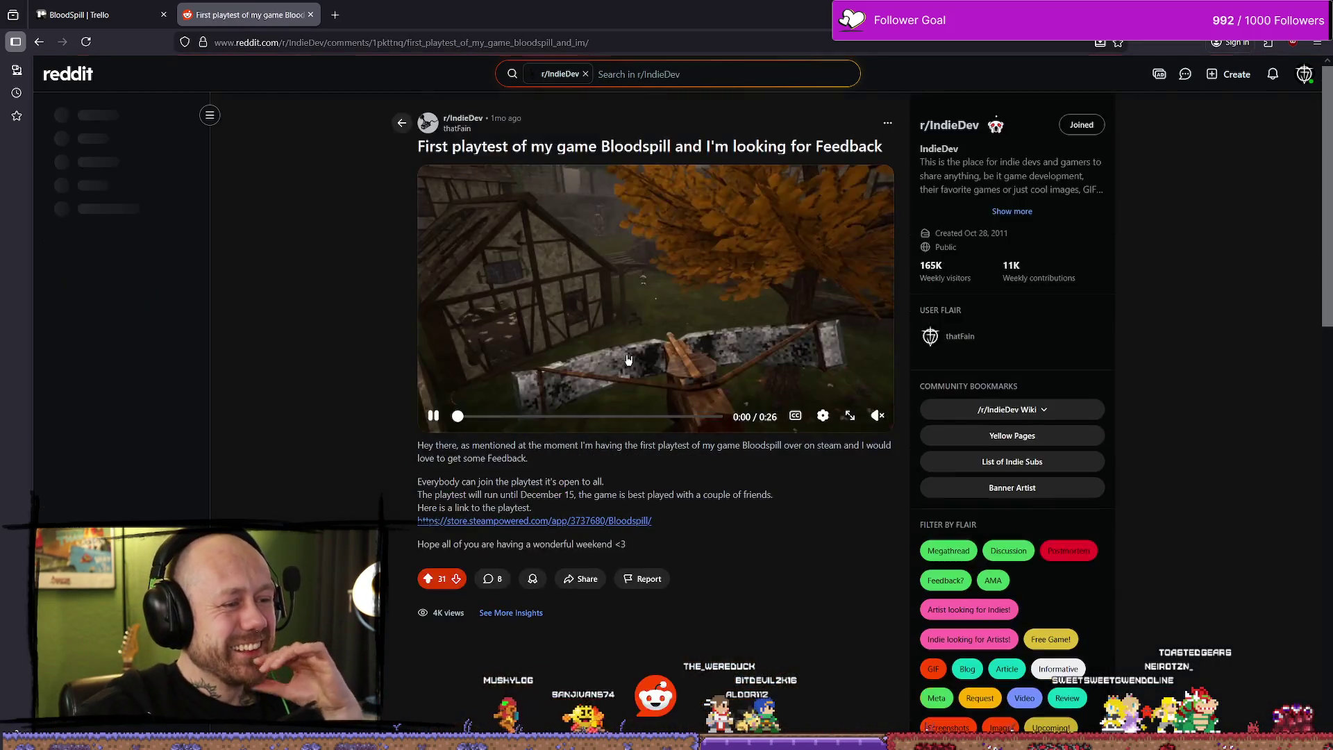
Step: Scroll to the comments and snip 'The irony is, it needs waaaaay more blood!?'
scroll(596, 345, down, 5)
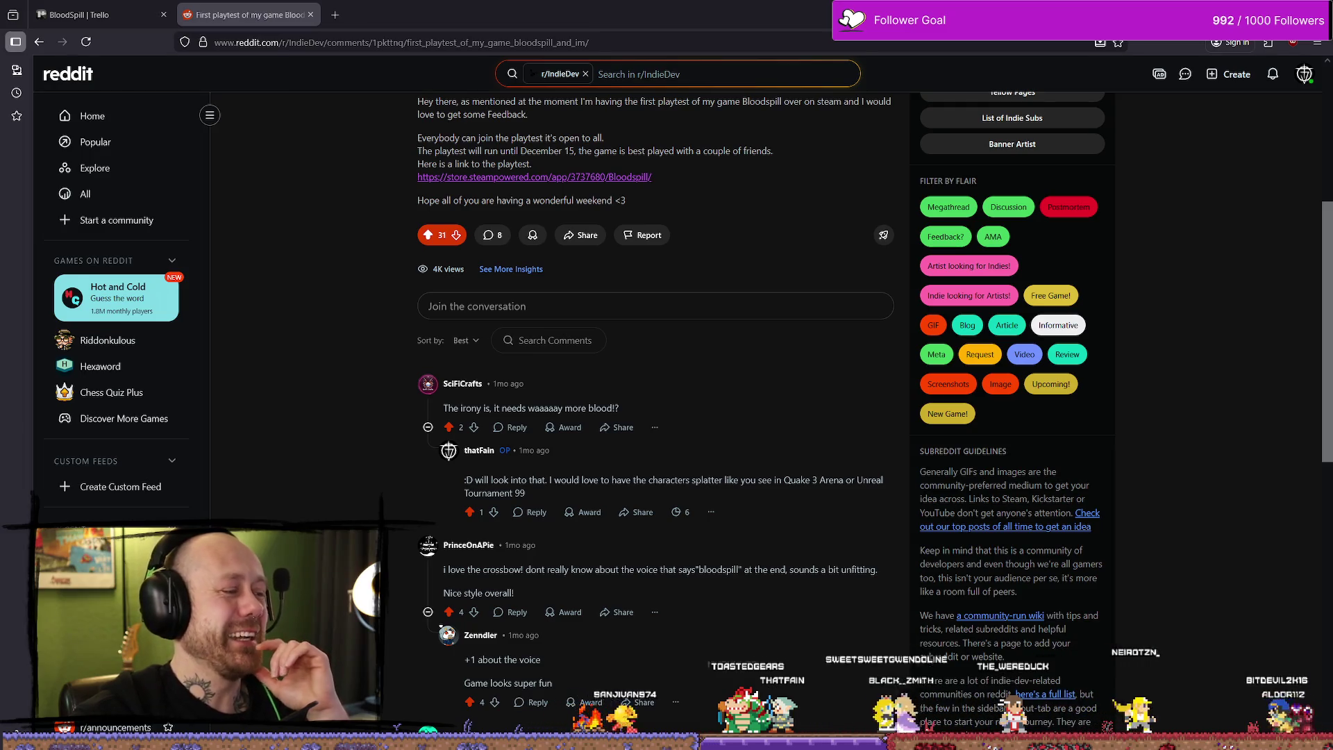
scroll(713, 403, down, 2)
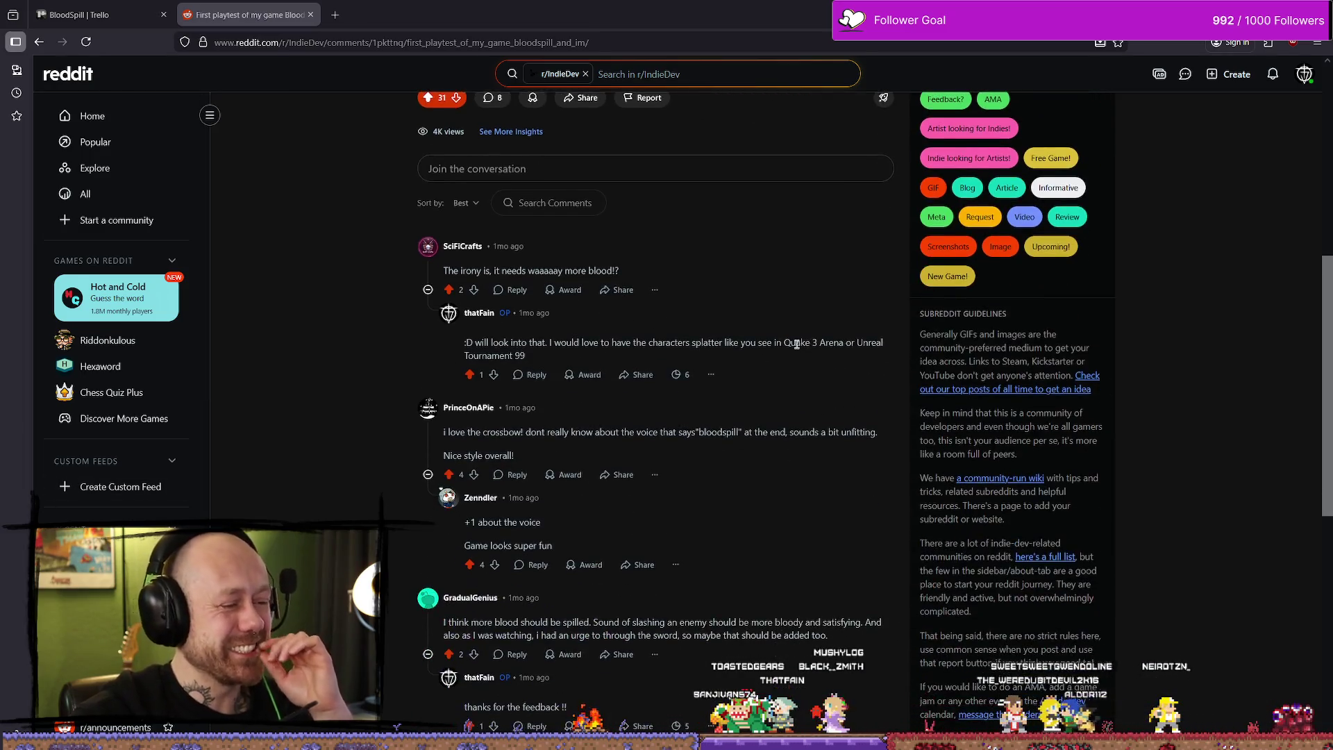
scroll(724, 358, up, 1)
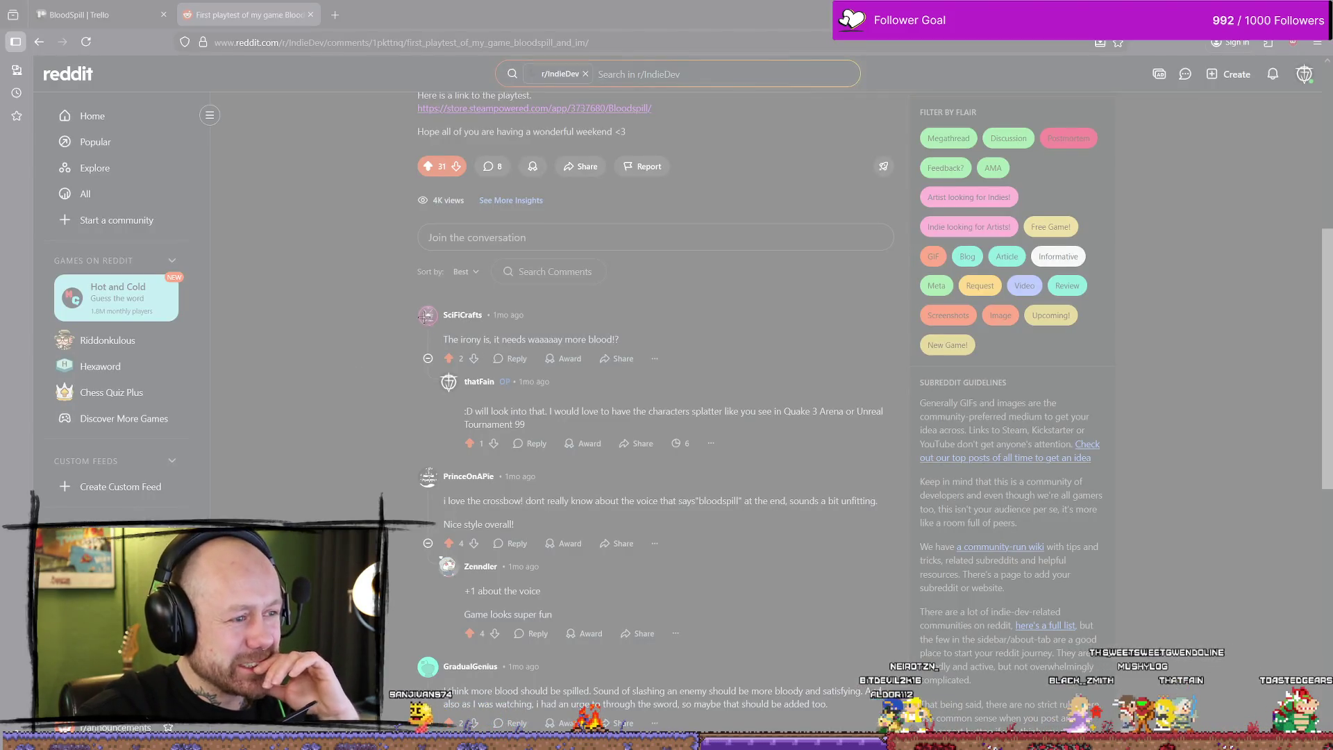
mouse_move(412, 301)
mouse_down()
mouse_move(687, 362)
mouse_move(674, 371)
mouse_up()
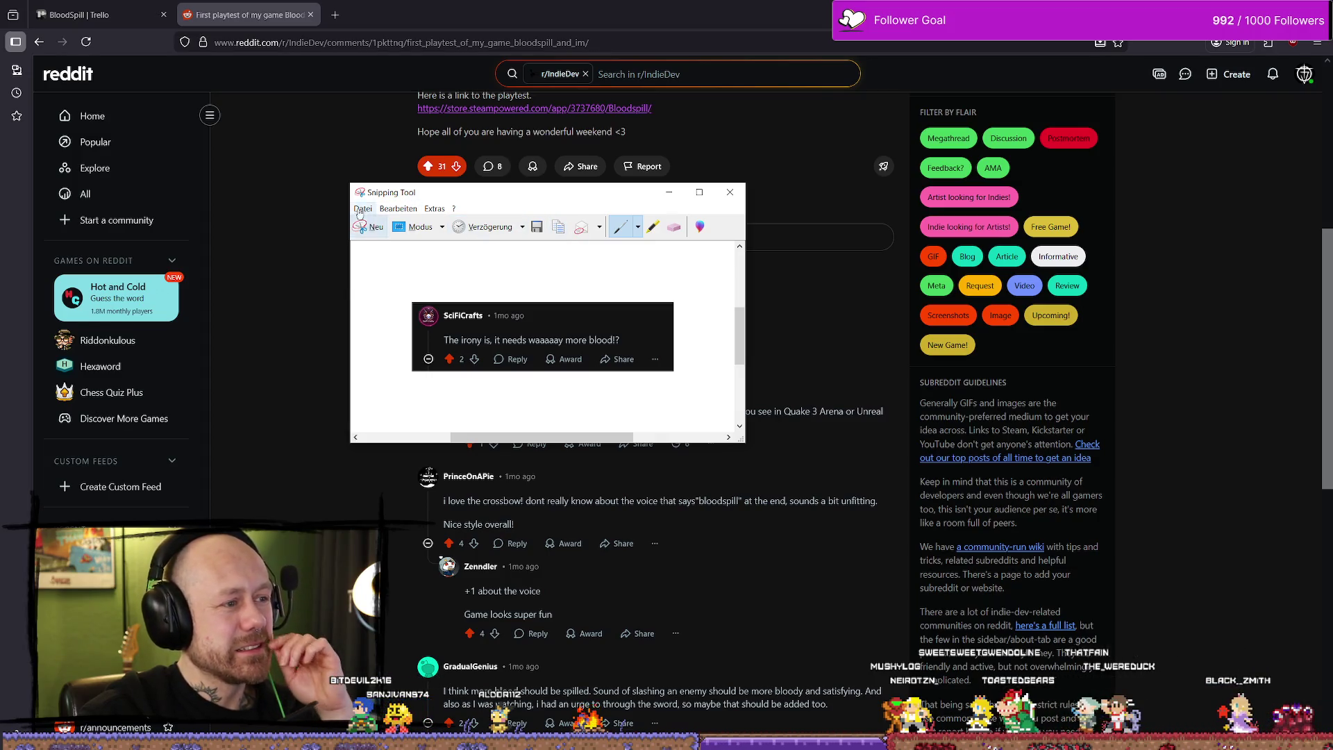
Step: Save the snip as MoreBlooood1.PNG in the BloodspillShit folder
click(362, 209)
click(417, 239)
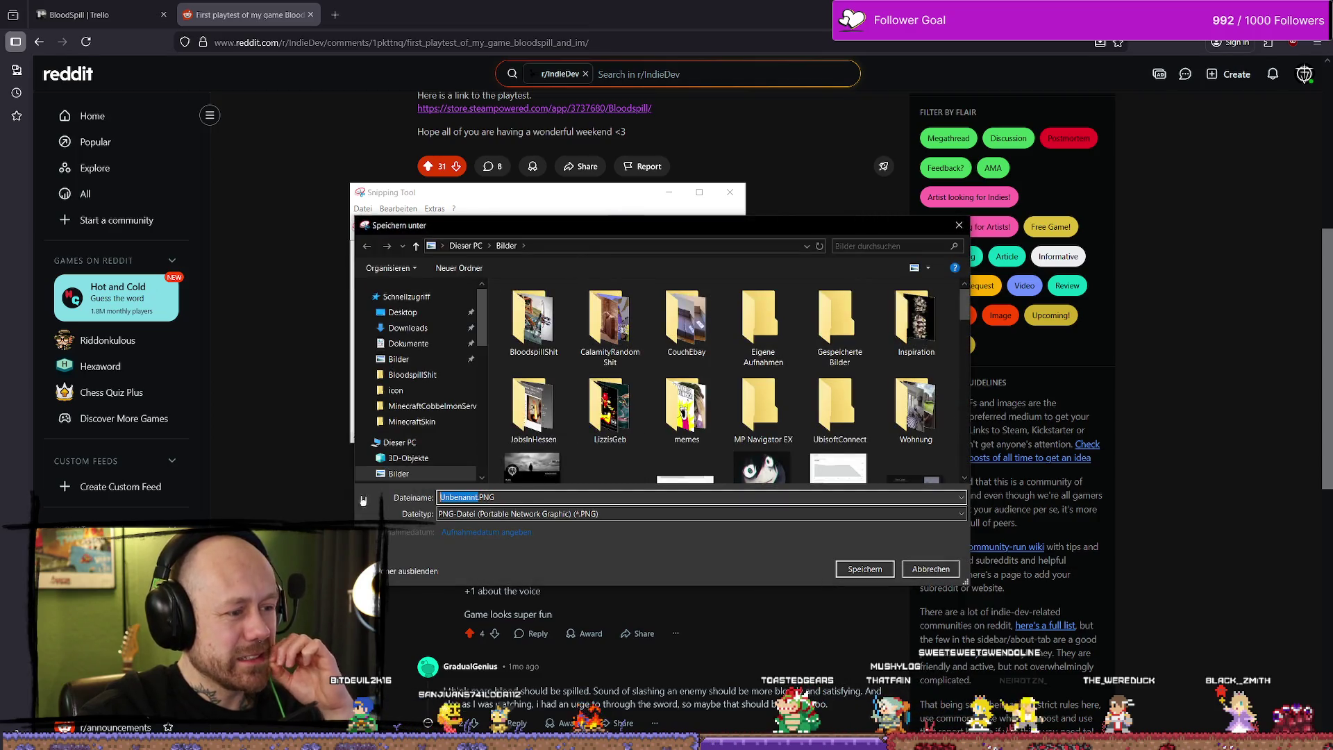
text(More)
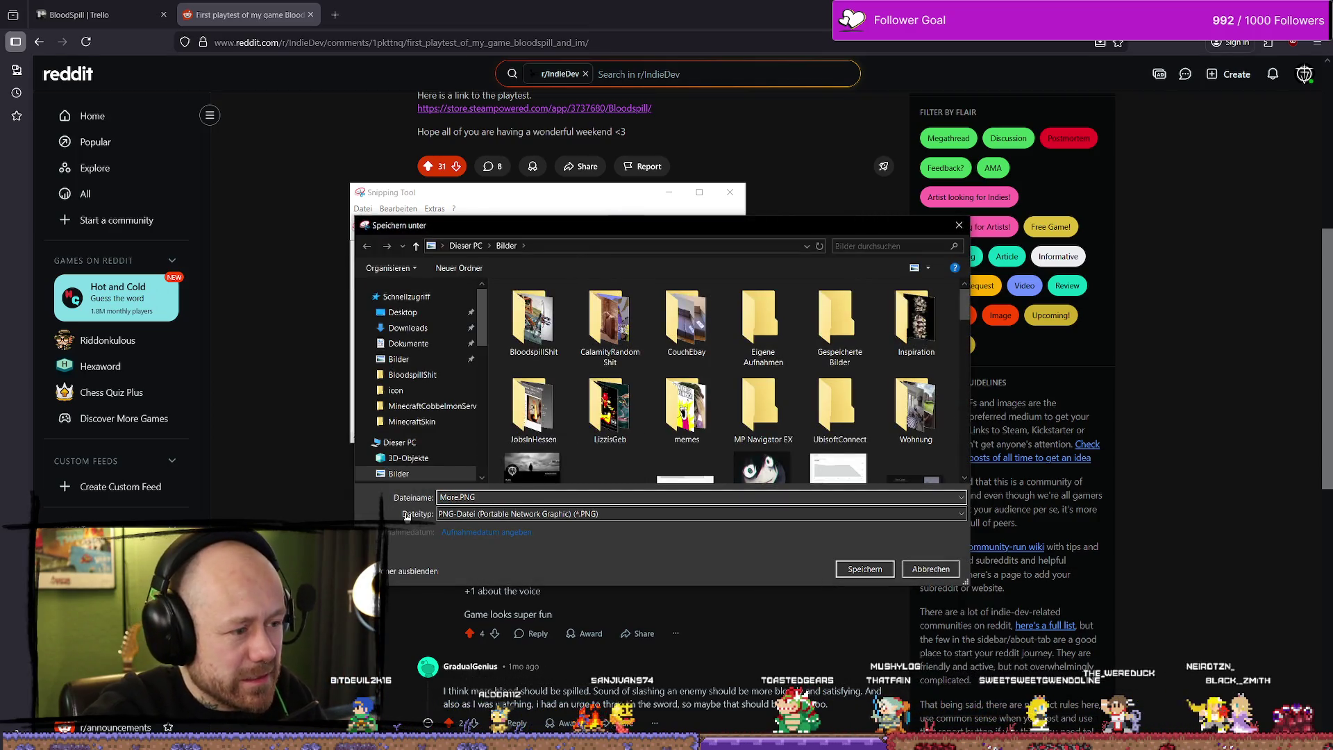
text(Blooooods)
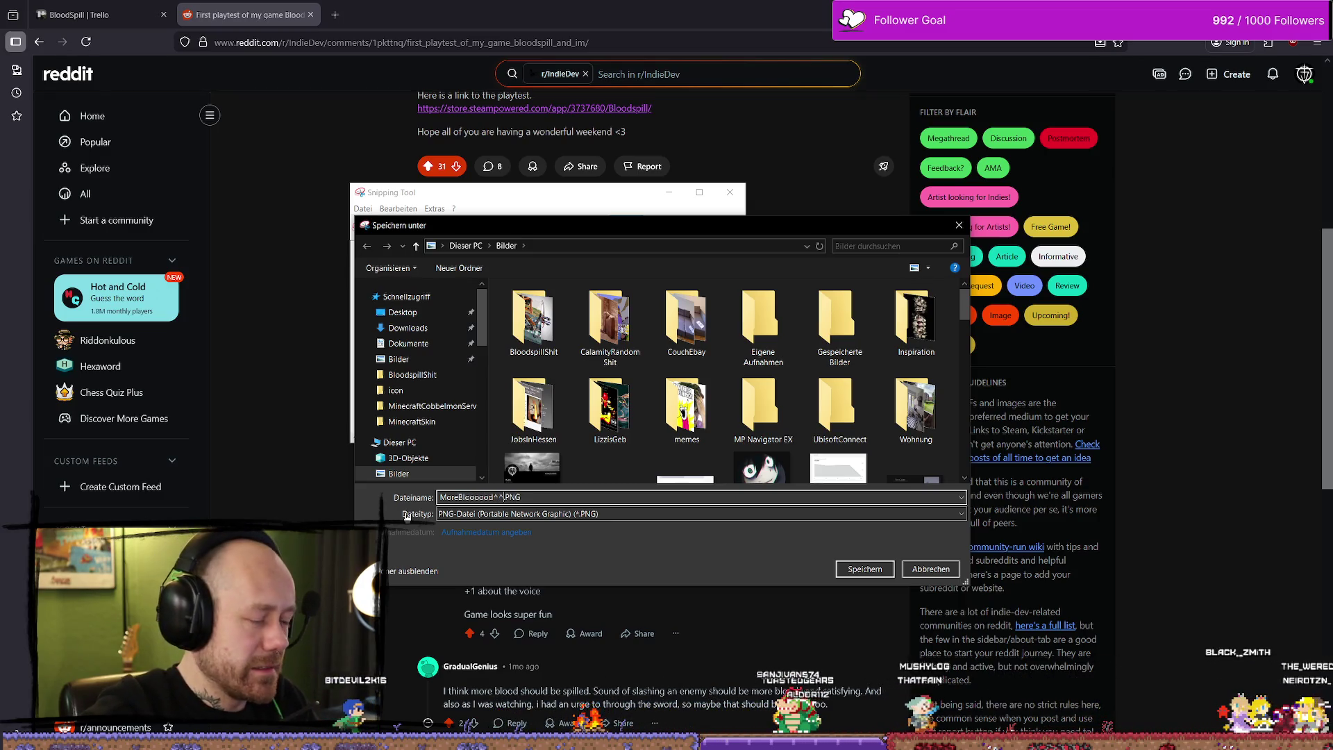
key(BackSpace)
key(BackSpace)
text(1)
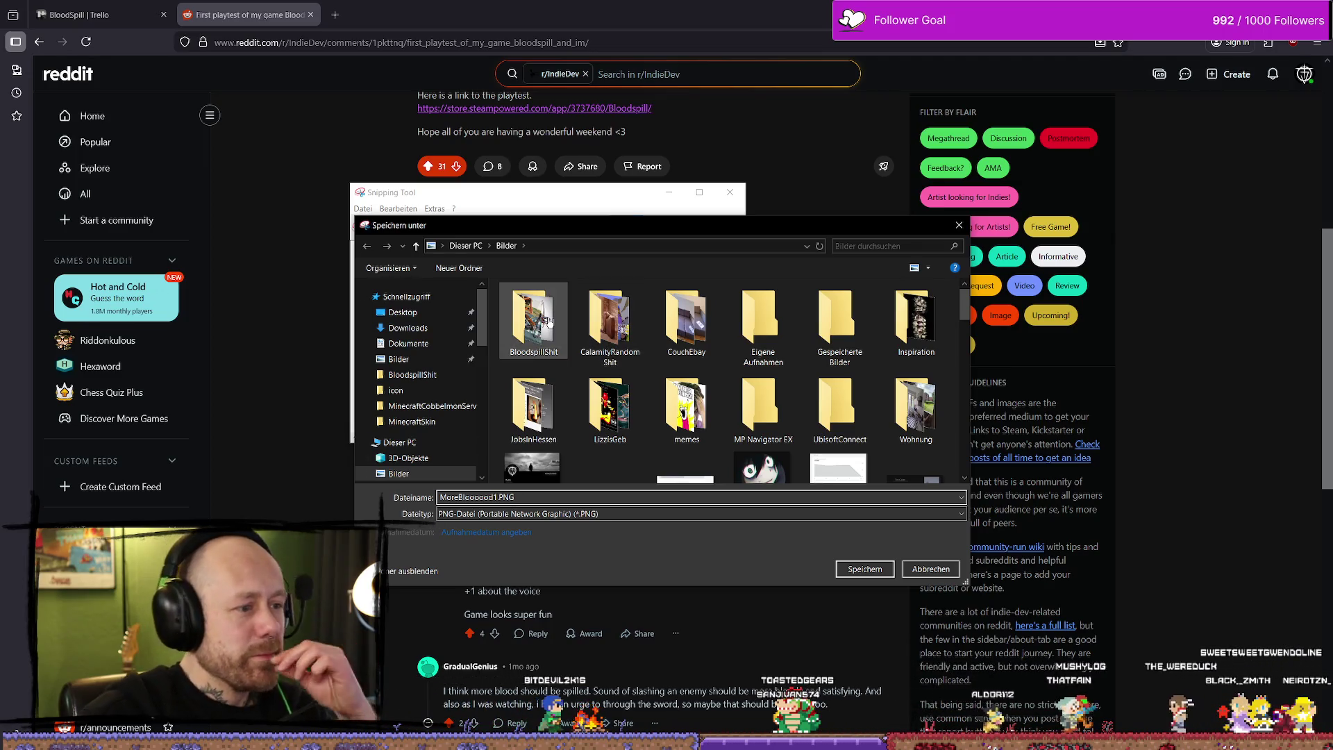
double_click(549, 321)
click(865, 569)
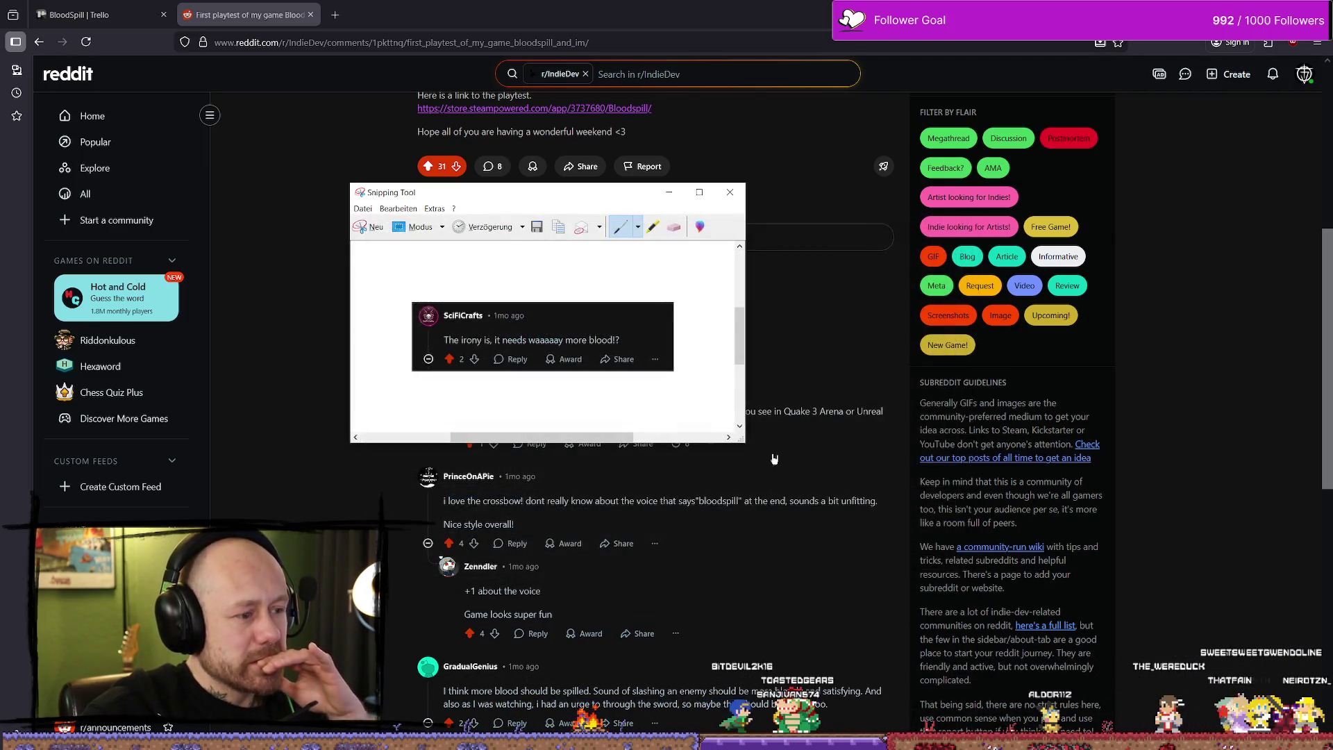
Step: Start a new screen snip around the next comment
click(669, 192)
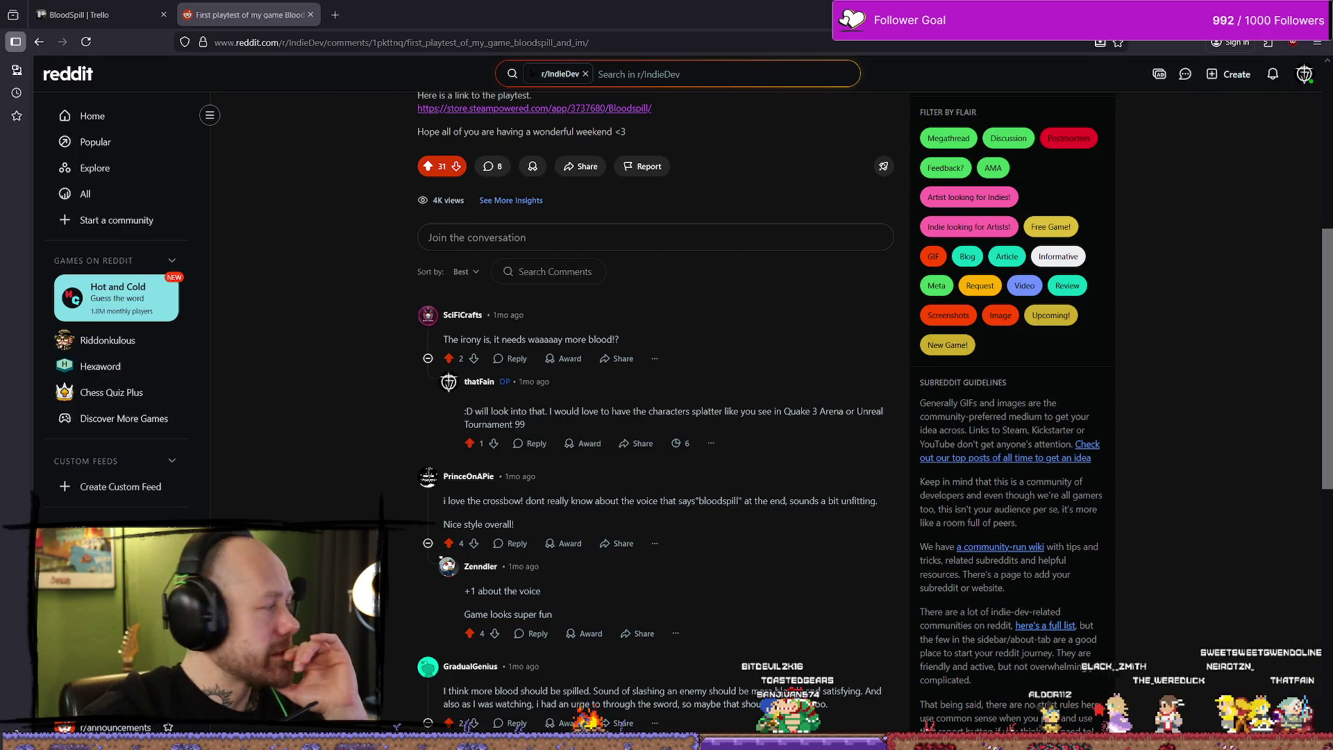
key(super+shift+s)
mouse_move(421, 461)
mouse_down()
mouse_move(542, 502)
mouse_move(826, 518)
mouse_move(799, 517)
mouse_move(886, 539)
mouse_move(478, 427)
mouse_move(434, 436)
mouse_up()
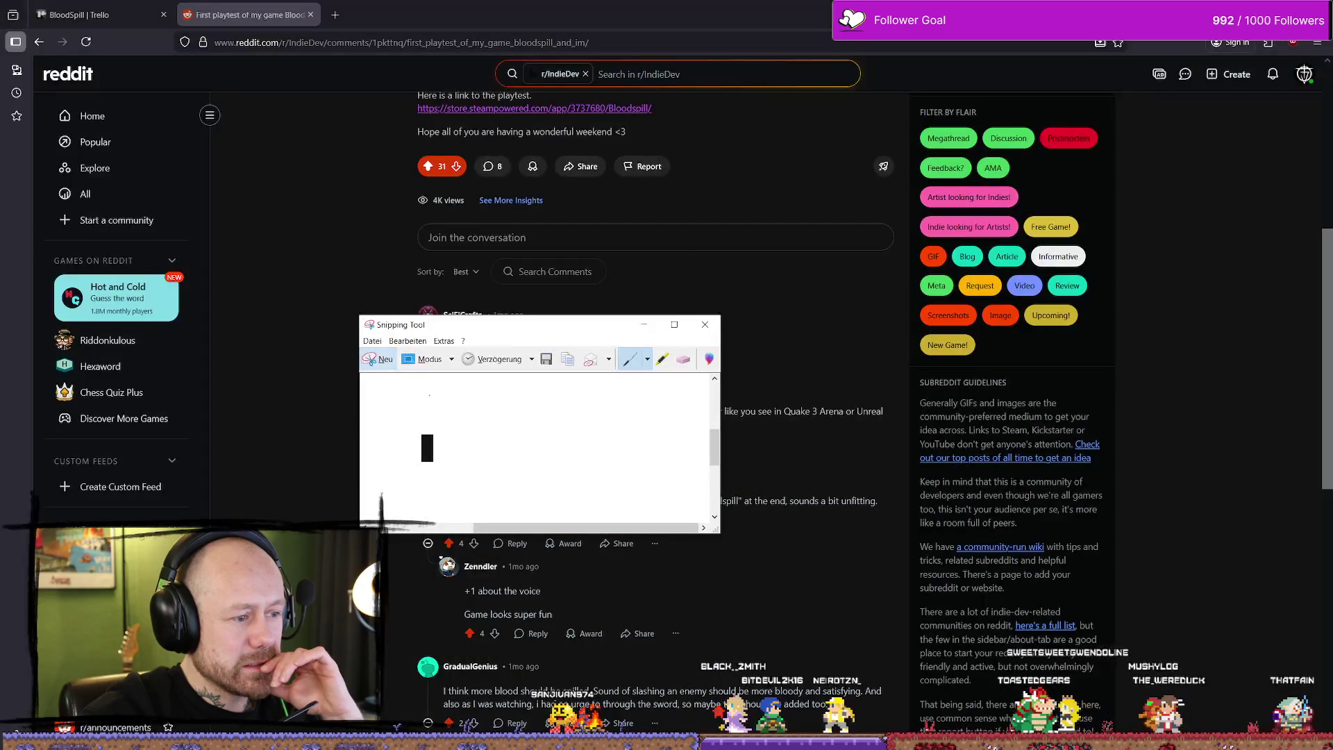
Step: Scroll further down and snip the comment about spilling more blood when slashing enemies
drag(416, 325, 0, 243)
scroll(654, 422, down, 3)
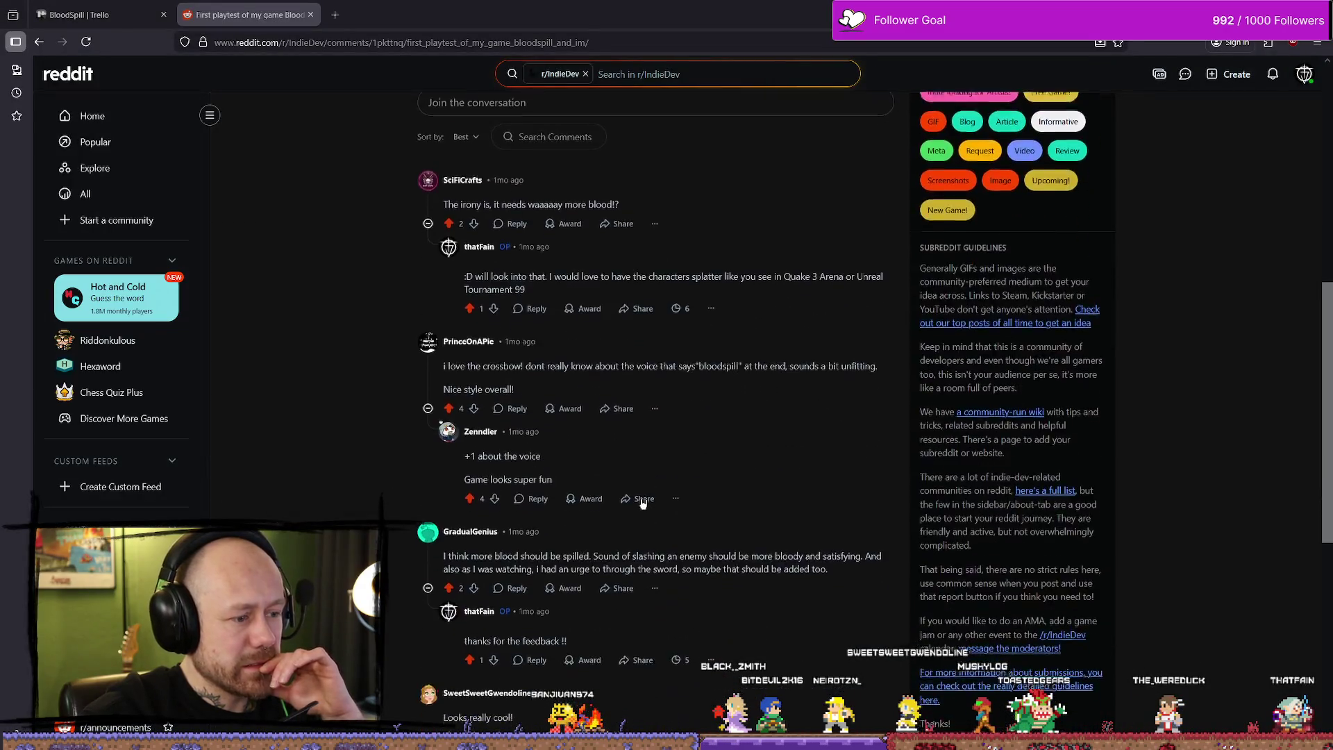
scroll(660, 416, down, 1)
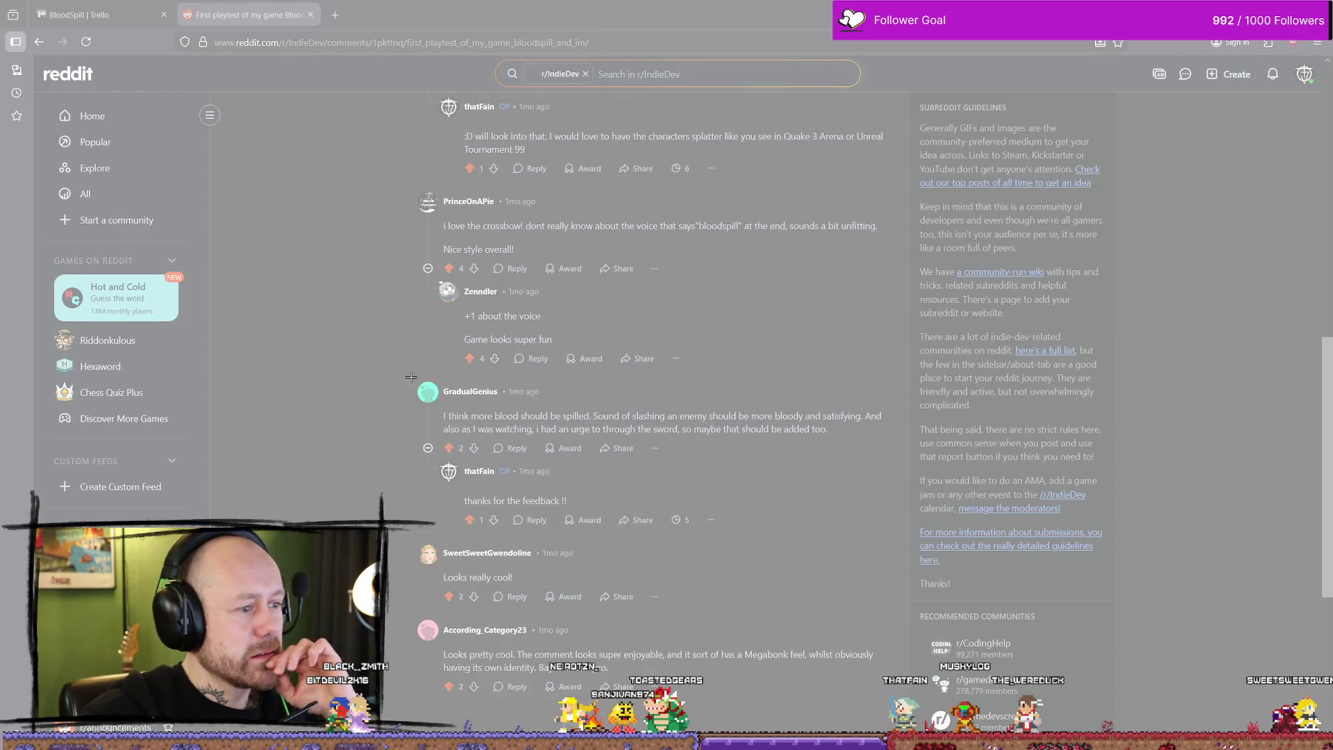
mouse_move(411, 377)
mouse_down()
mouse_move(844, 464)
mouse_move(895, 457)
mouse_up()
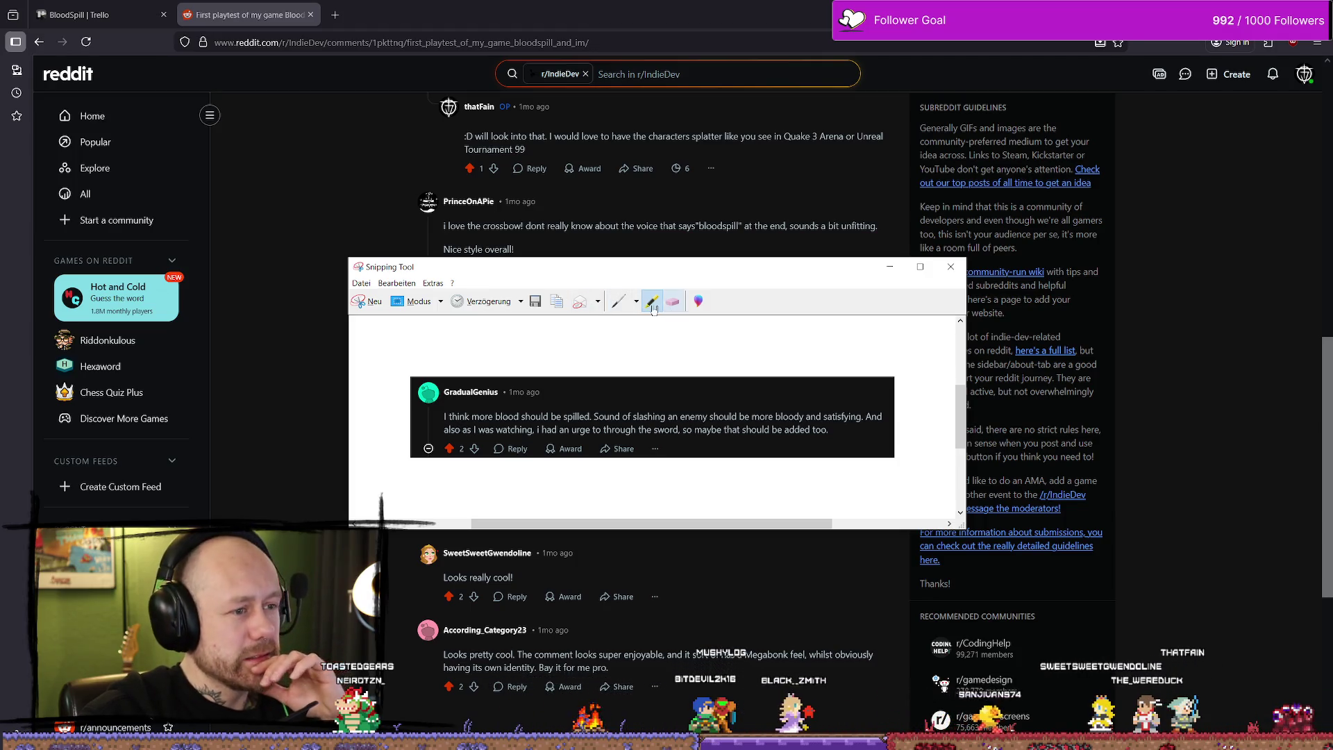
Step: Draw a red custom-pen stroke over the comment's first words
click(637, 302)
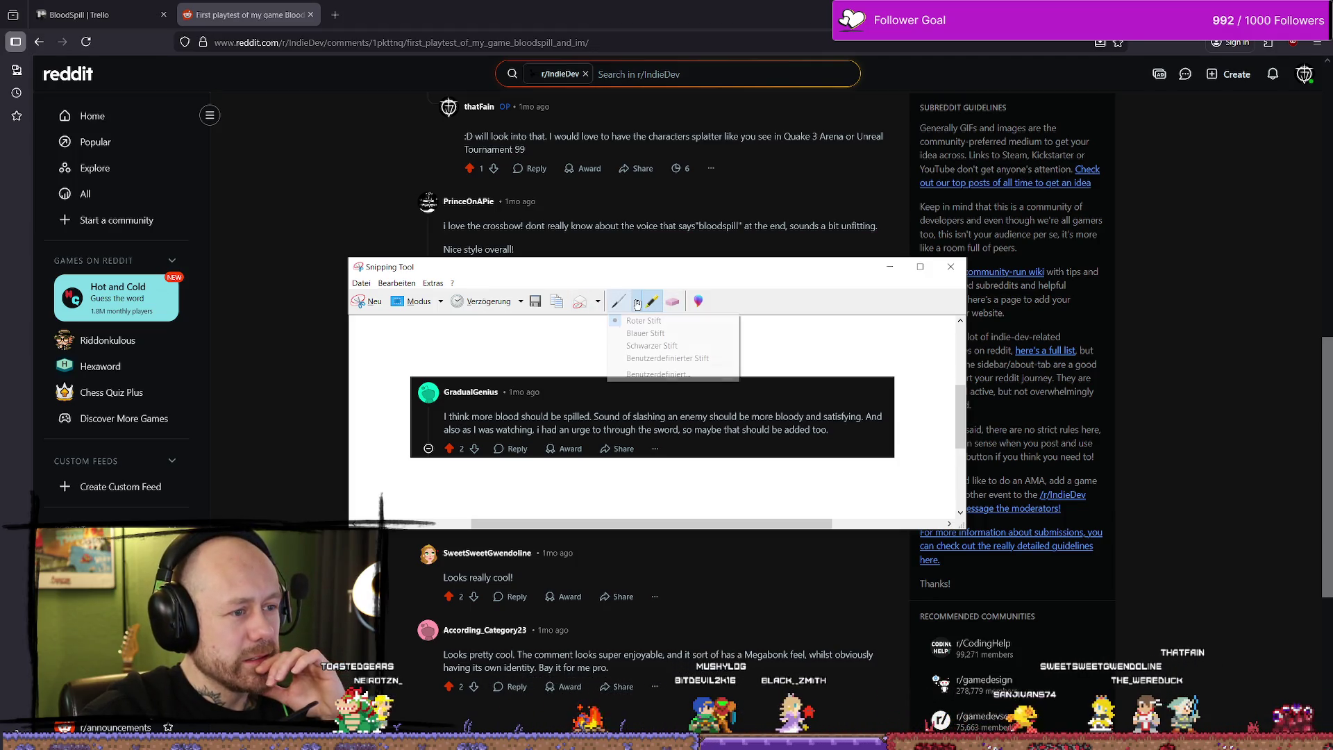
click(660, 376)
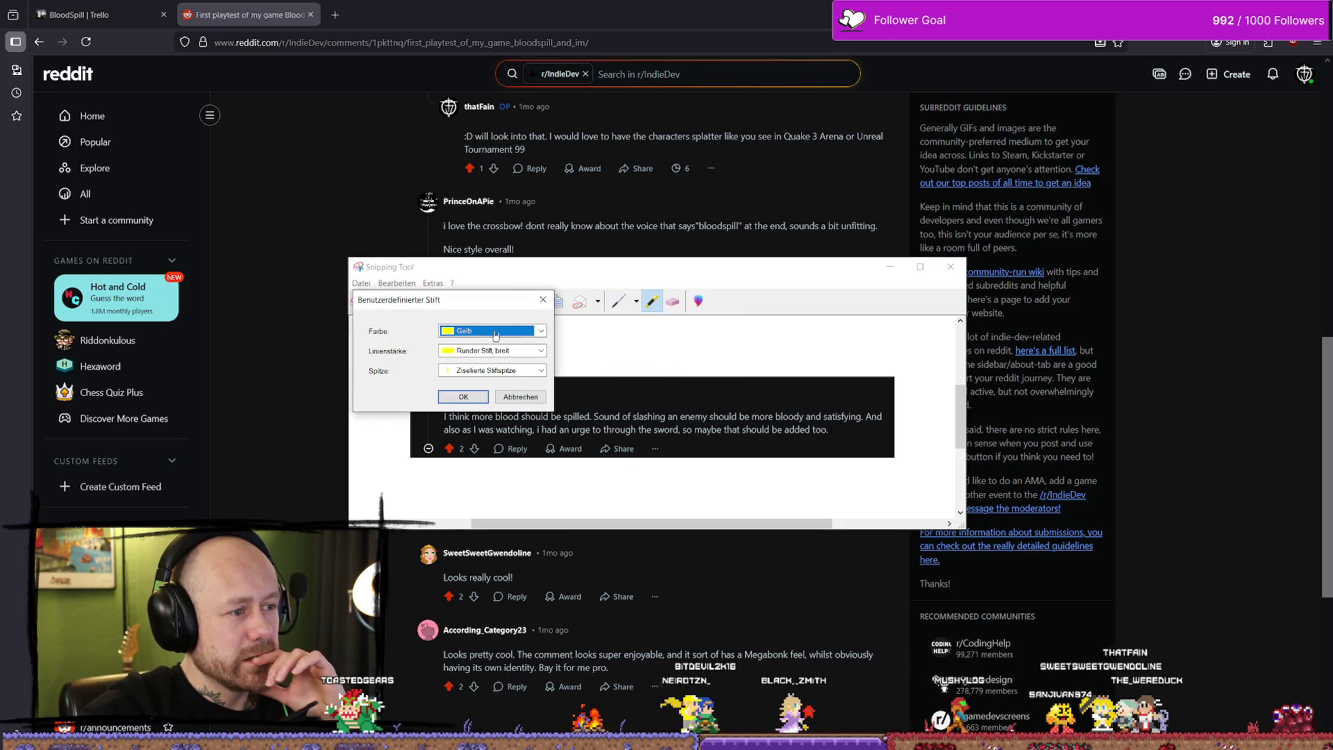
click(540, 333)
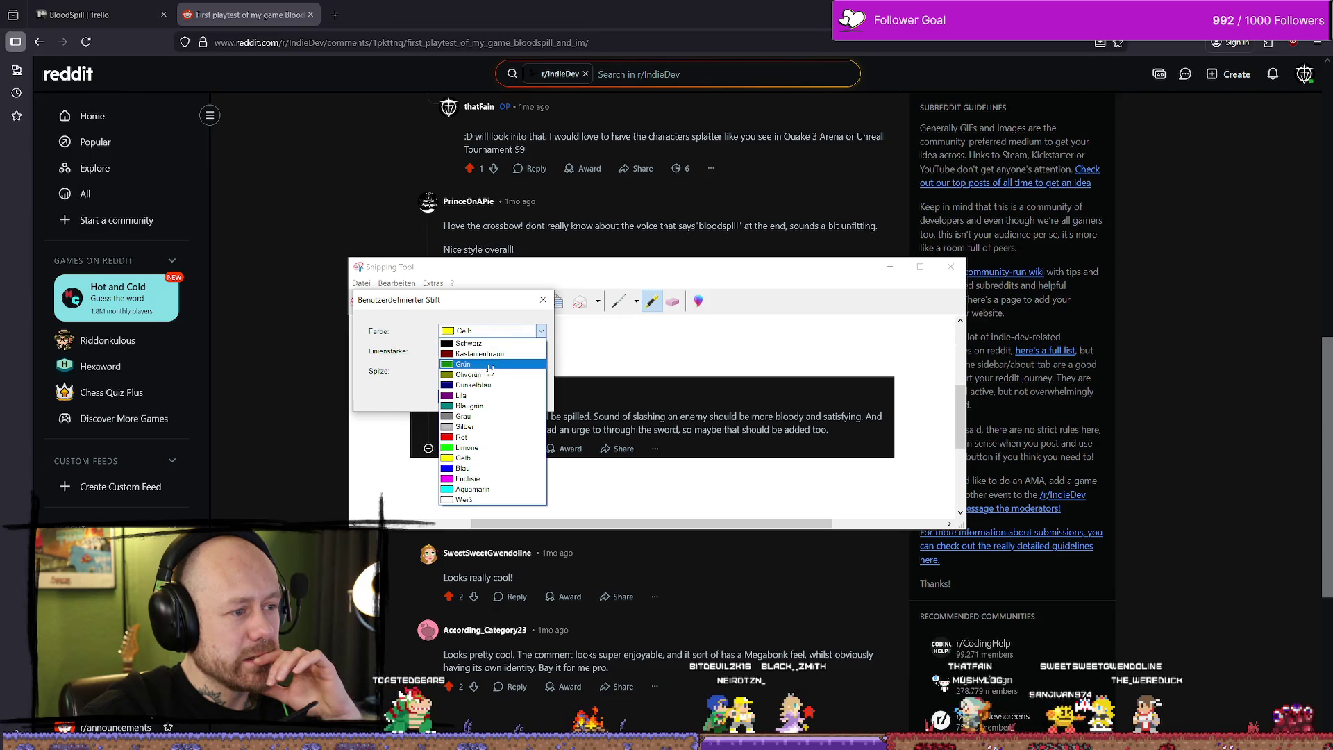
click(484, 437)
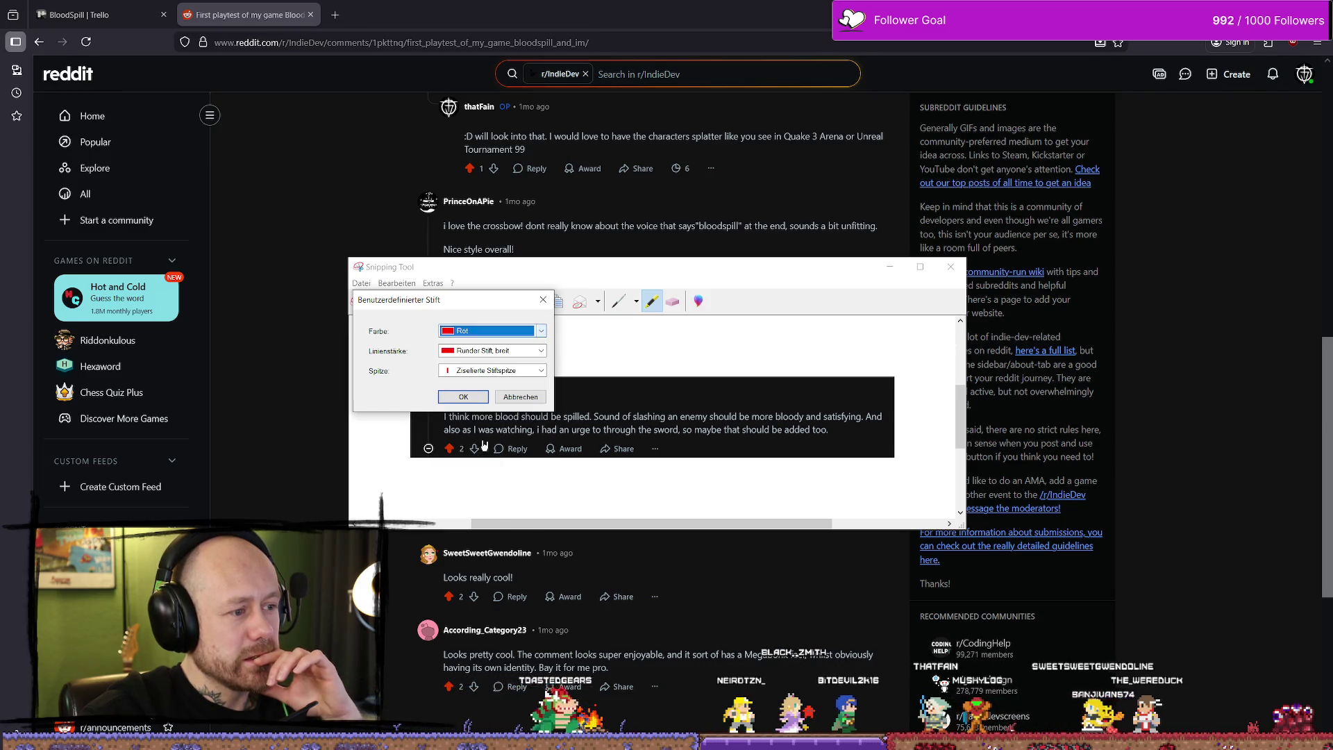
click(487, 398)
drag(442, 417, 553, 416)
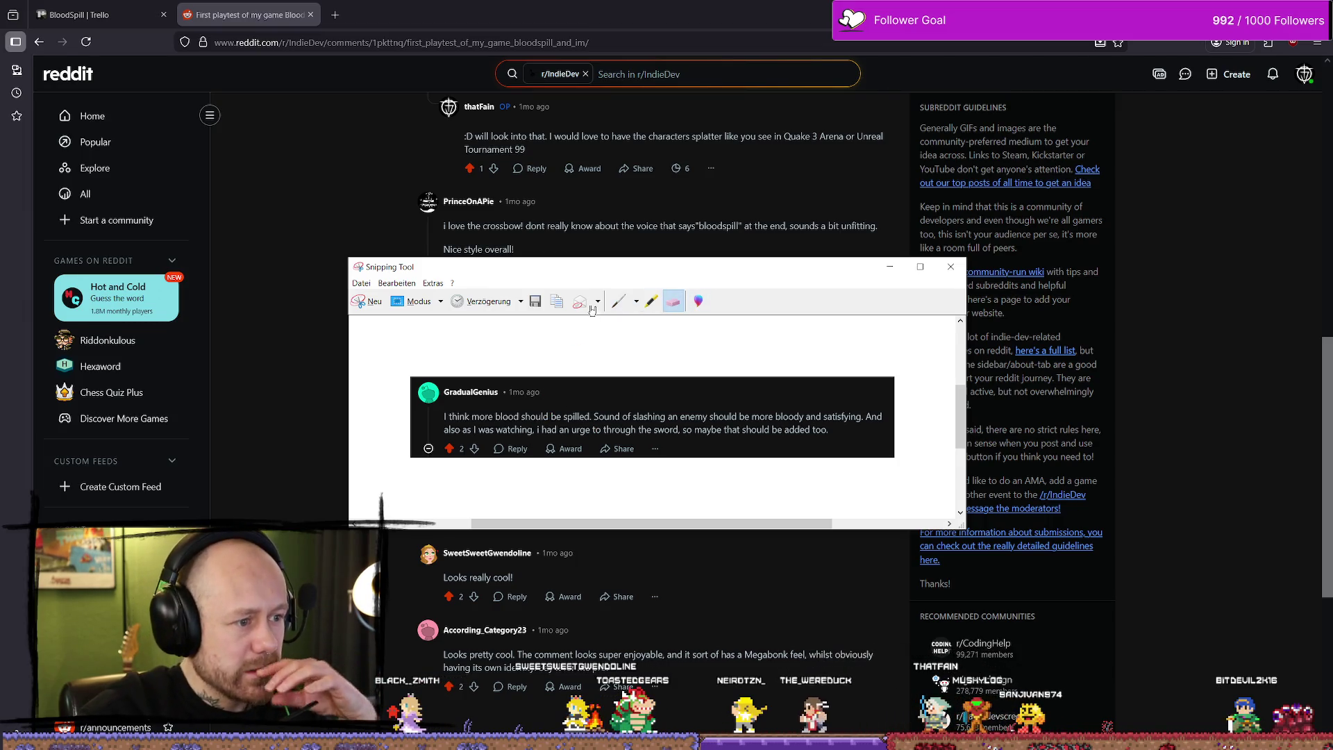
Step: Review the custom pen settings (red, wide, chisel tip) and discard the changes
click(637, 304)
click(663, 372)
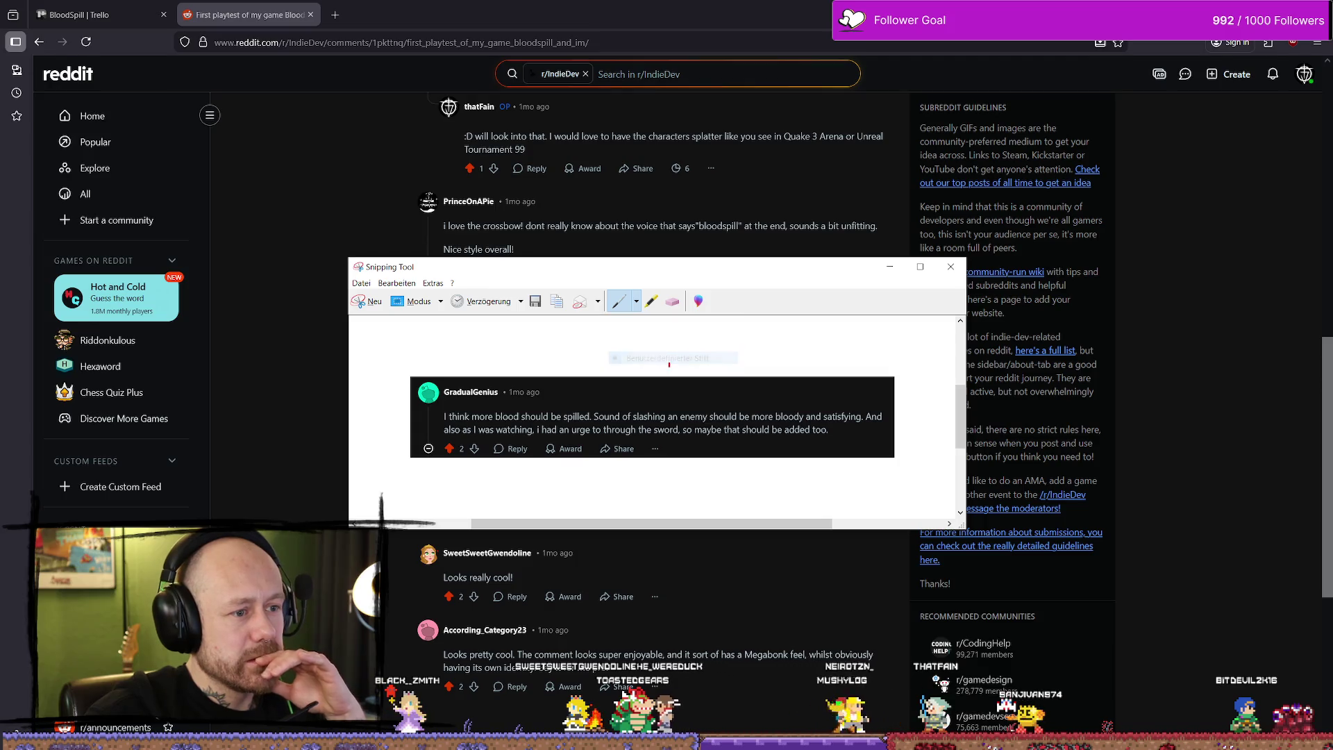
click(636, 304)
click(657, 375)
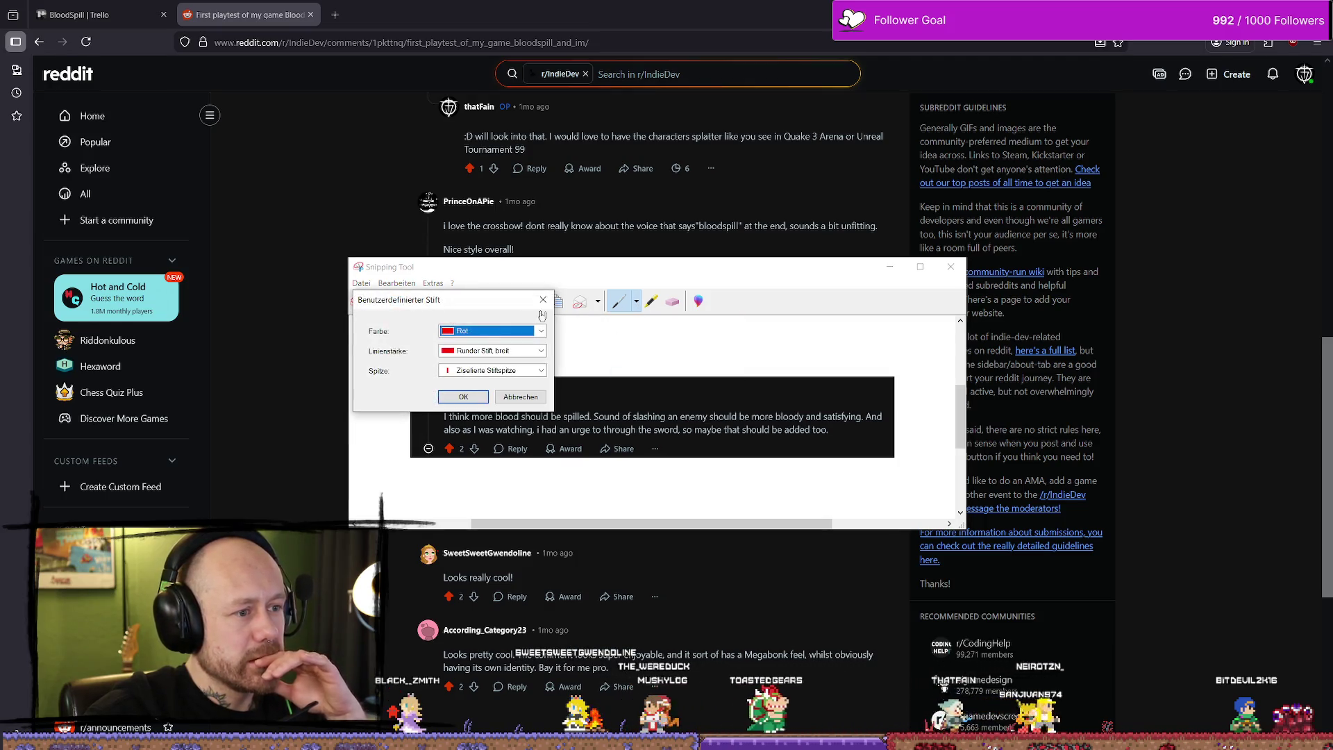
click(498, 332)
click(498, 332)
click(519, 351)
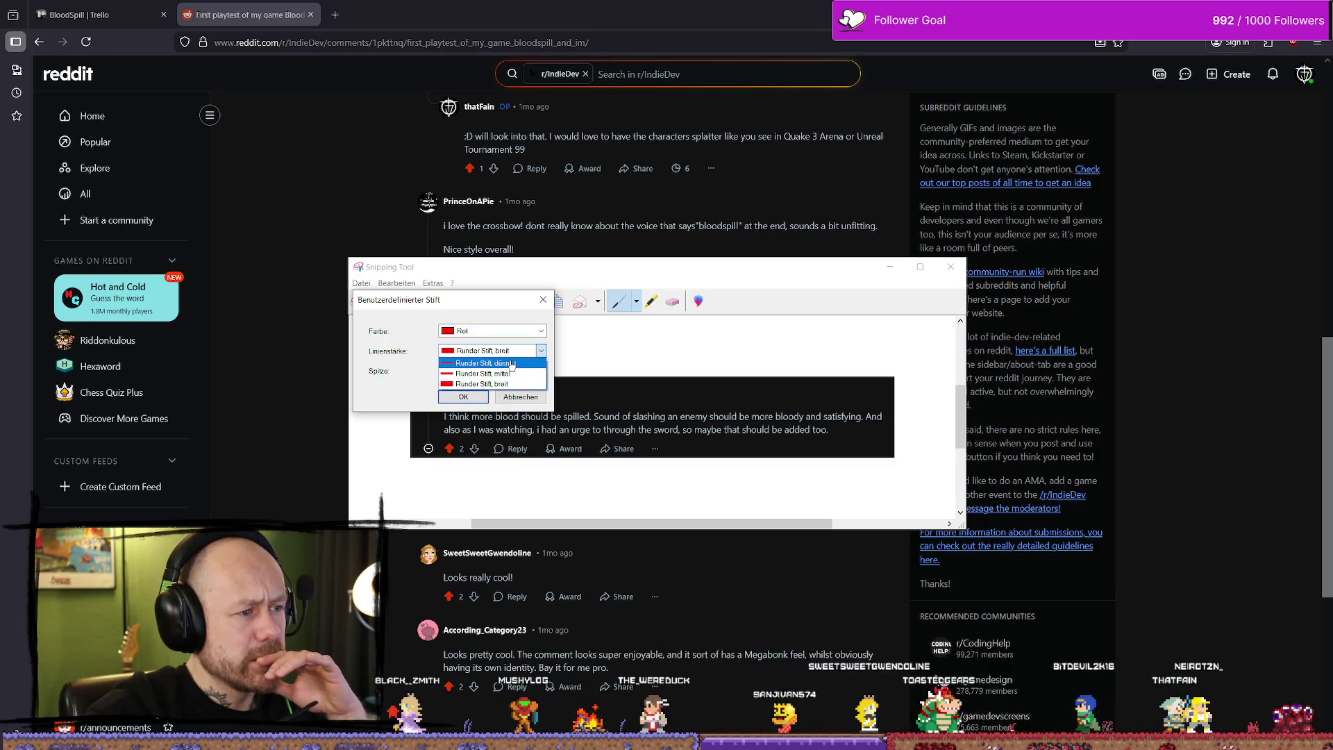
click(530, 353)
click(517, 371)
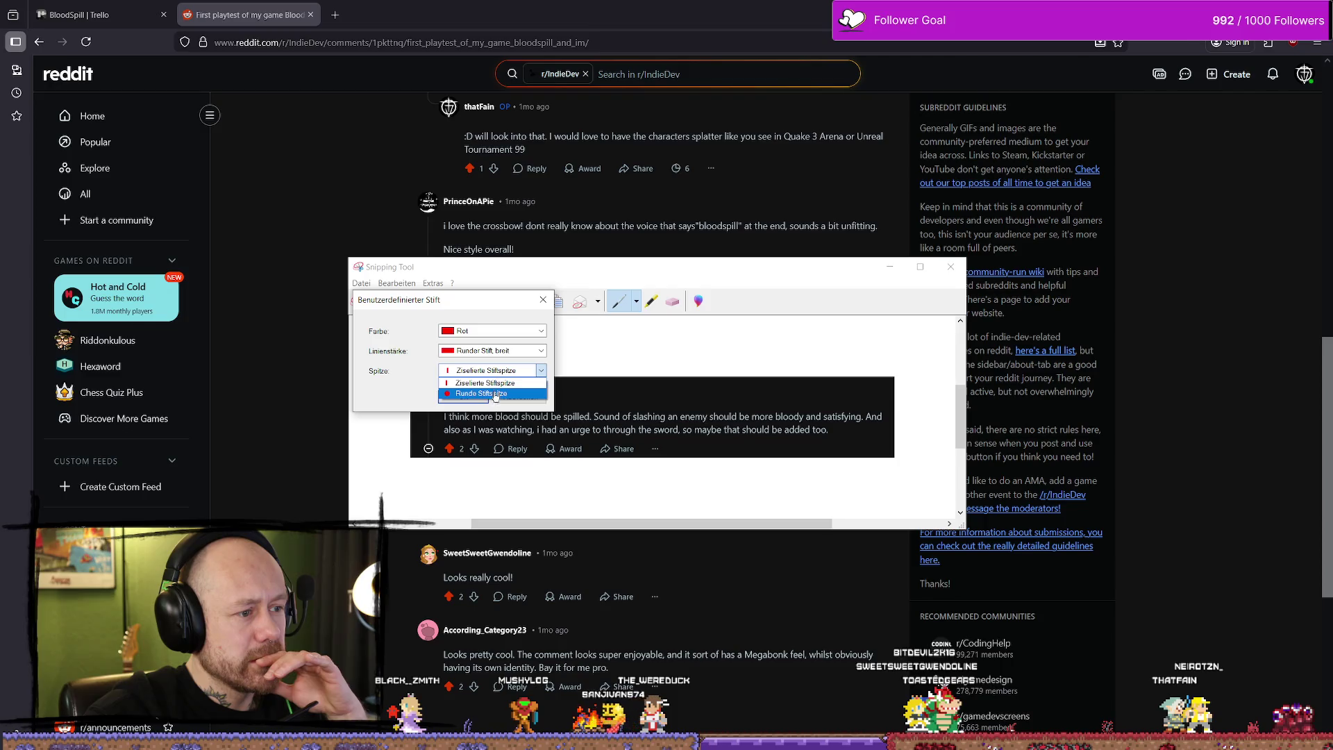
click(534, 361)
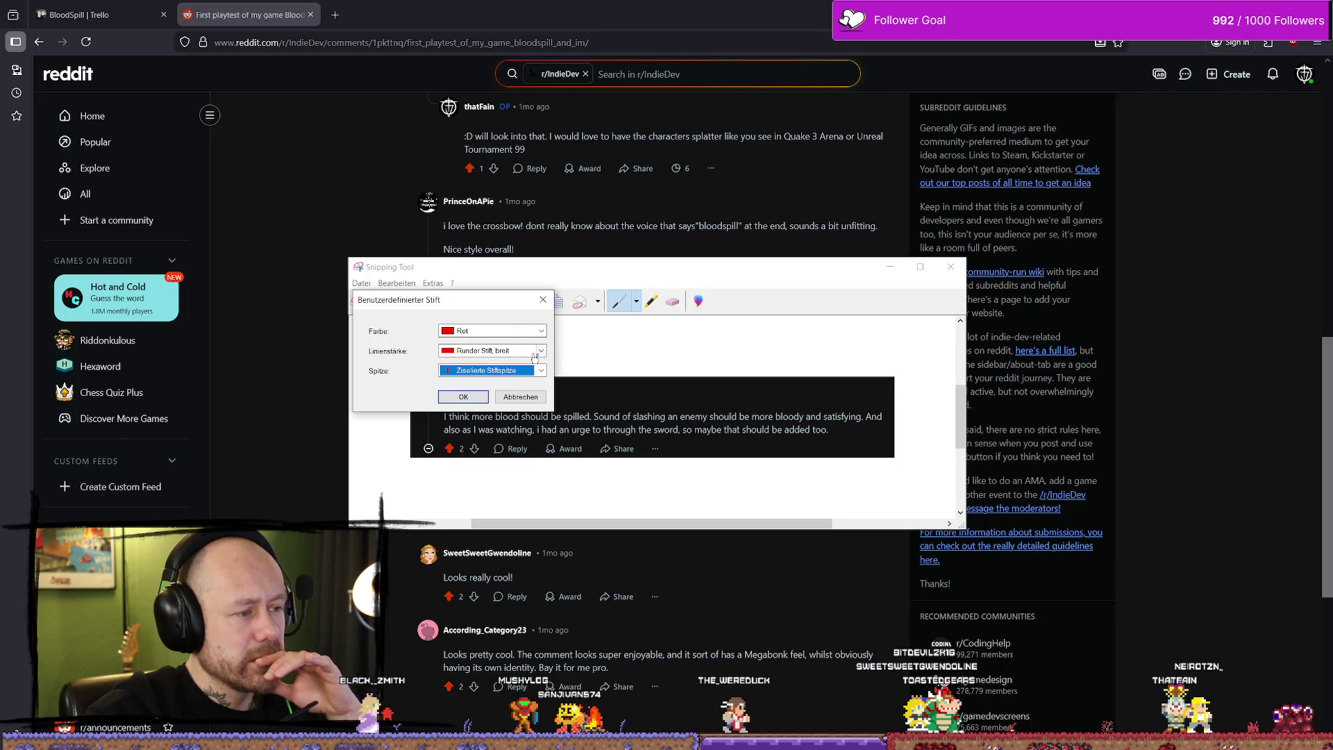
click(540, 352)
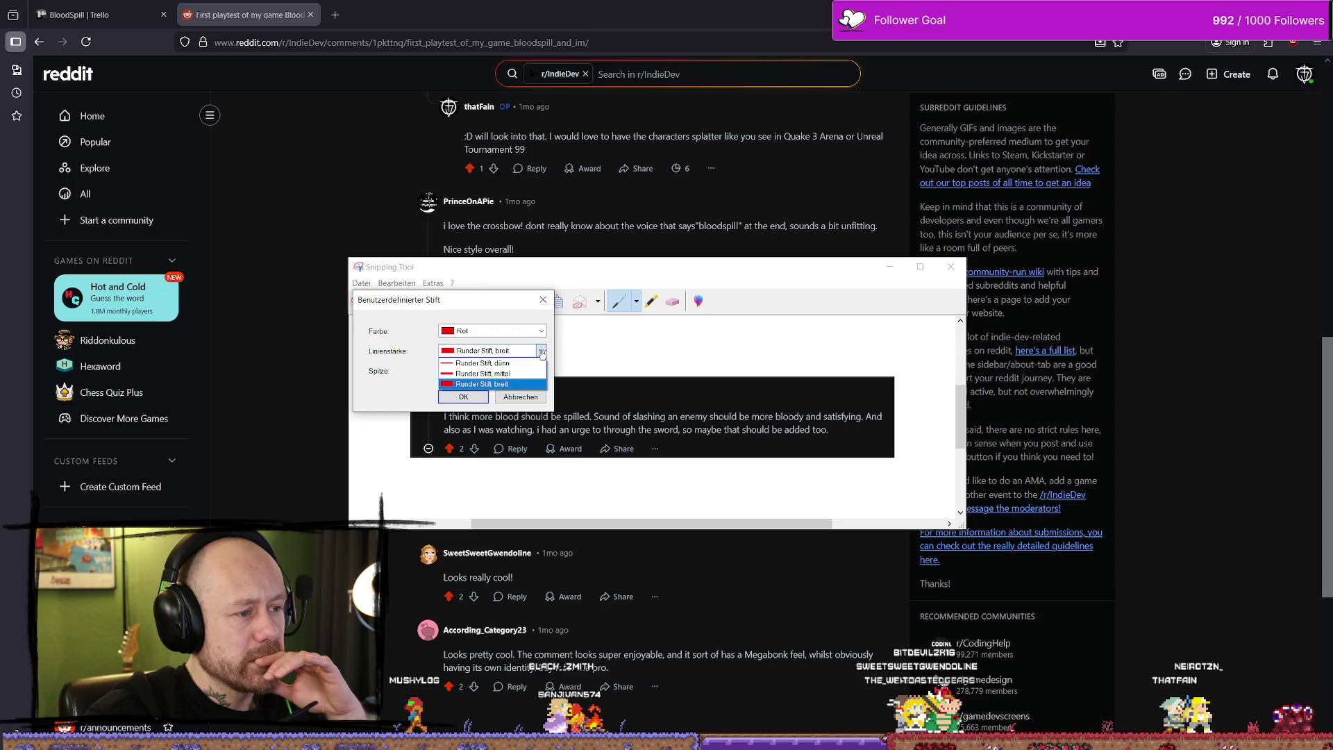
click(542, 353)
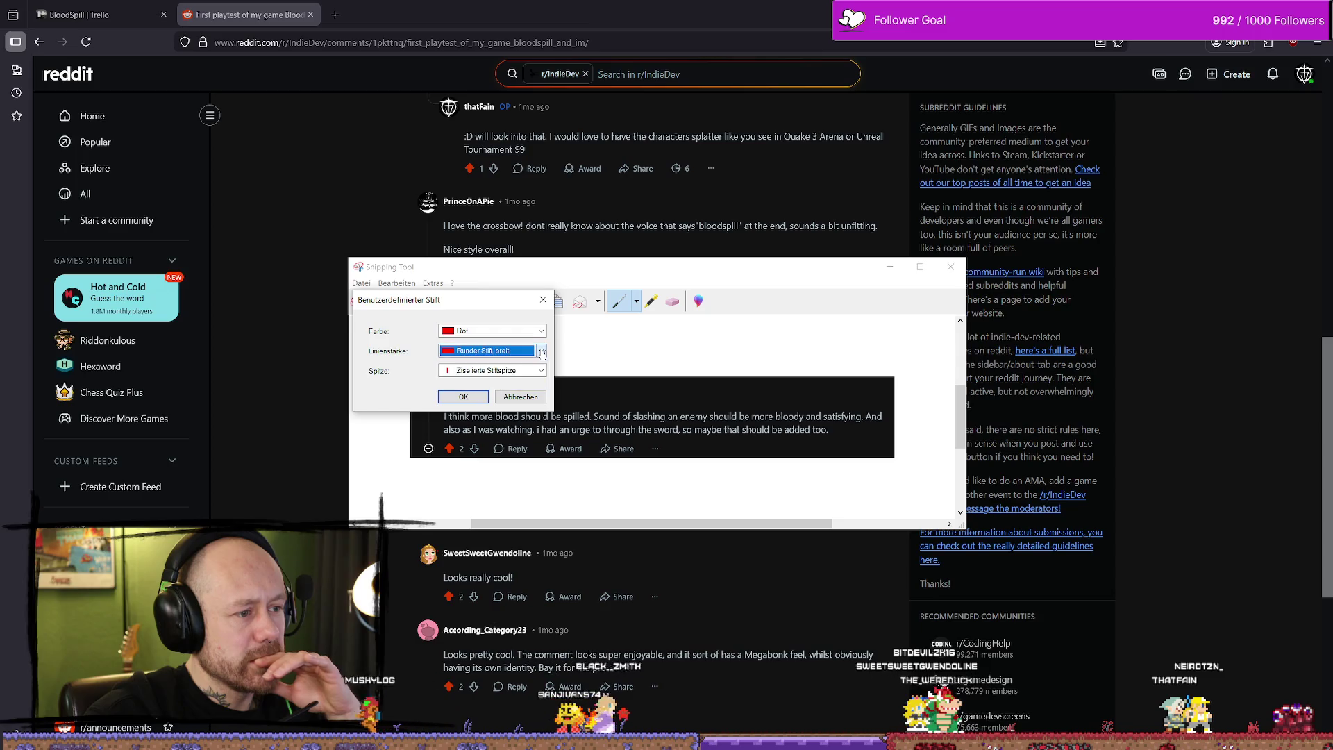
click(513, 400)
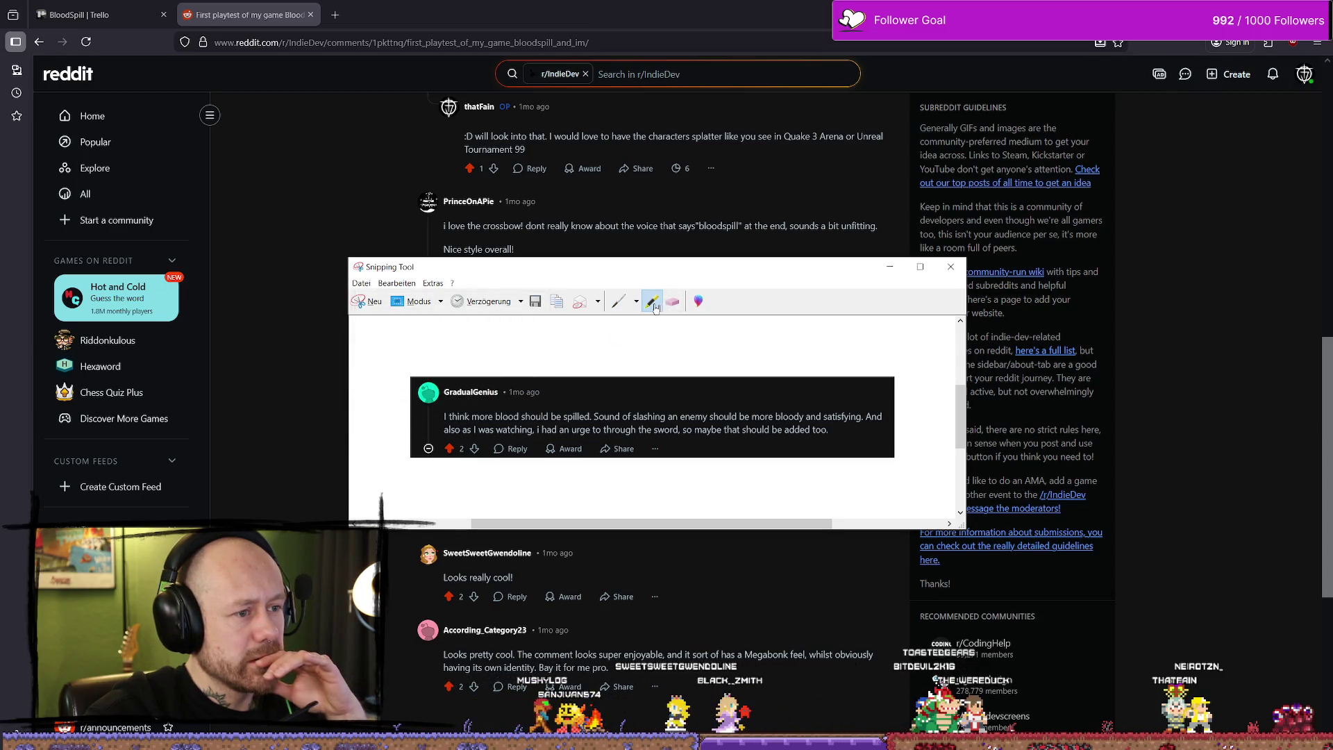
Step: Highlight the comment's opening sentence in yellow with the highlighter
click(636, 301)
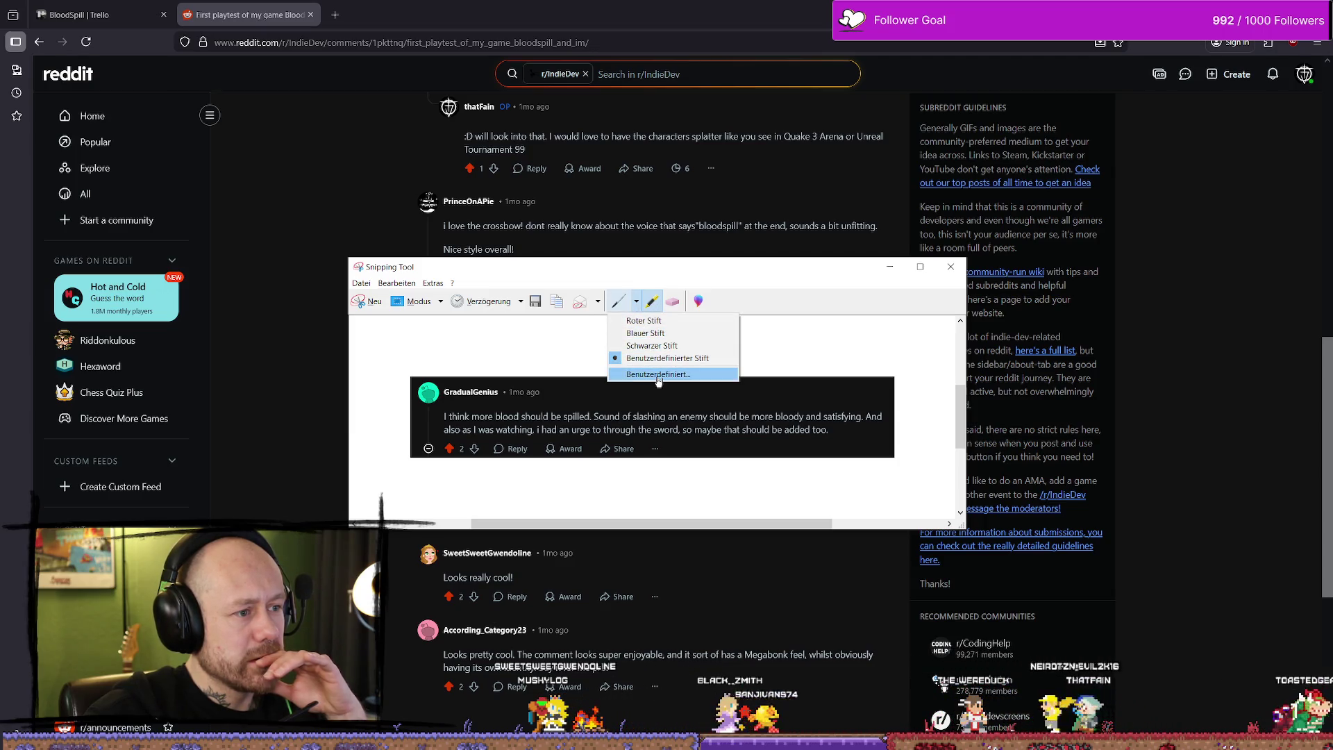
key(Escape)
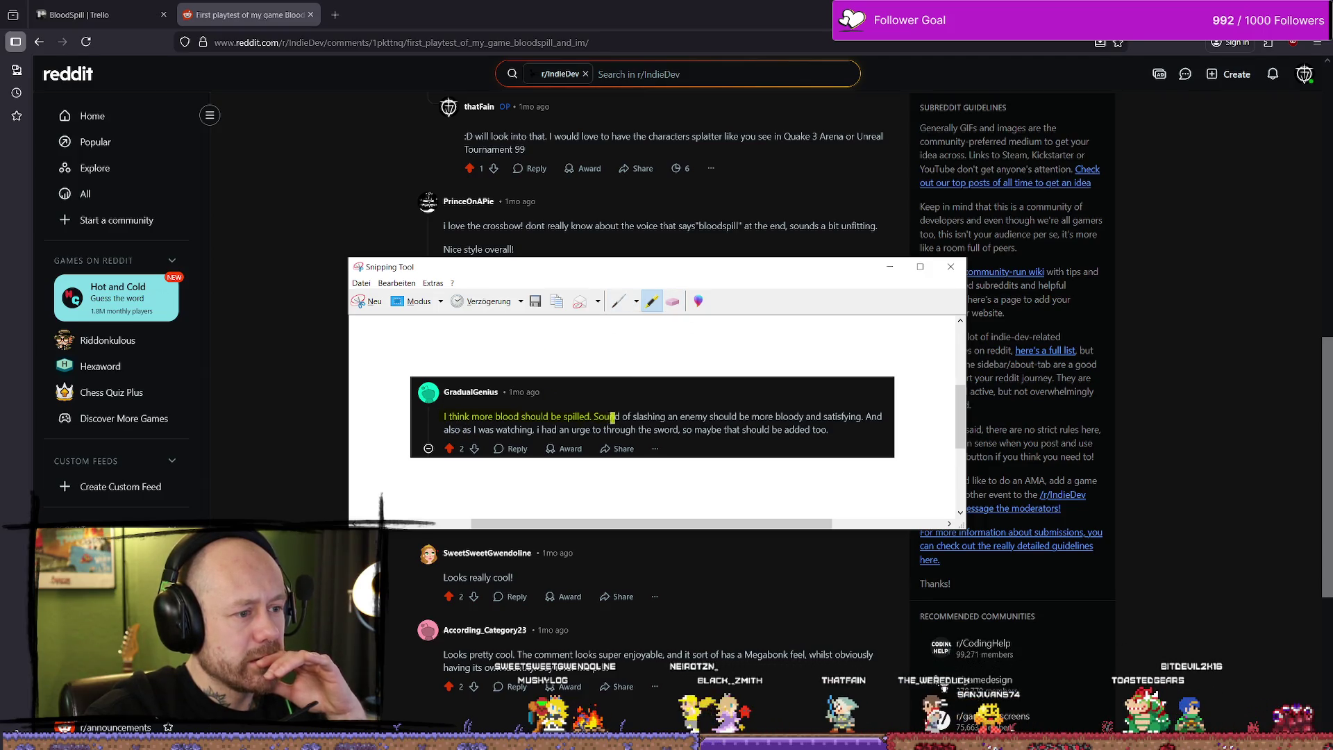
drag(855, 418, 867, 417)
Step: Save the highlighted snip into the BloodspillShit folder under the earlier name as base
click(361, 282)
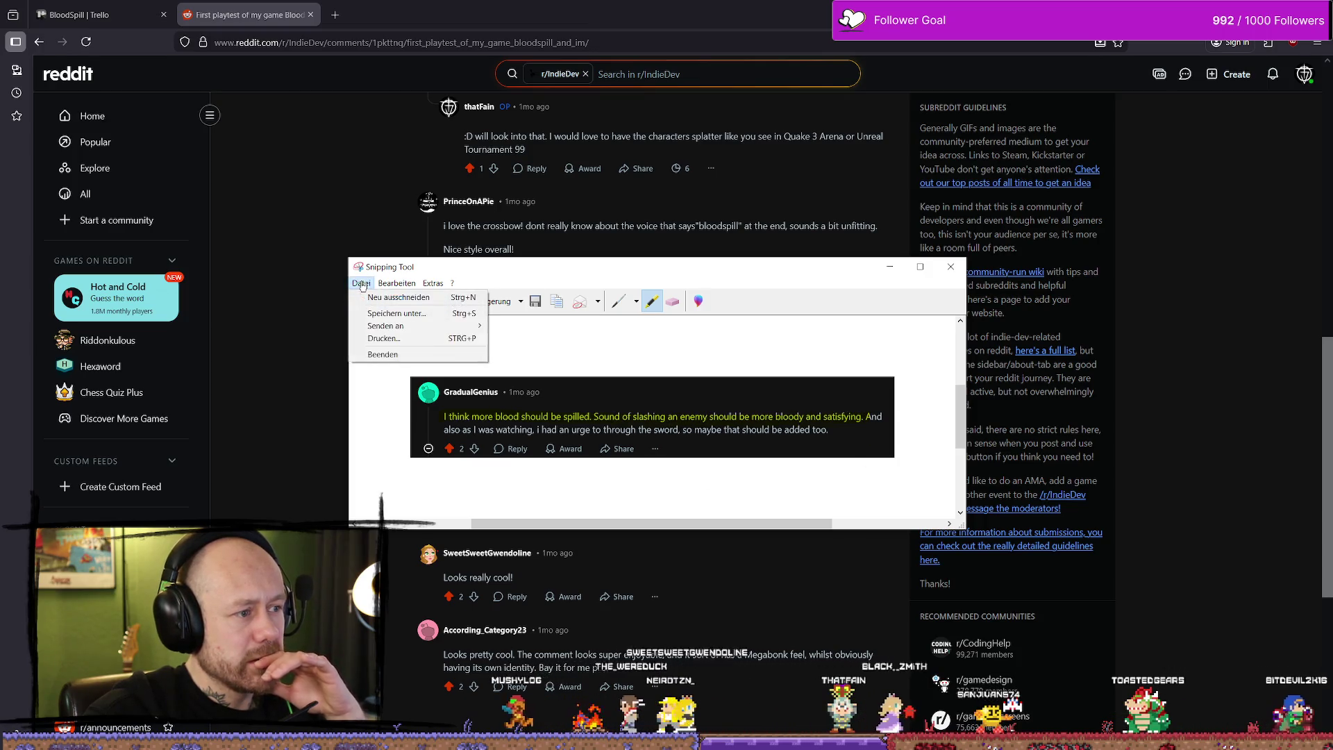
key(Escape)
key(ctrl+s)
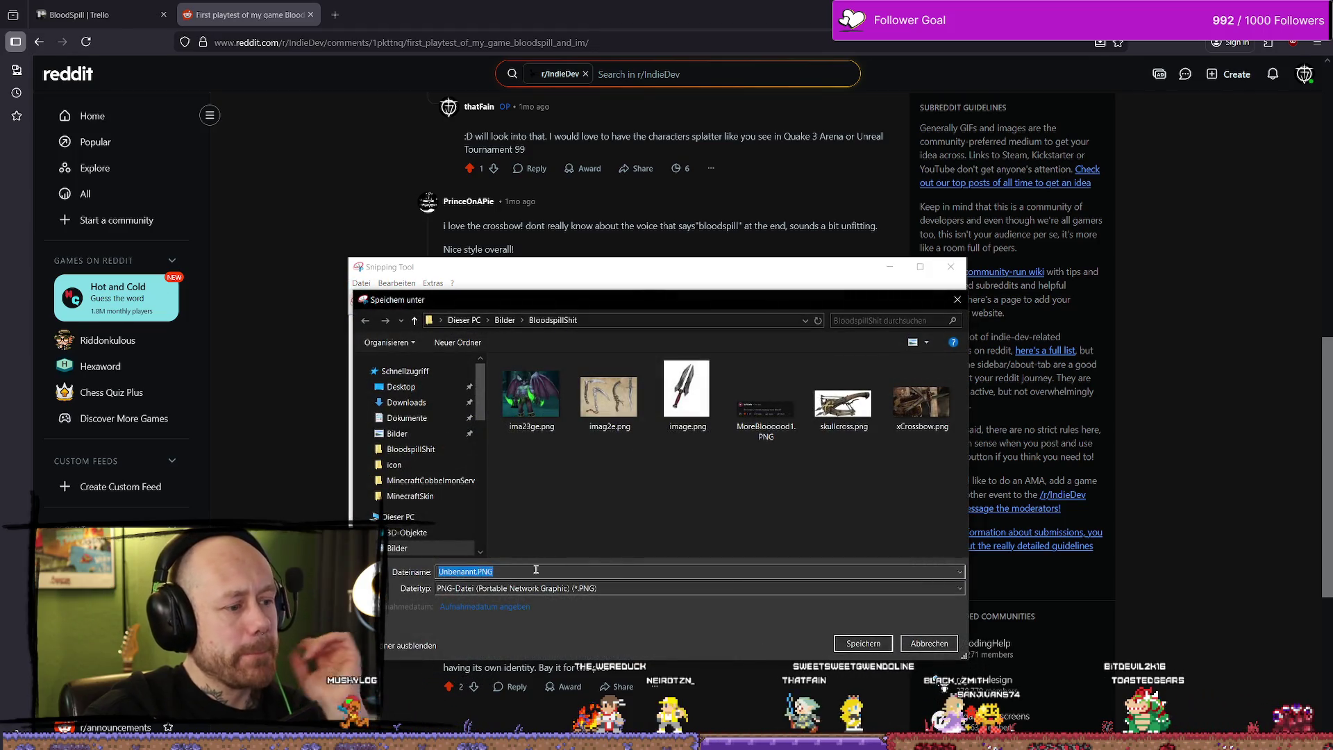
click(766, 407)
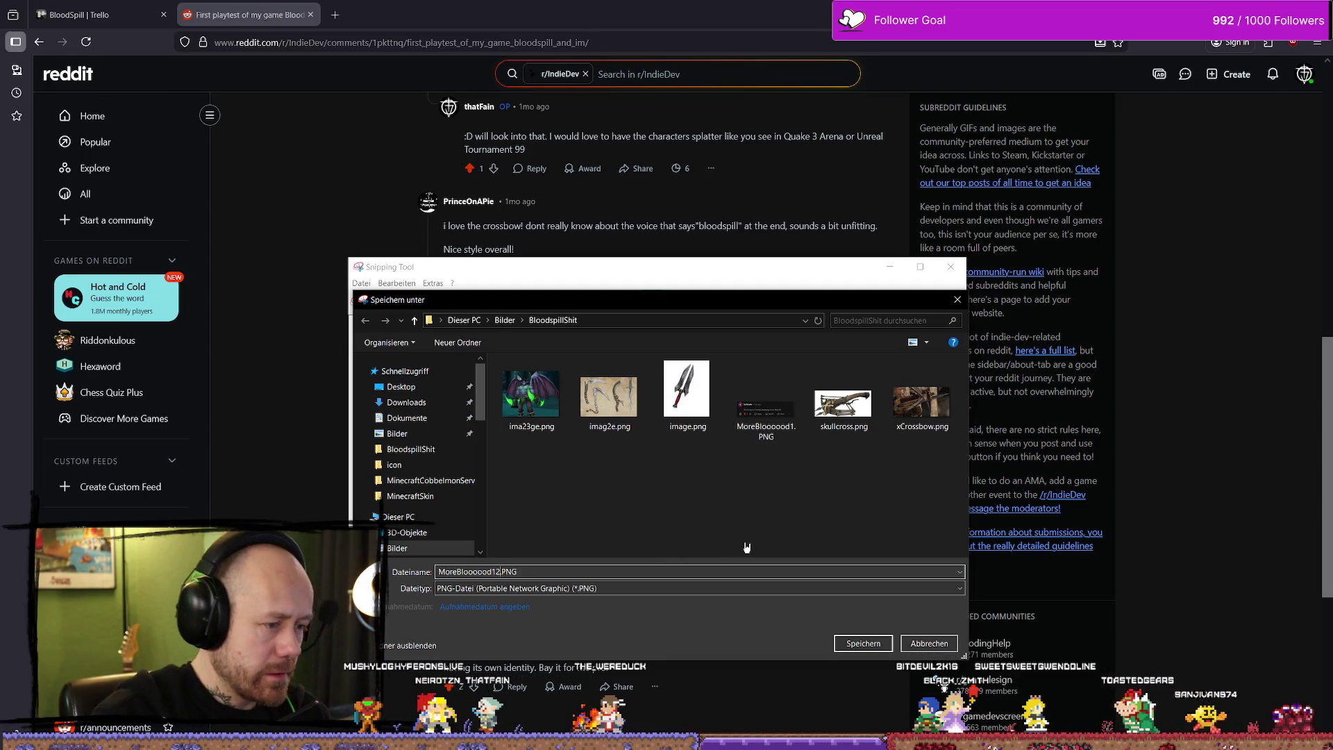
key(Return)
scroll(747, 548, down, 2)
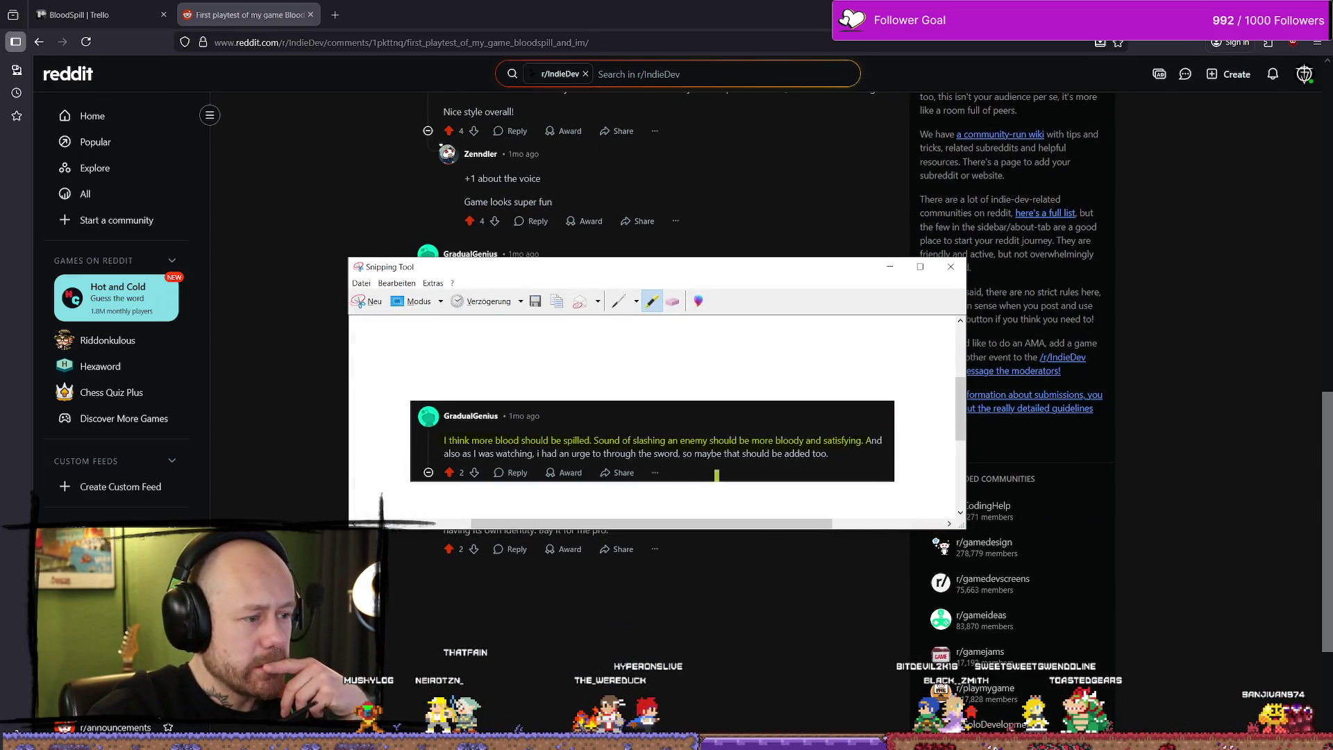
Step: Read the remaining comments, close the Reddit post tab, and return to Resolve
click(592, 455)
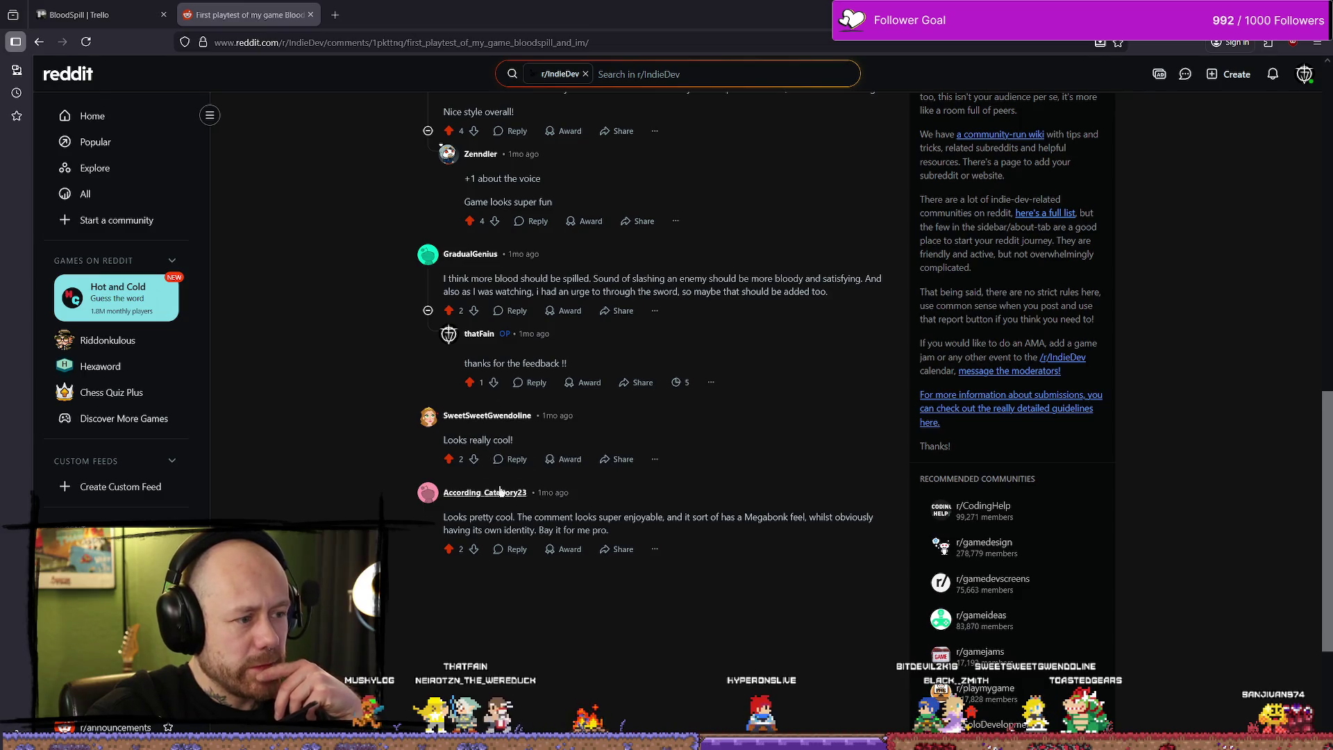
scroll(594, 425, down, 1)
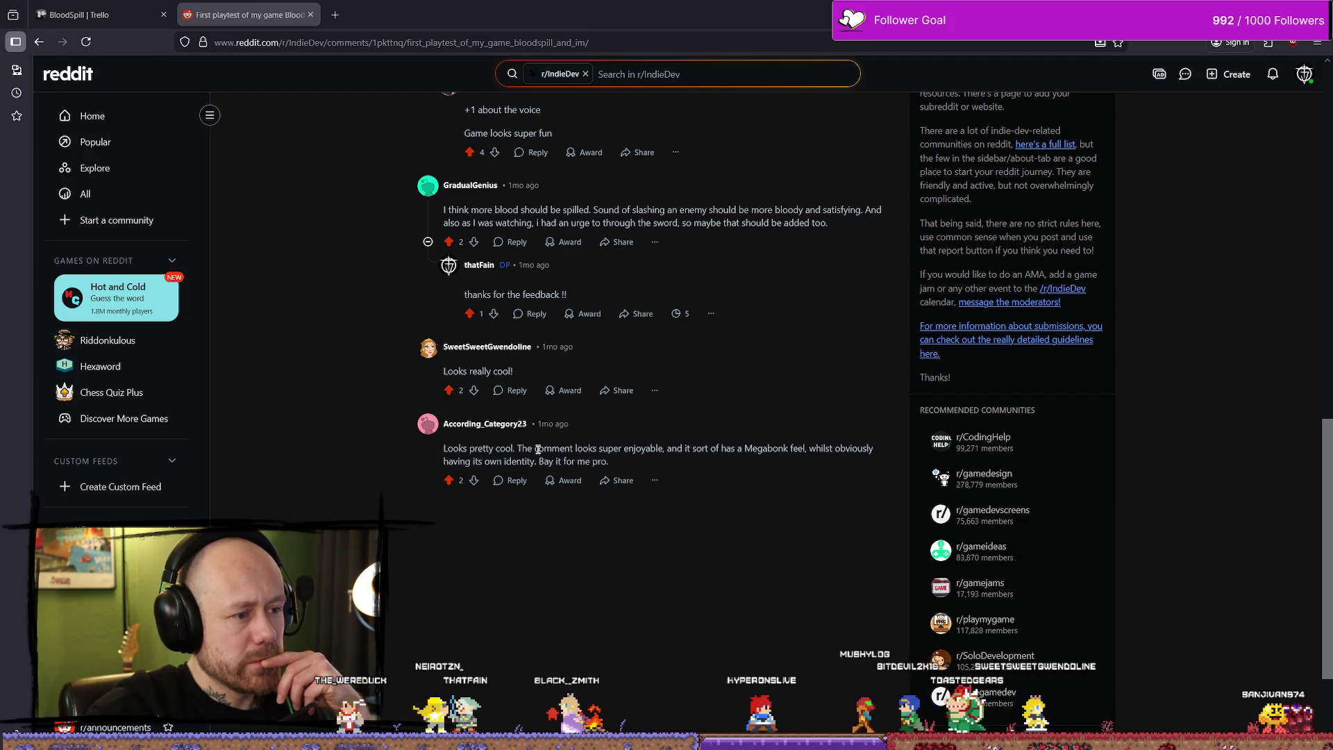
drag(666, 450, 773, 450)
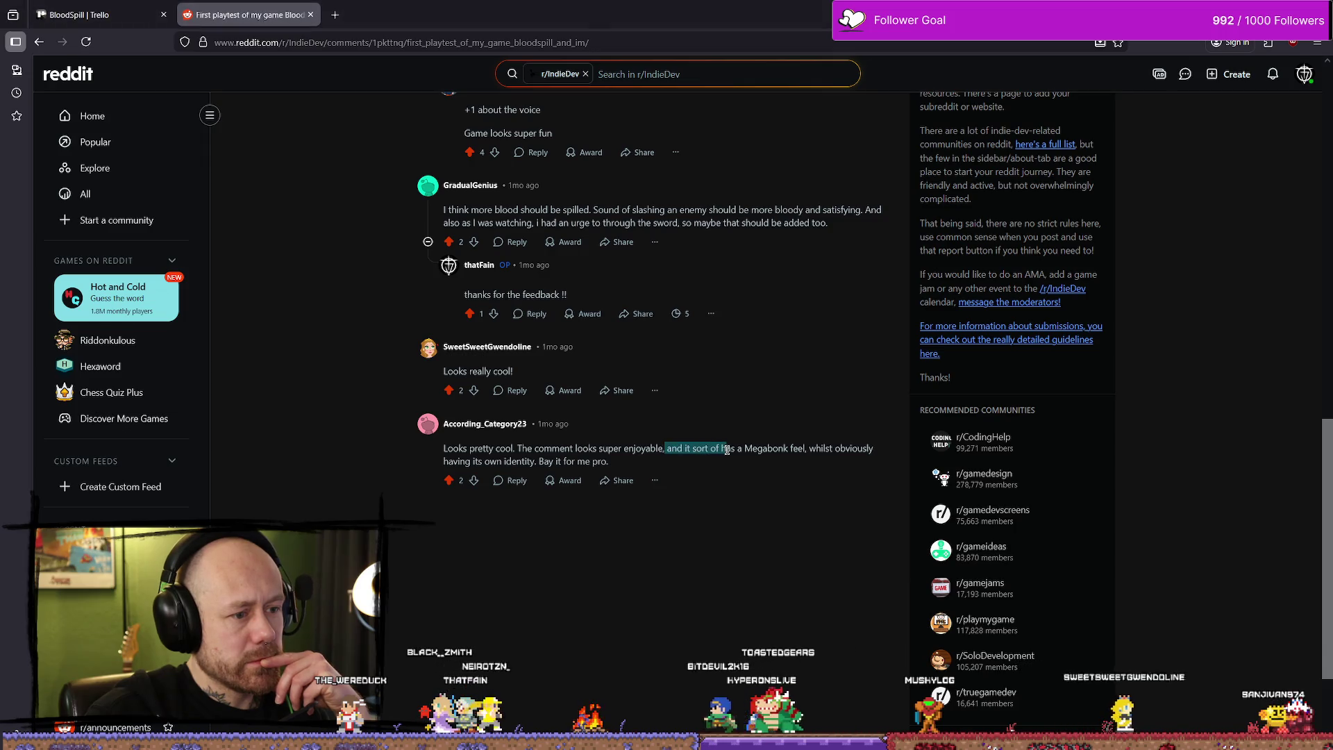
click(760, 564)
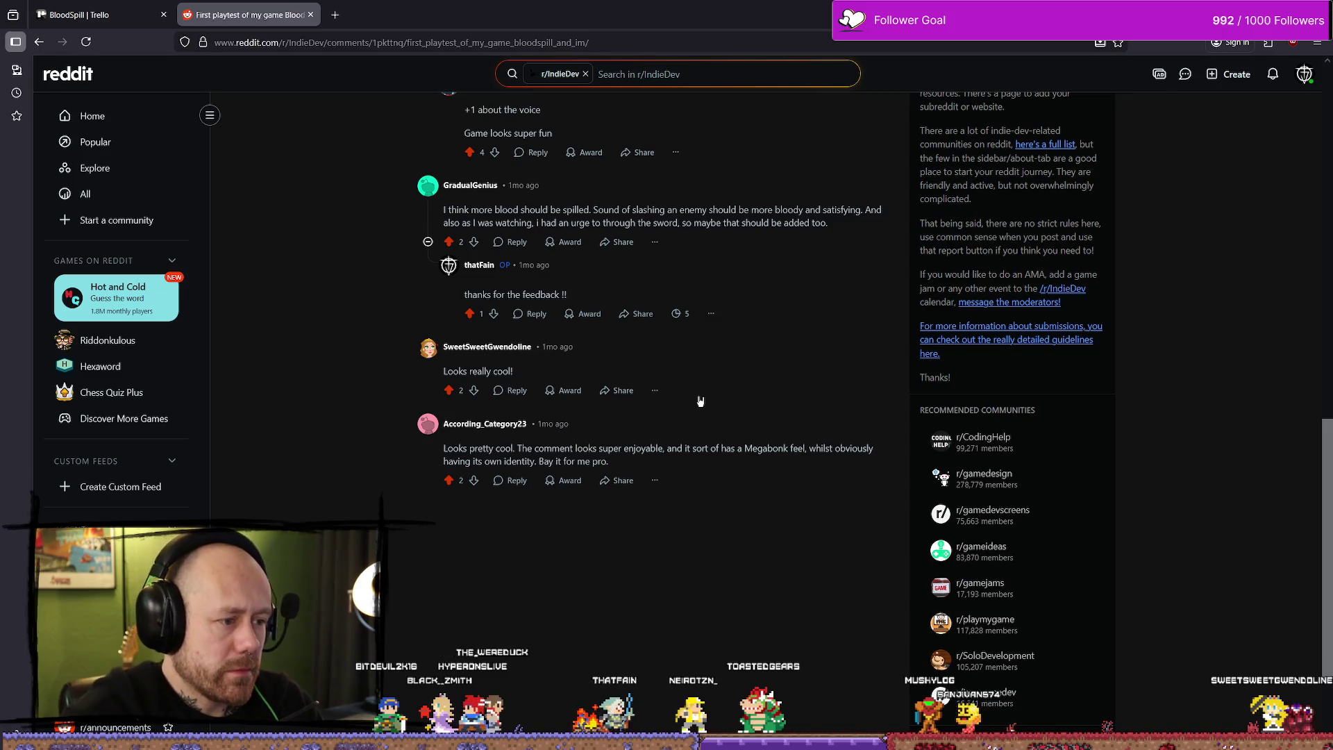
scroll(700, 401, up, 10)
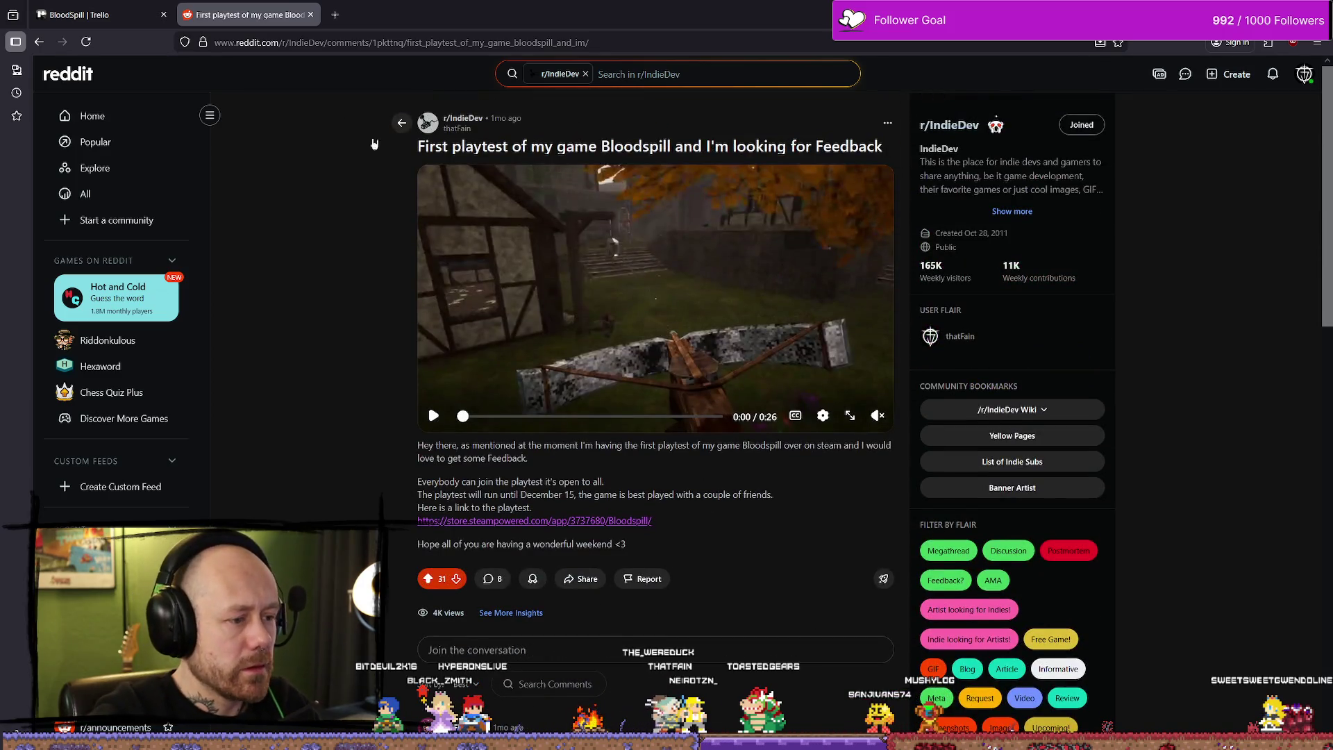
click(311, 14)
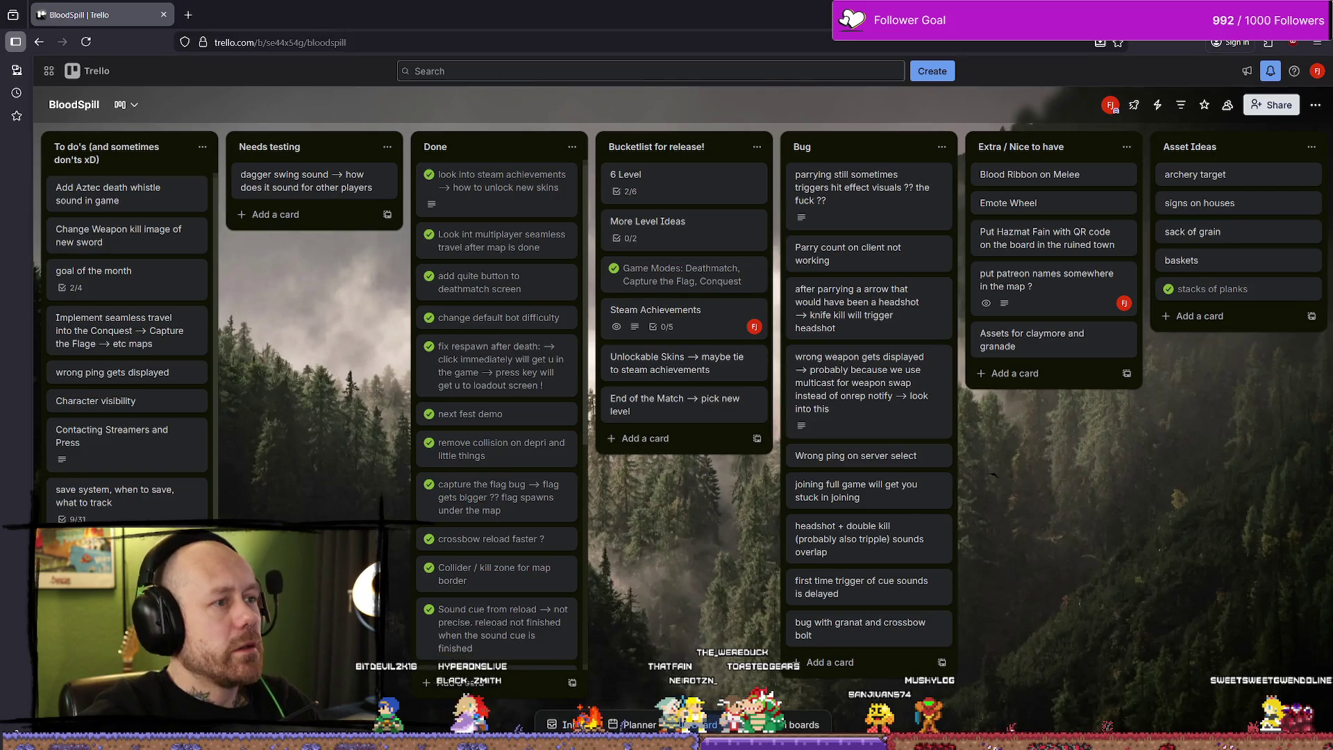
key(alt+Tab)
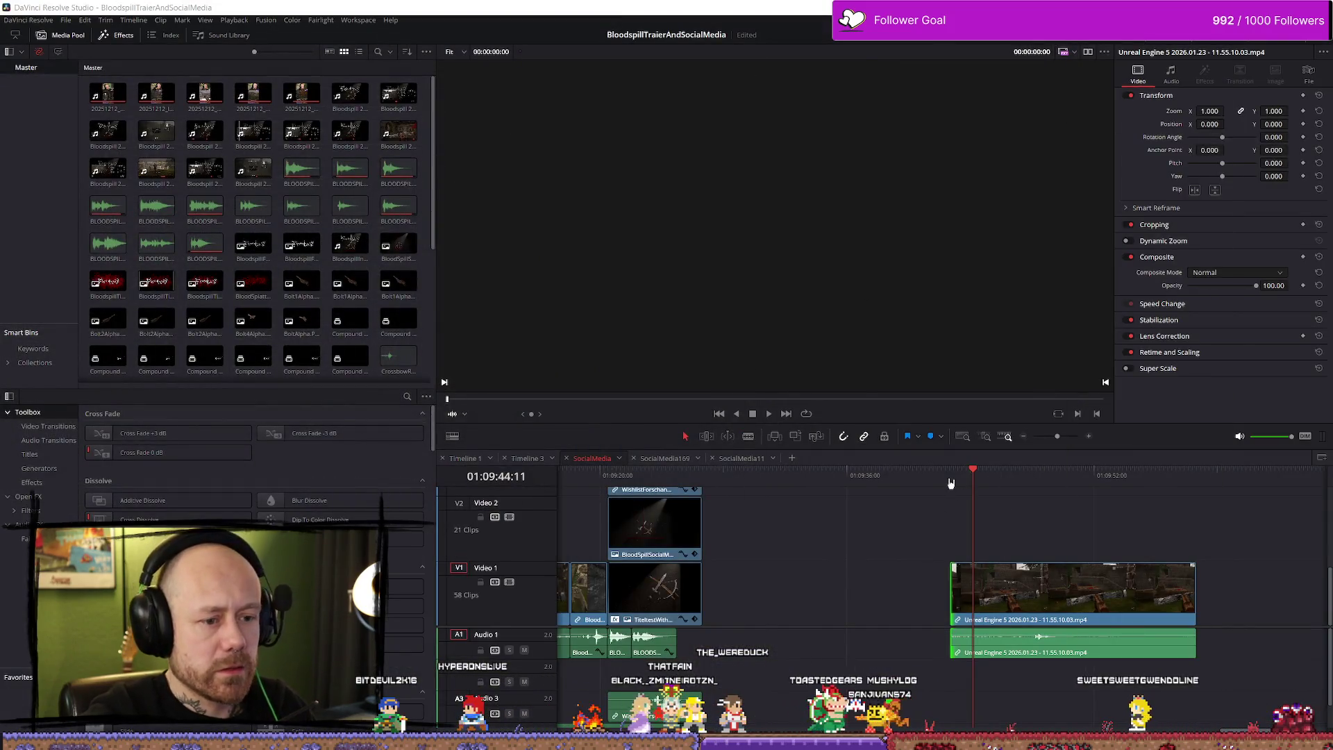
Step: Stop playback and drop the MoreBlooood comment snip onto Video 2 above the gameplay clip
key(space)
scroll(983, 513, down, 10)
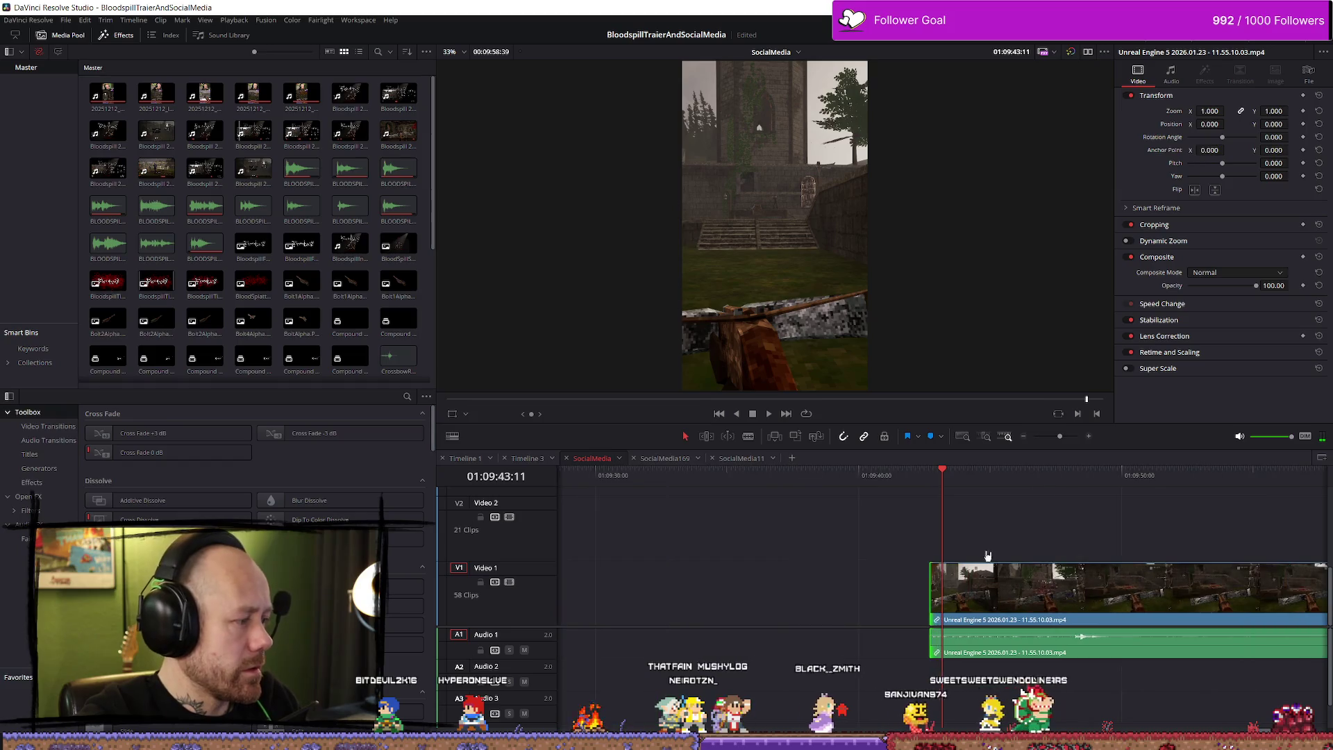
scroll(993, 539, up, 10)
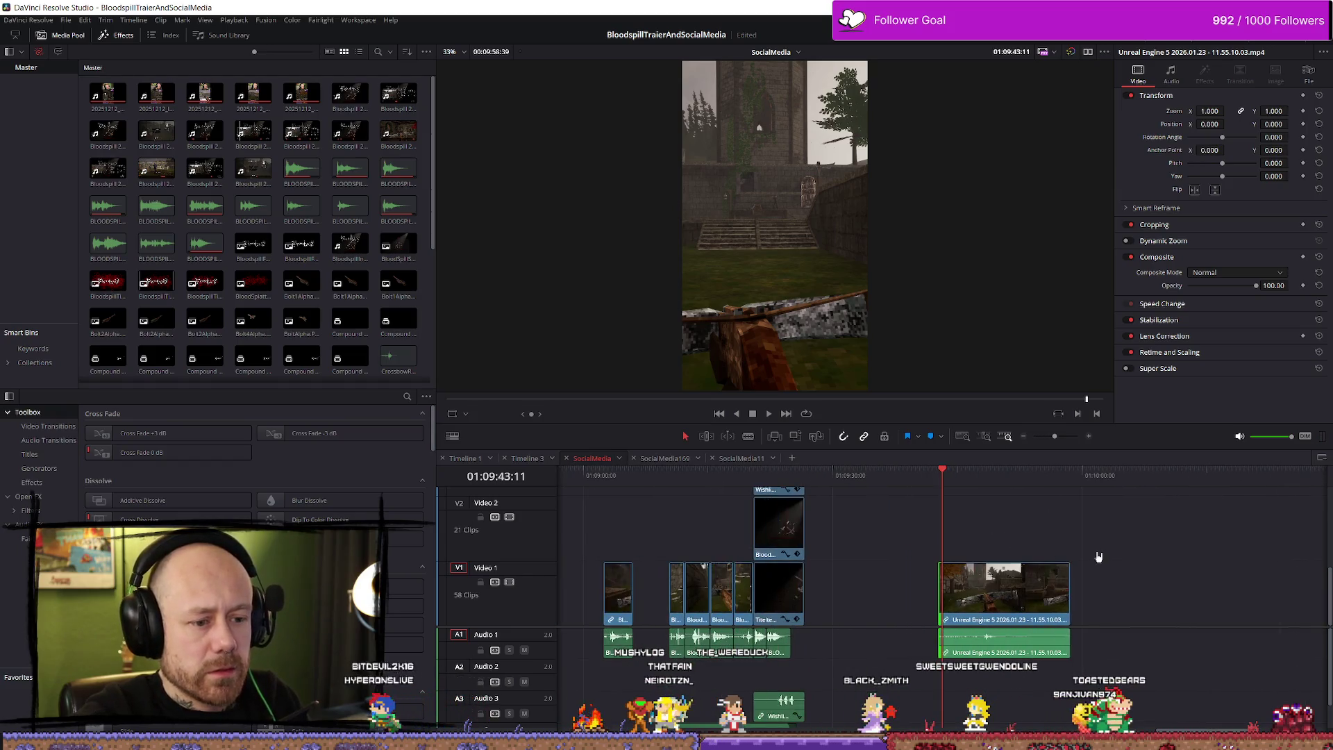
scroll(911, 511, up, 4)
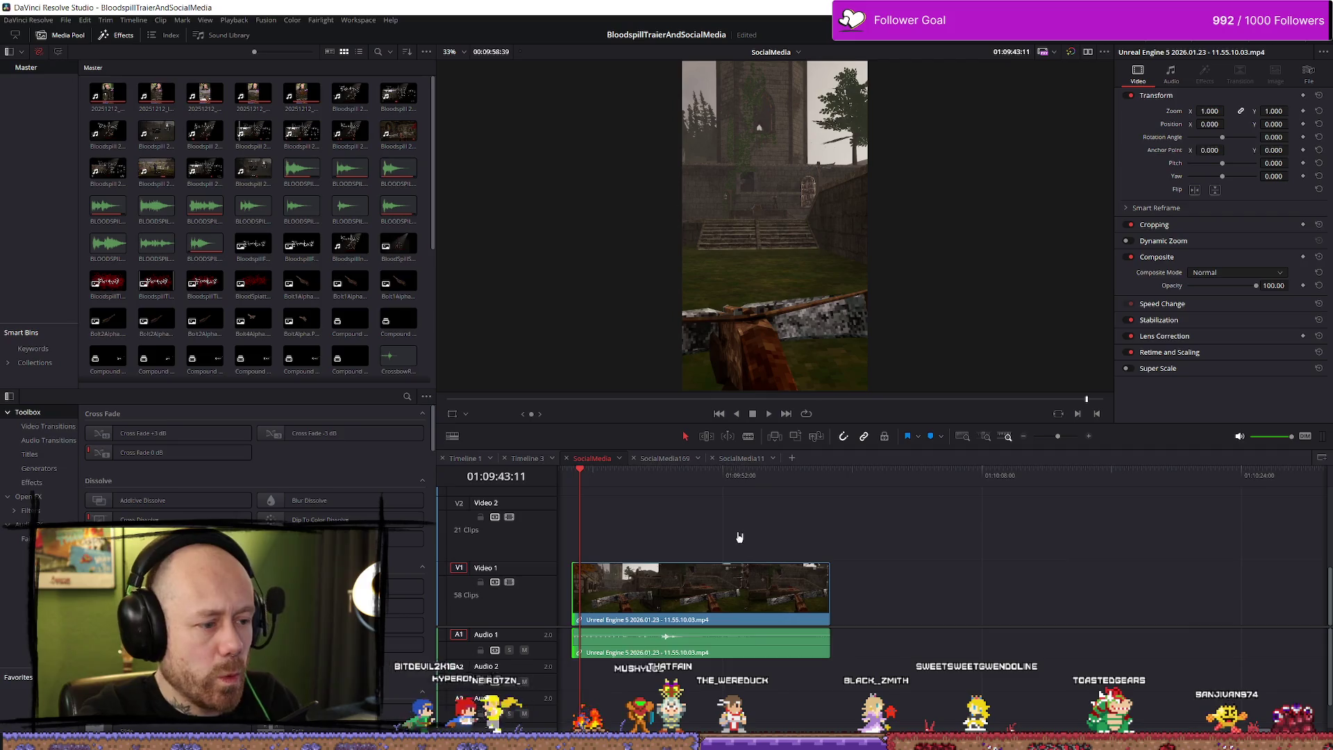
double_click(207, 97)
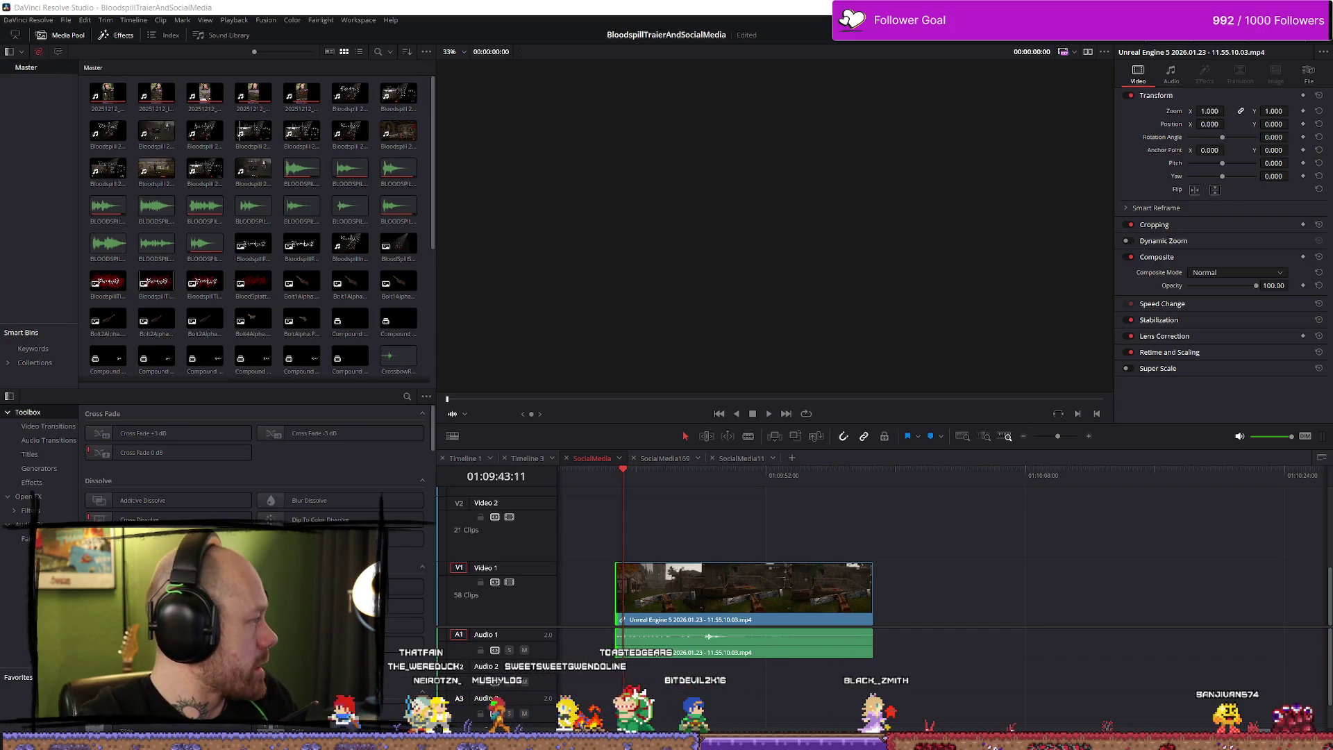
mouse_move(350, 239)
mouse_down()
mouse_move(175, 489)
mouse_move(625, 509)
mouse_move(703, 536)
mouse_move(805, 518)
mouse_up()
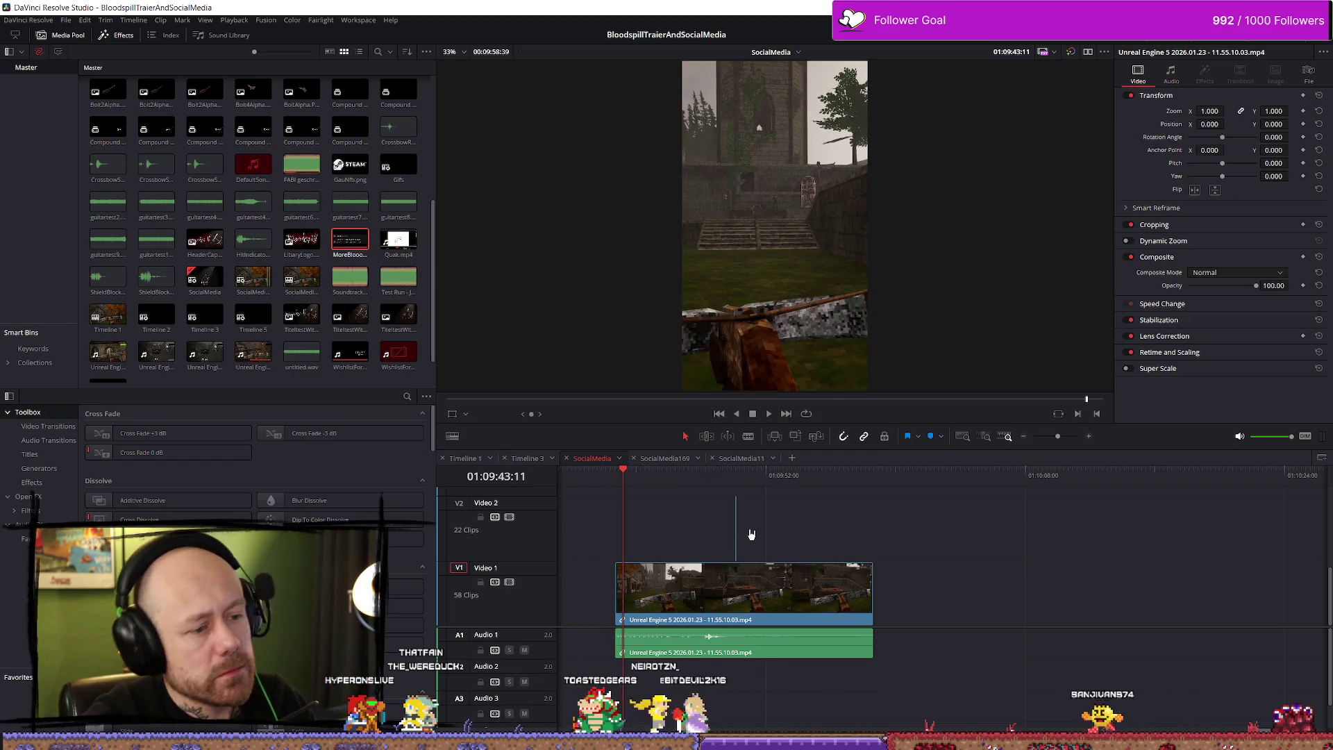
Step: Delete the stray thin clip from Video 2, restoring the snip in the media pool
scroll(783, 544, up, 3)
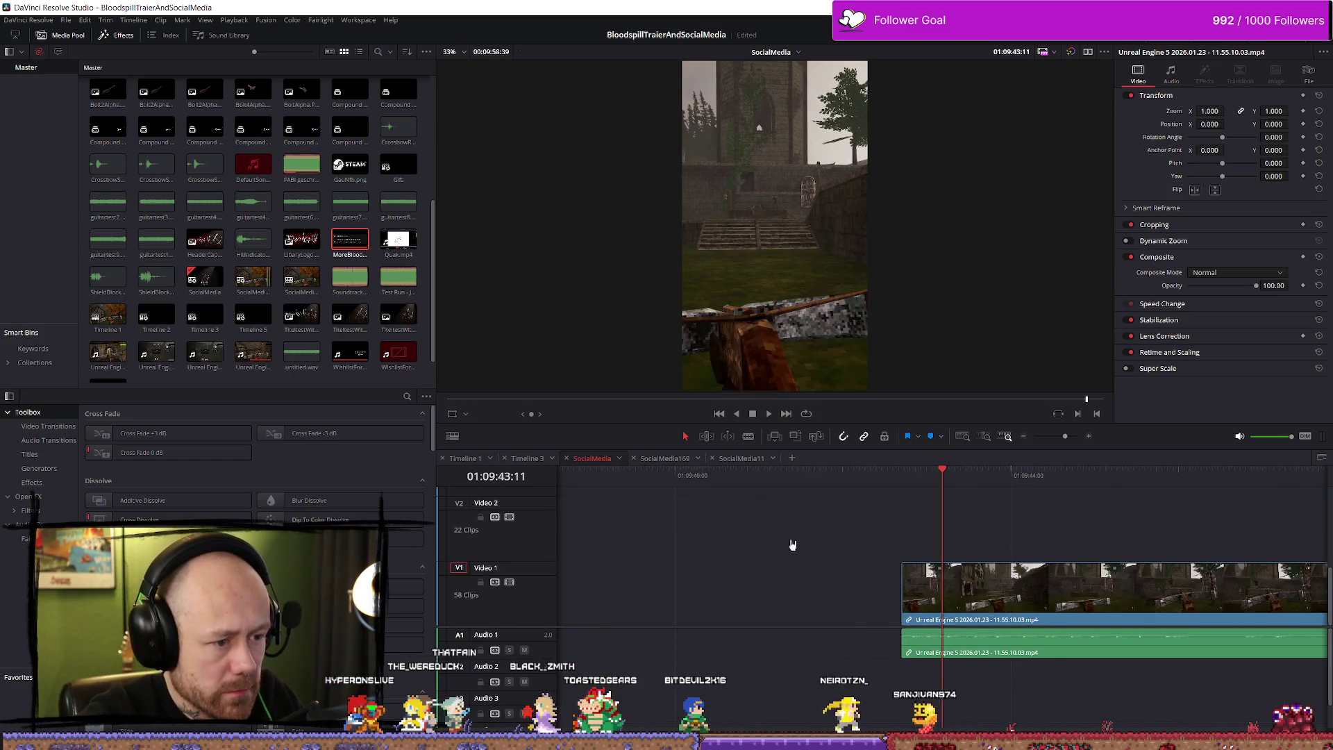
scroll(1007, 544, down, 4)
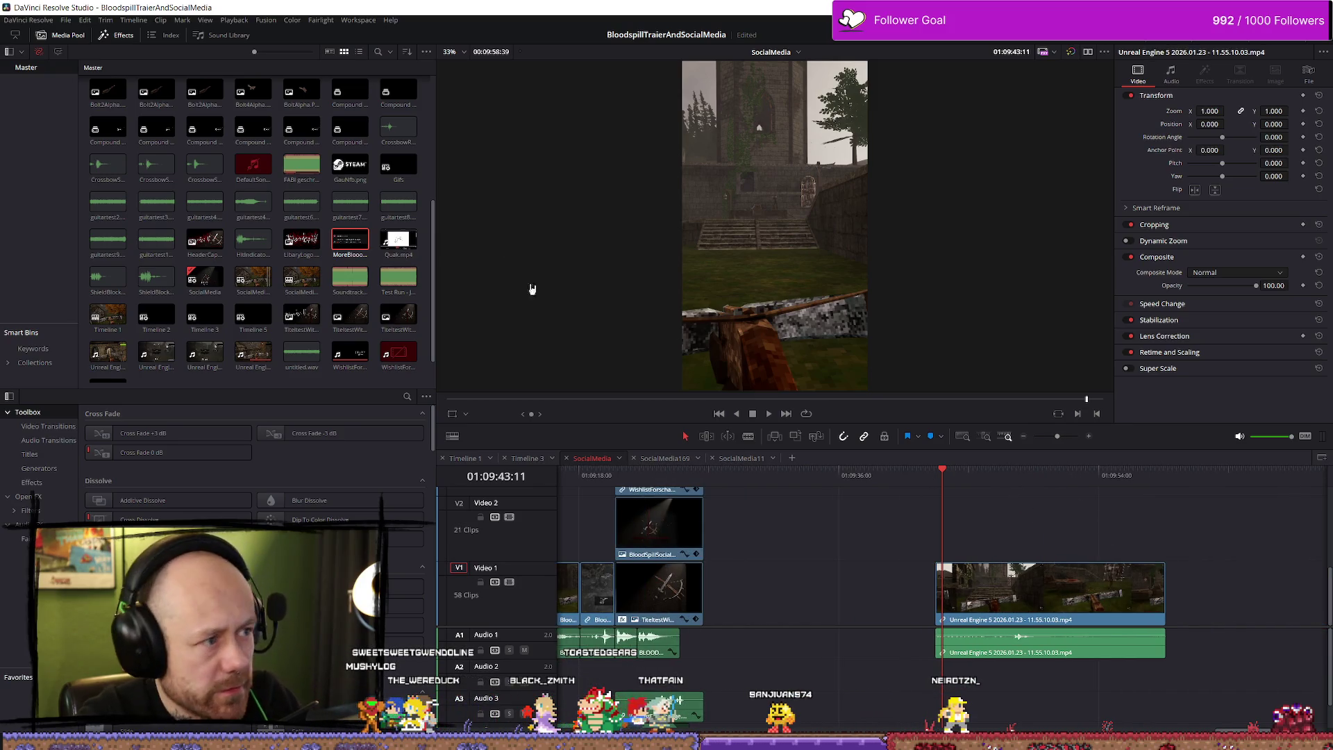
click(348, 242)
click(398, 239)
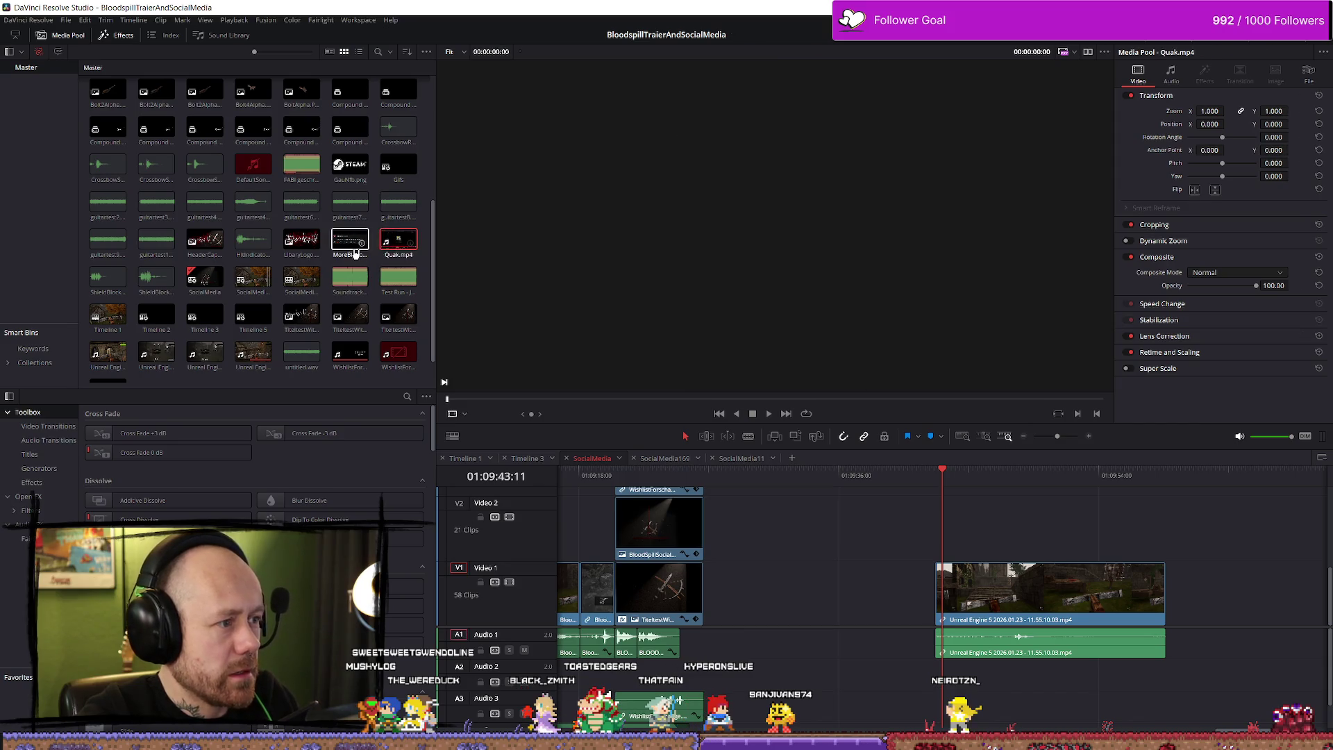
click(964, 532)
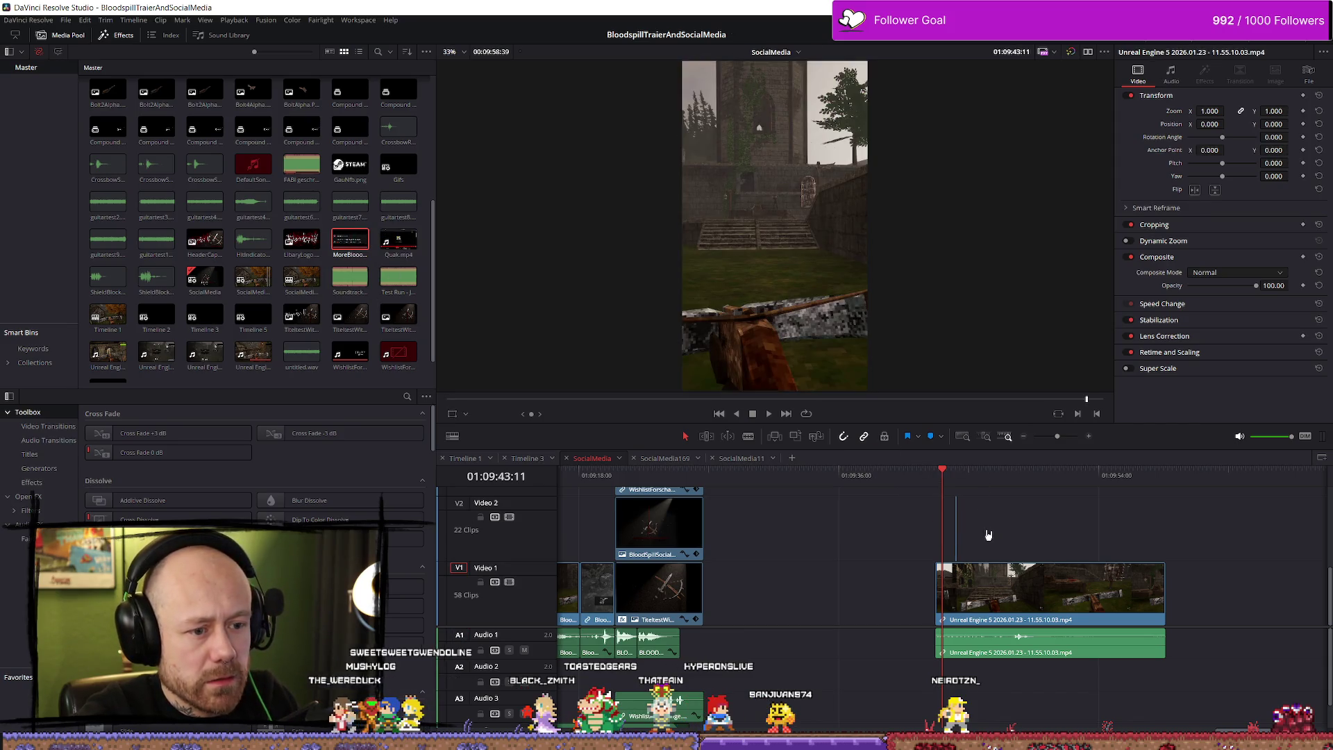
scroll(1035, 531, left, 5)
scroll(1146, 514, right, 4)
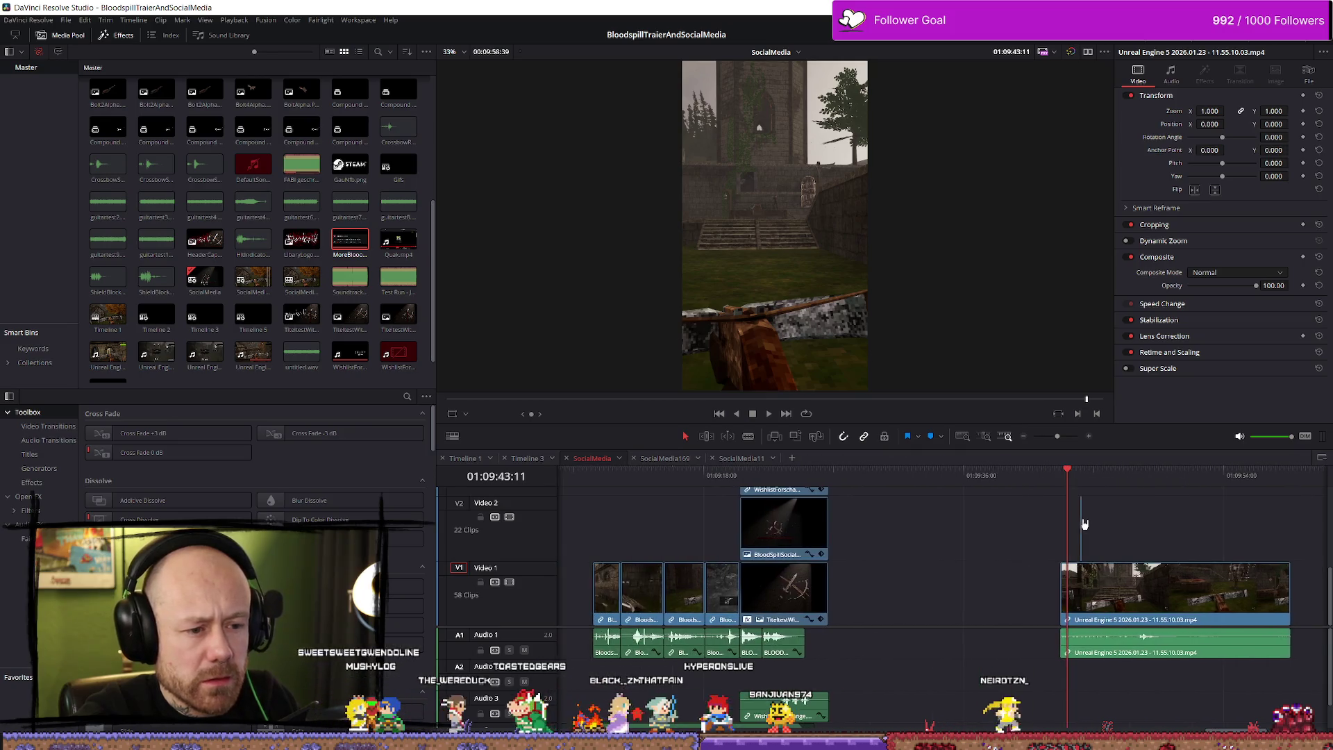
drag(972, 520, 1015, 542)
key(Delete)
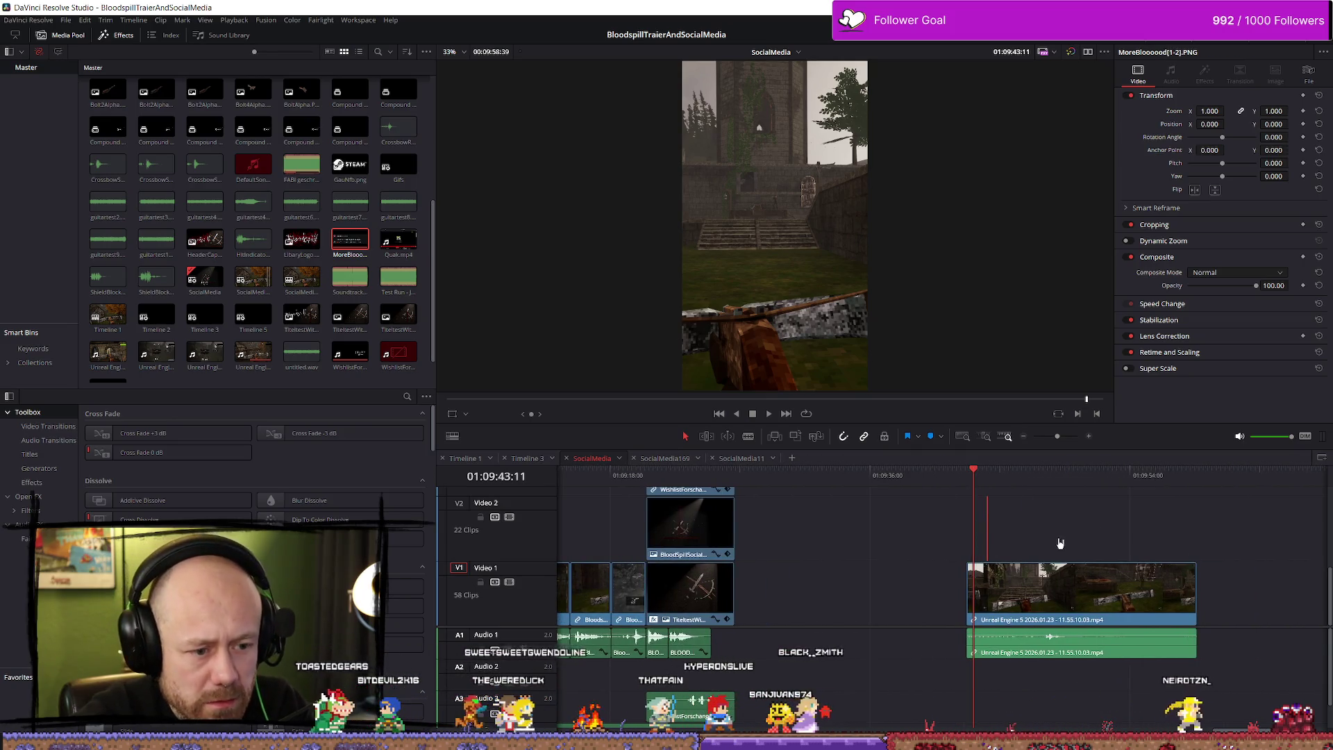
key(Delete)
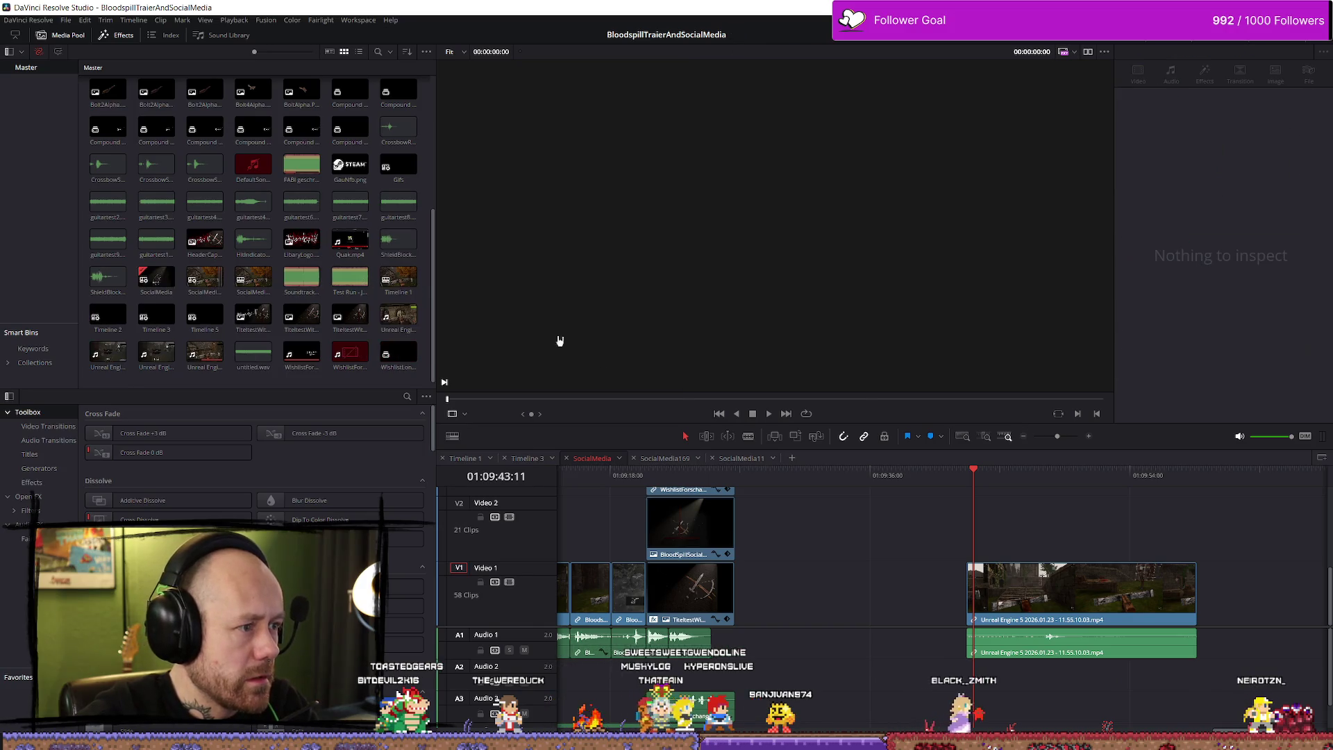
key(ctrl+z)
Step: Place MoreBloooood1 and a copy MoreBloooood2 on Video 2, nudging the first slightly earlier
mouse_move(350, 240)
mouse_down()
mouse_move(743, 580)
mouse_move(1014, 527)
mouse_move(1001, 527)
mouse_up()
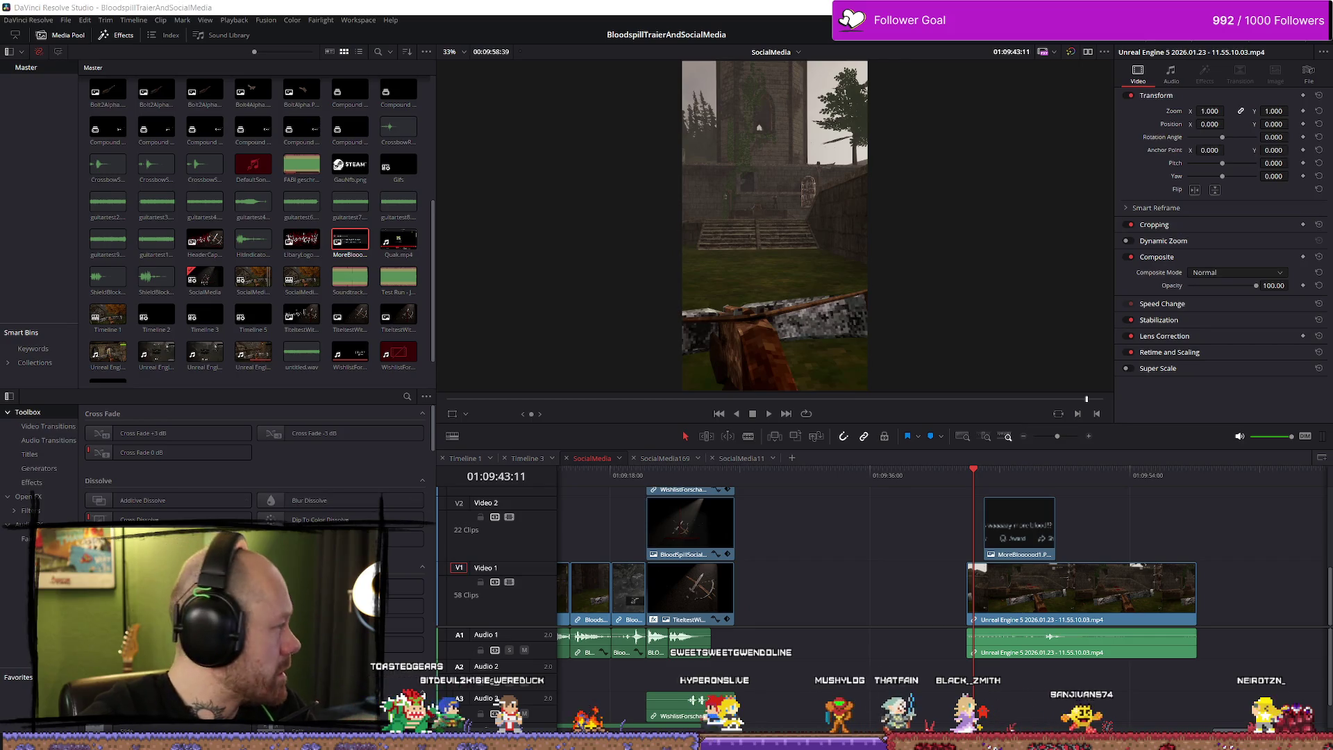
drag(1332, 528, 789, 568)
drag(1080, 544, 1081, 544)
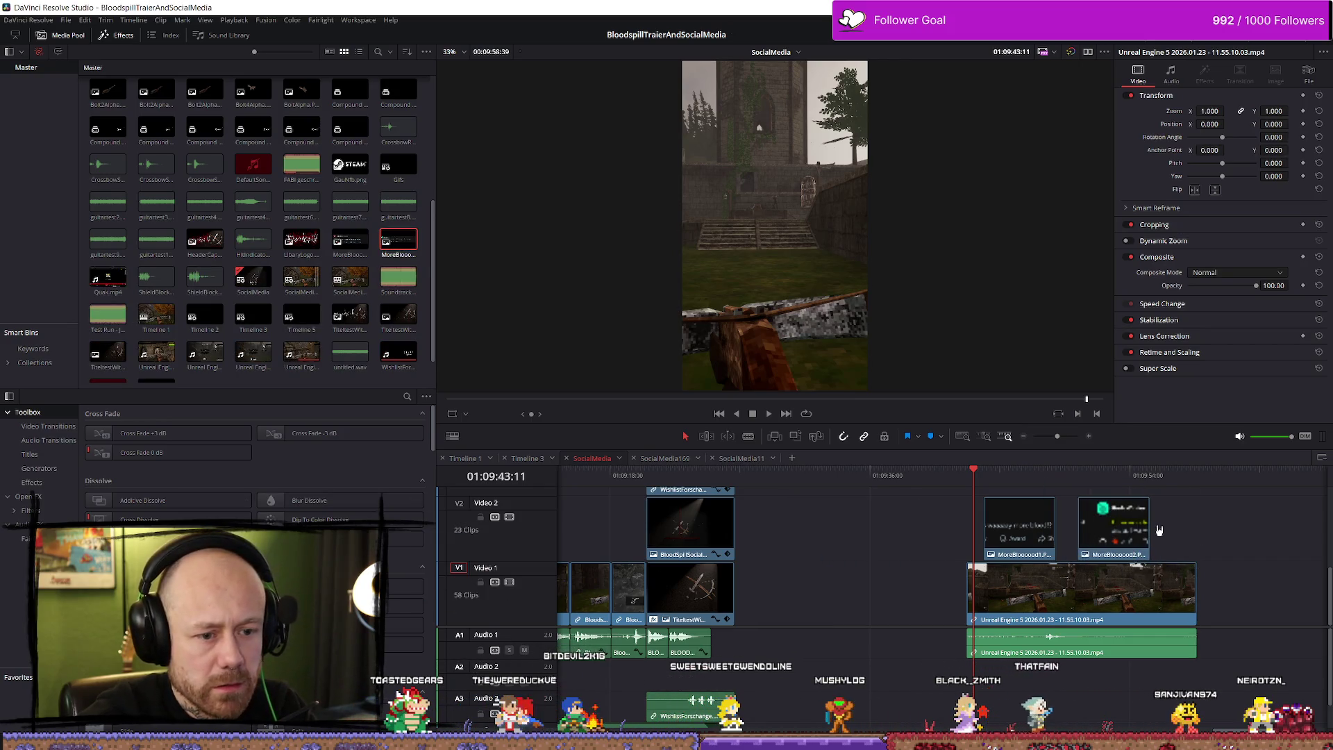
scroll(1172, 534, up, 3)
click(1033, 521)
scroll(1033, 521, down, 2)
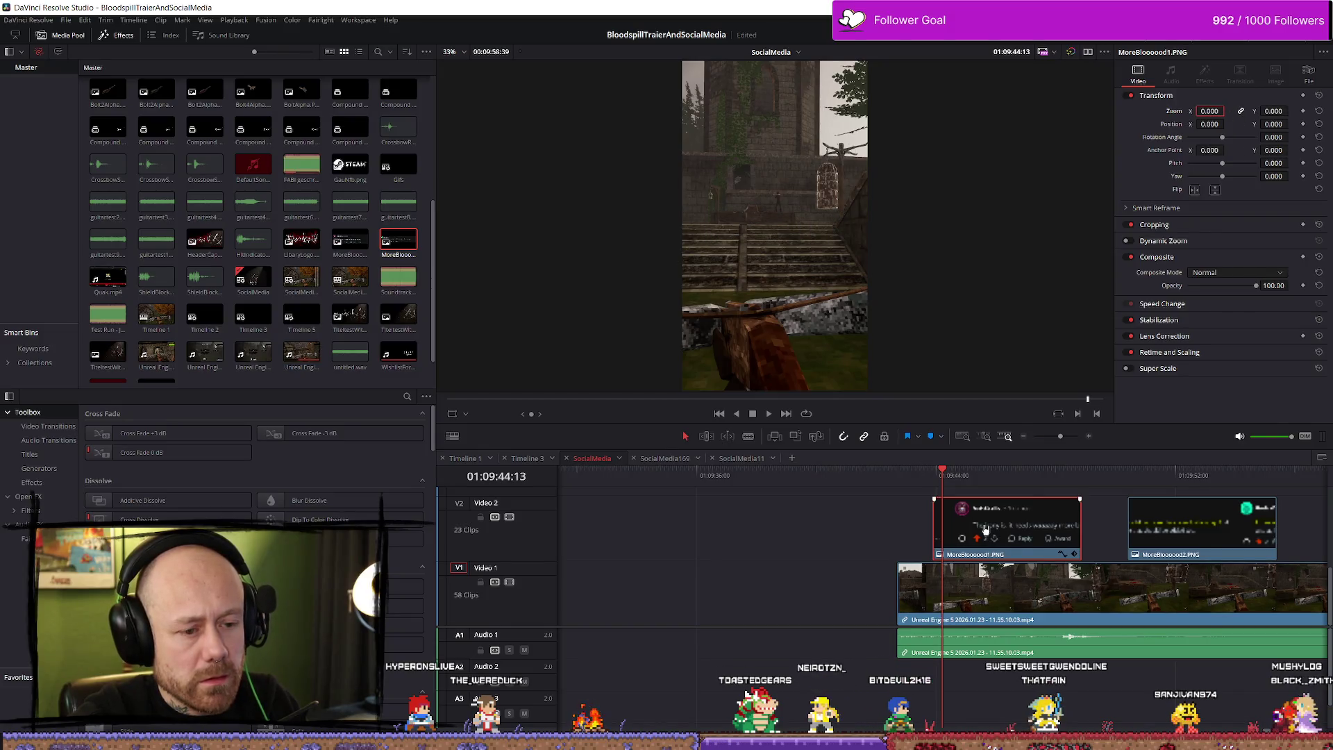
drag(994, 529, 980, 529)
Step: Preview the snips and park the playhead at 01:09:44:10
key(space)
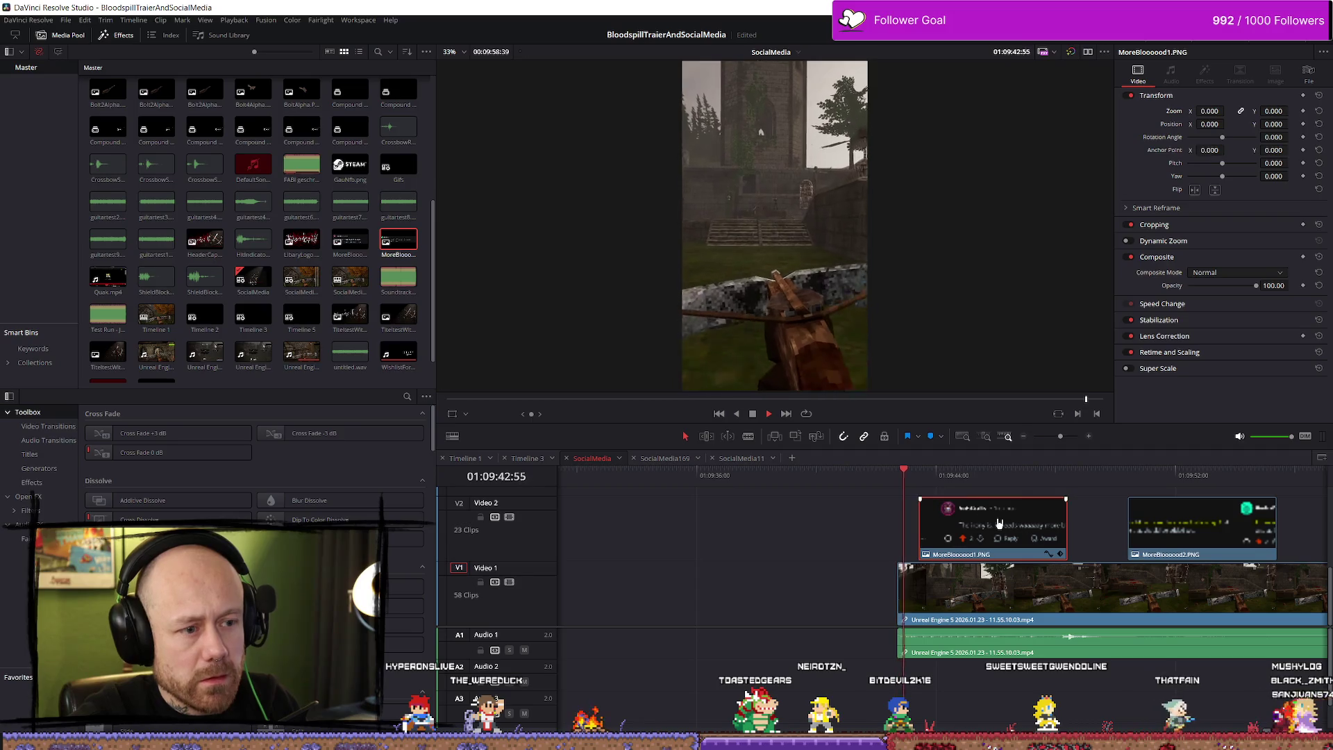
key(space)
key(slash)
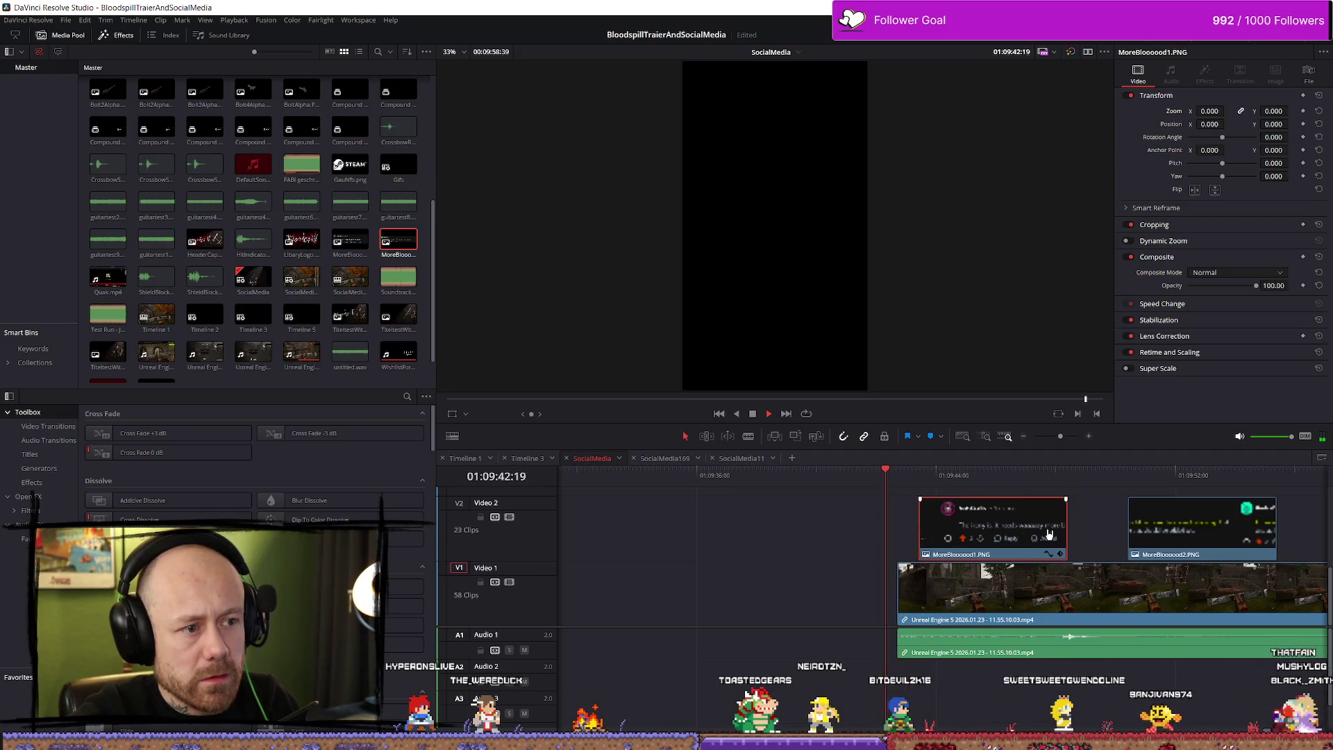
scroll(1028, 531, up, 3)
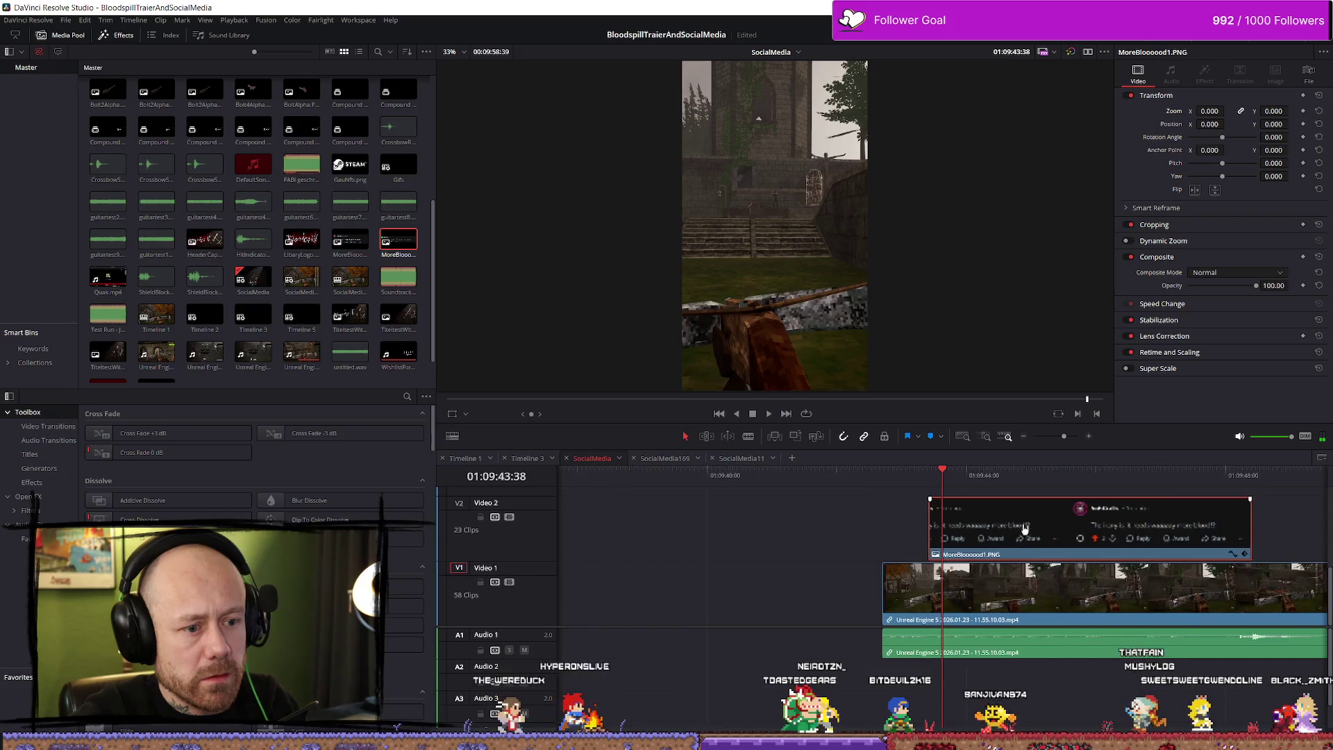
click(918, 476)
scroll(994, 521, down, 10)
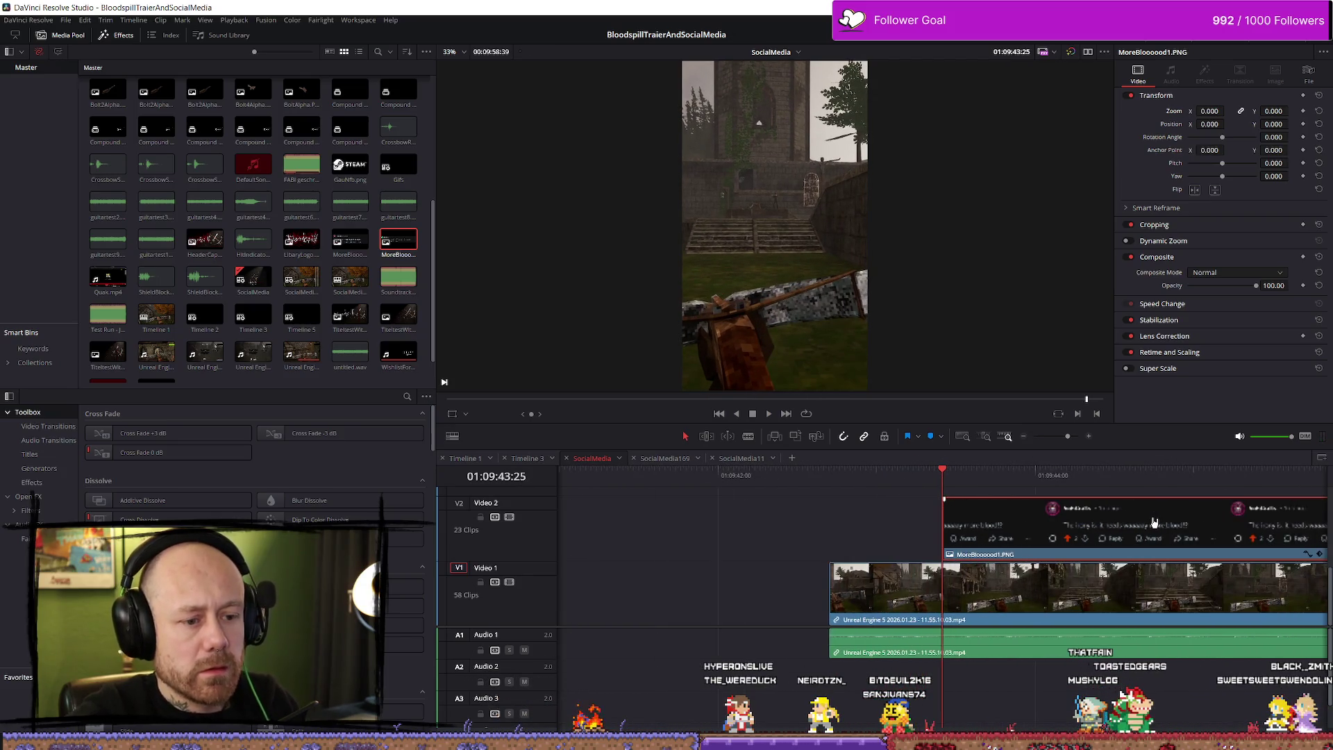
scroll(1084, 507, up, 10)
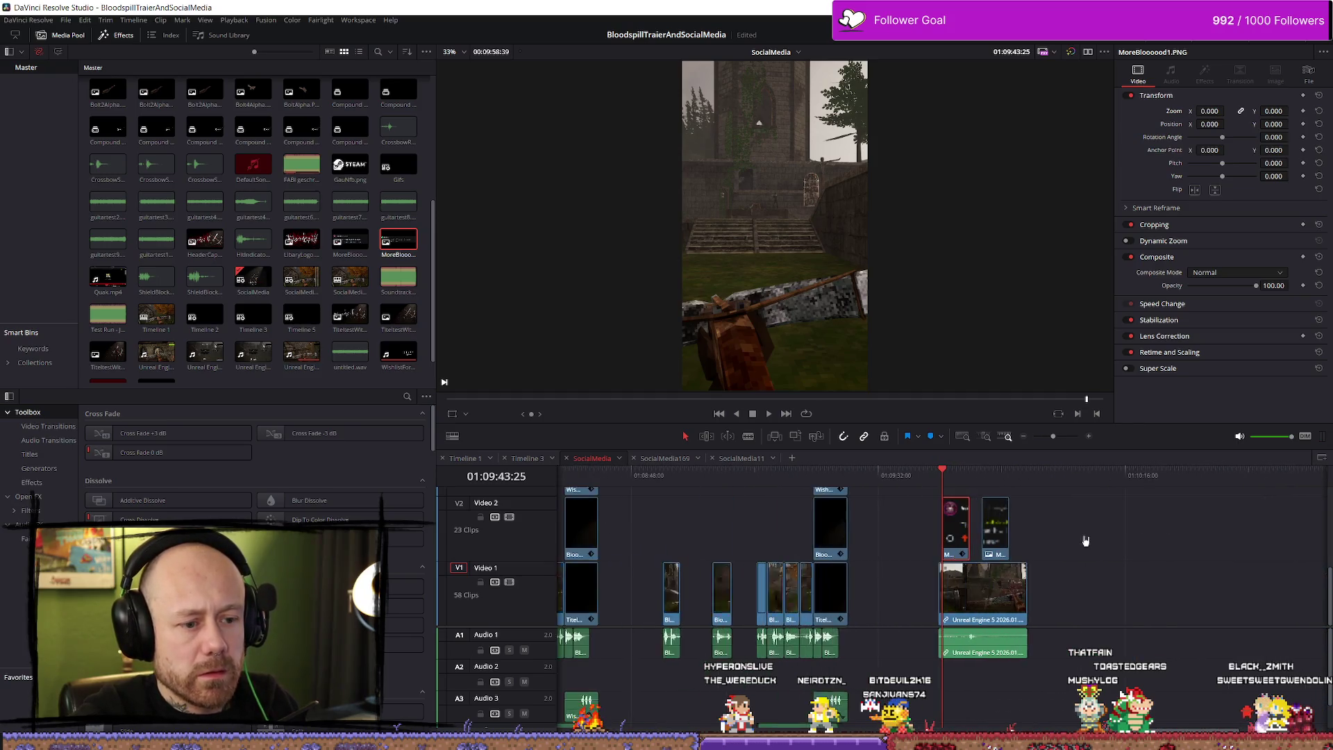
click(997, 478)
click(1007, 481)
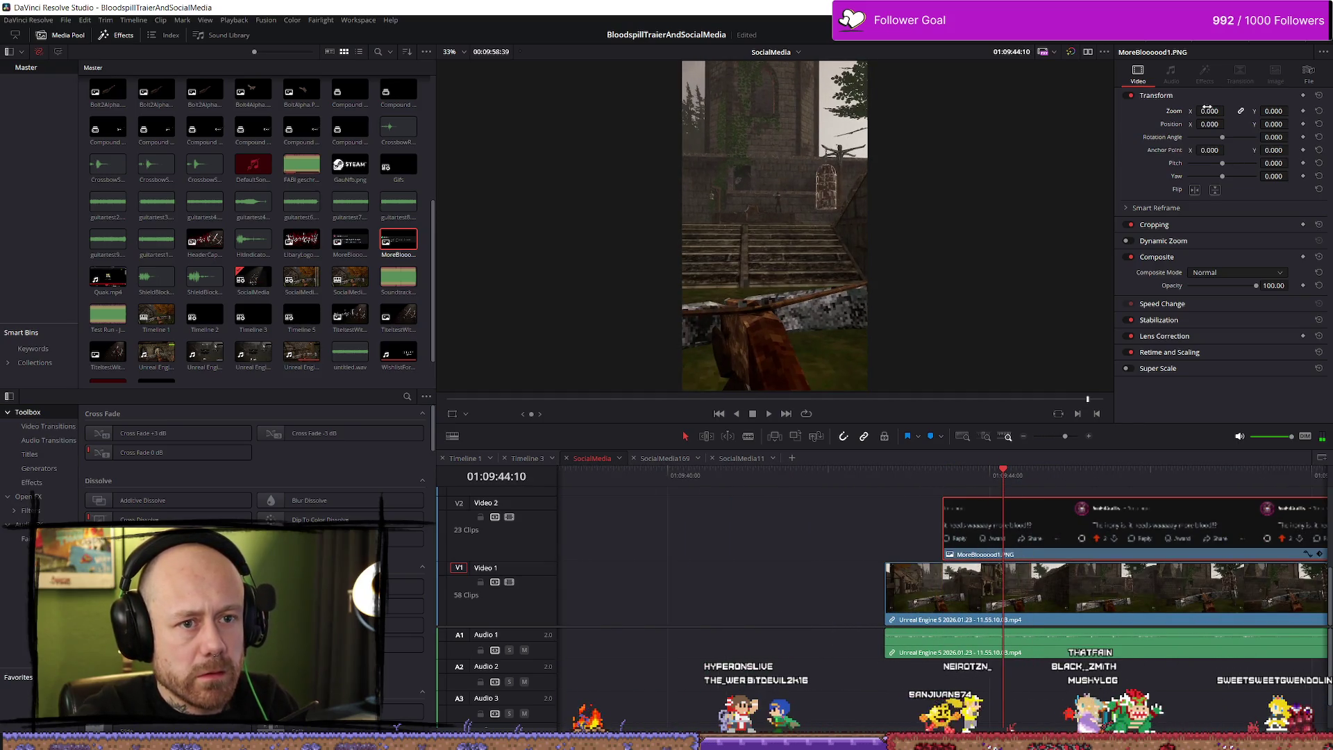
Step: Transform MoreBlooood1.PNG to zoom 0.140, rotation -4, position X 3.000, Y 684.000
mouse_move(1209, 110)
mouse_down()
mouse_move(1239, 111)
mouse_move(1204, 124)
mouse_move(1292, 124)
mouse_move(1217, 124)
mouse_move(1229, 123)
mouse_move(1226, 142)
mouse_up()
click(1289, 138)
text(2)
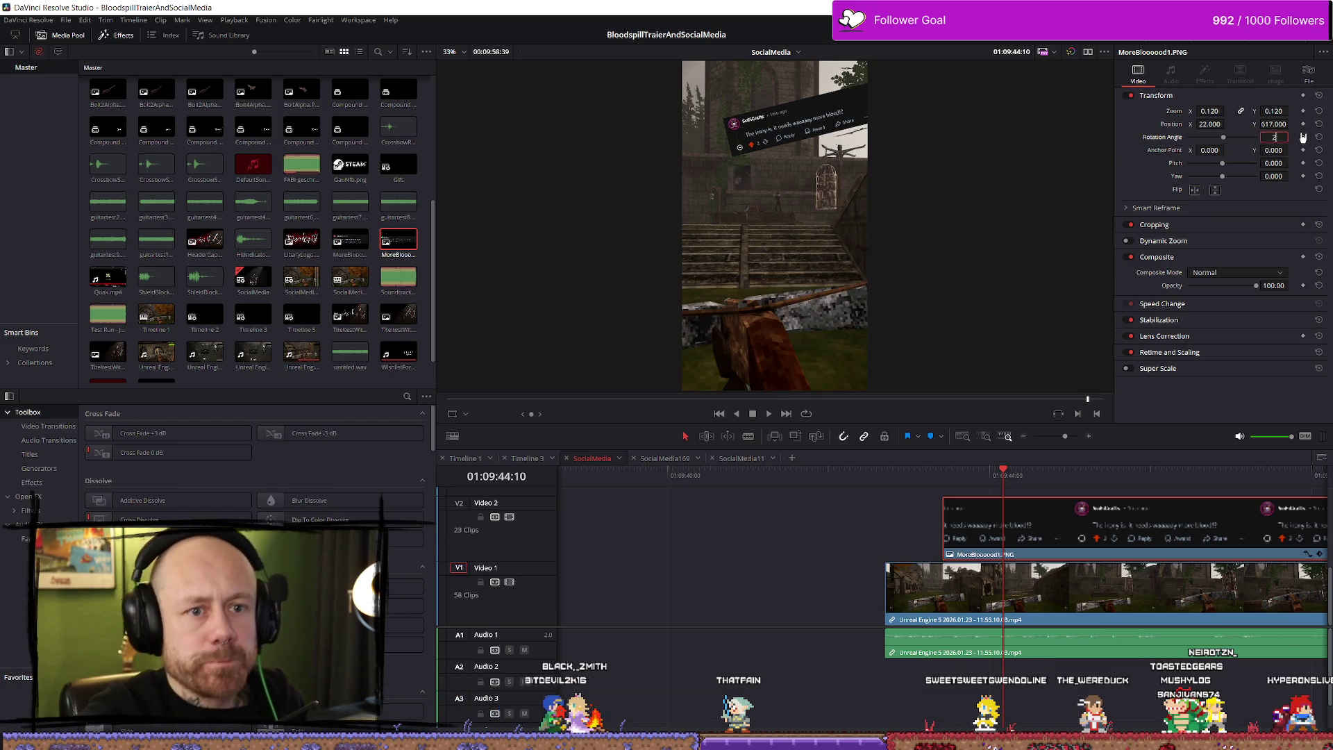
key(Return)
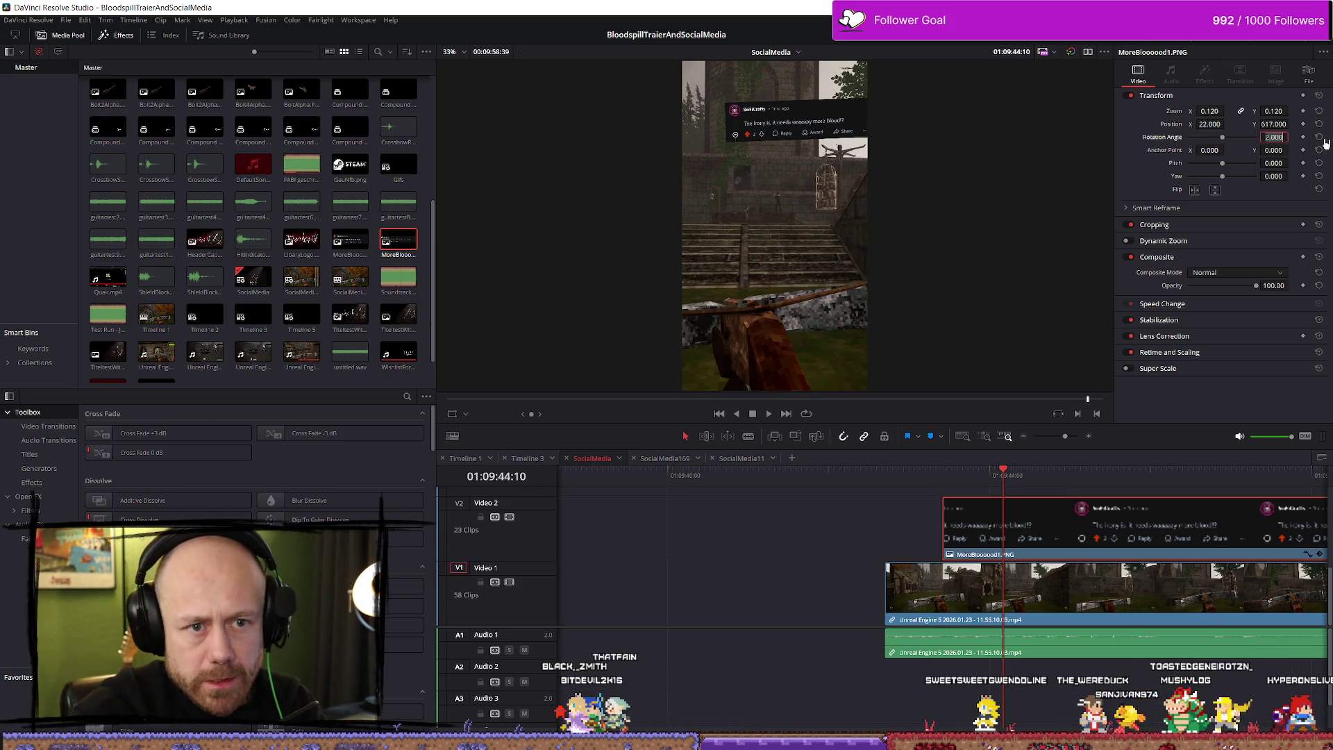
text(-44)
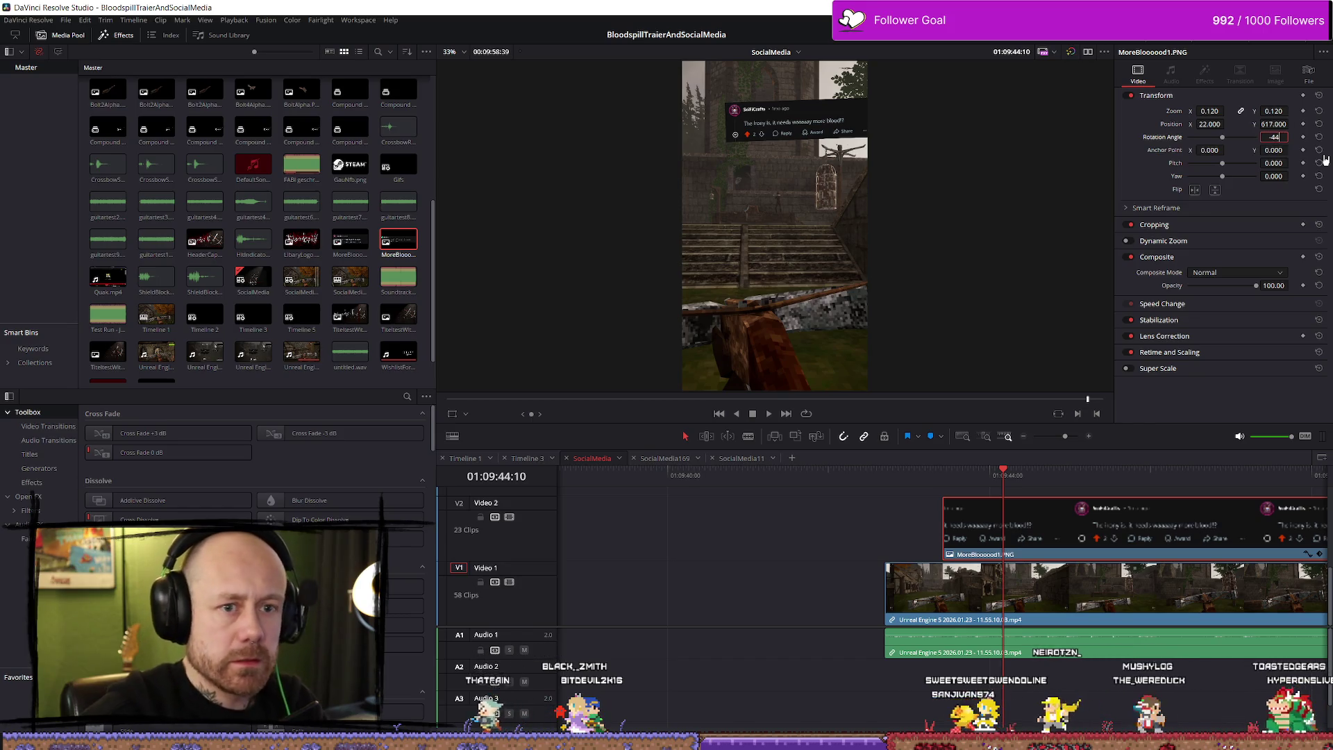
key(BackSpace)
key(Return)
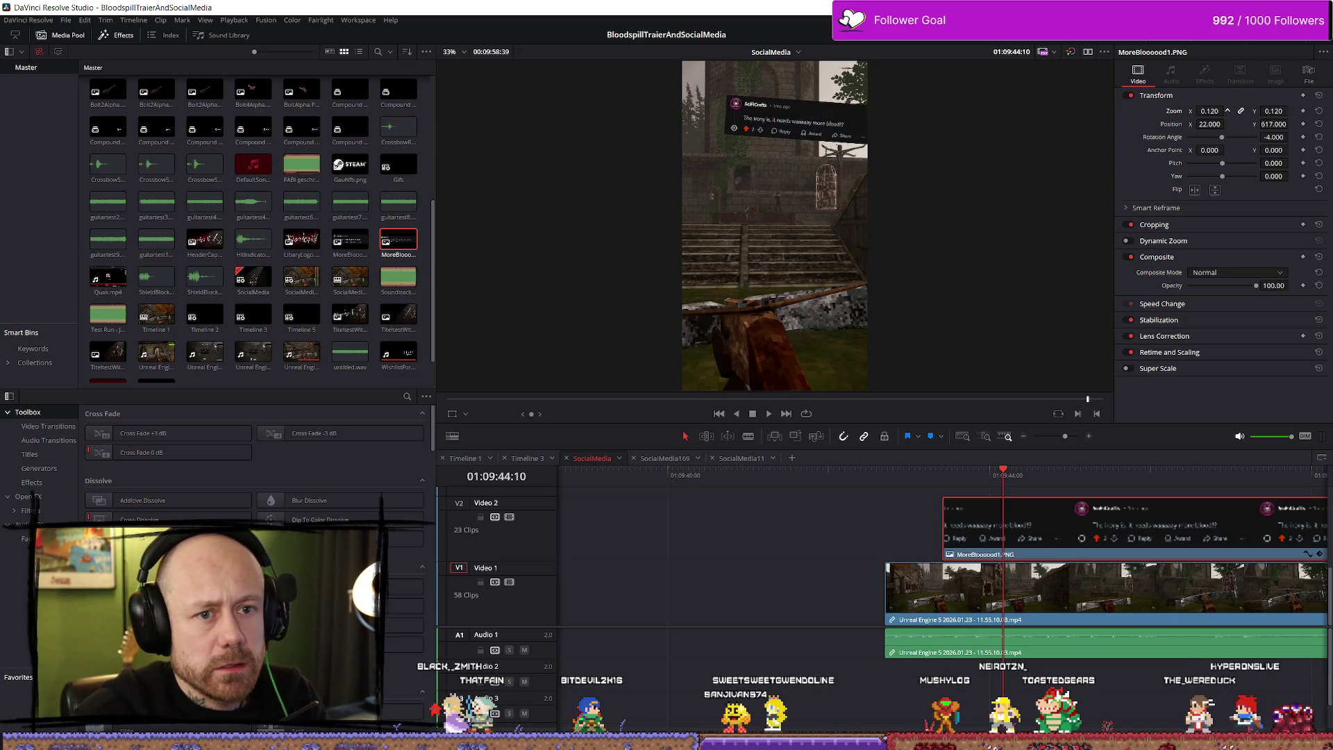
drag(1228, 111, 1250, 112)
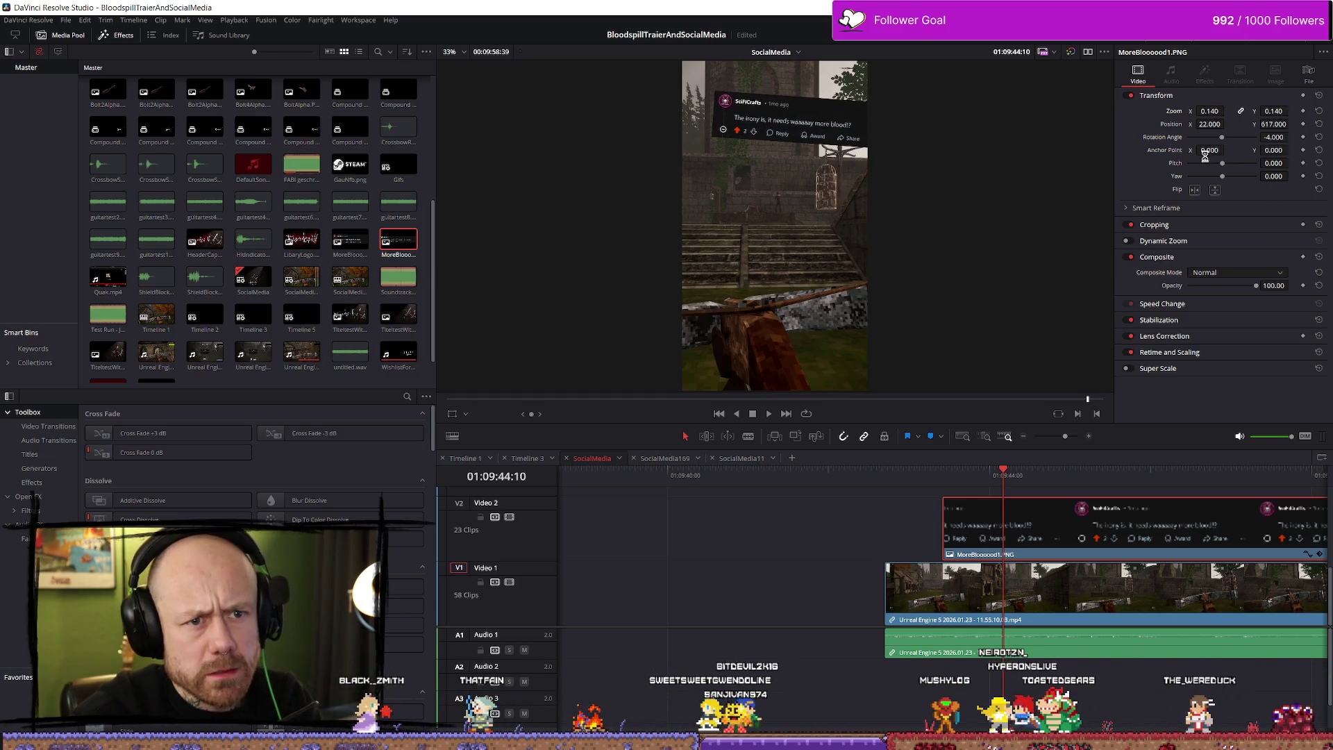
scroll(963, 209, up, 3)
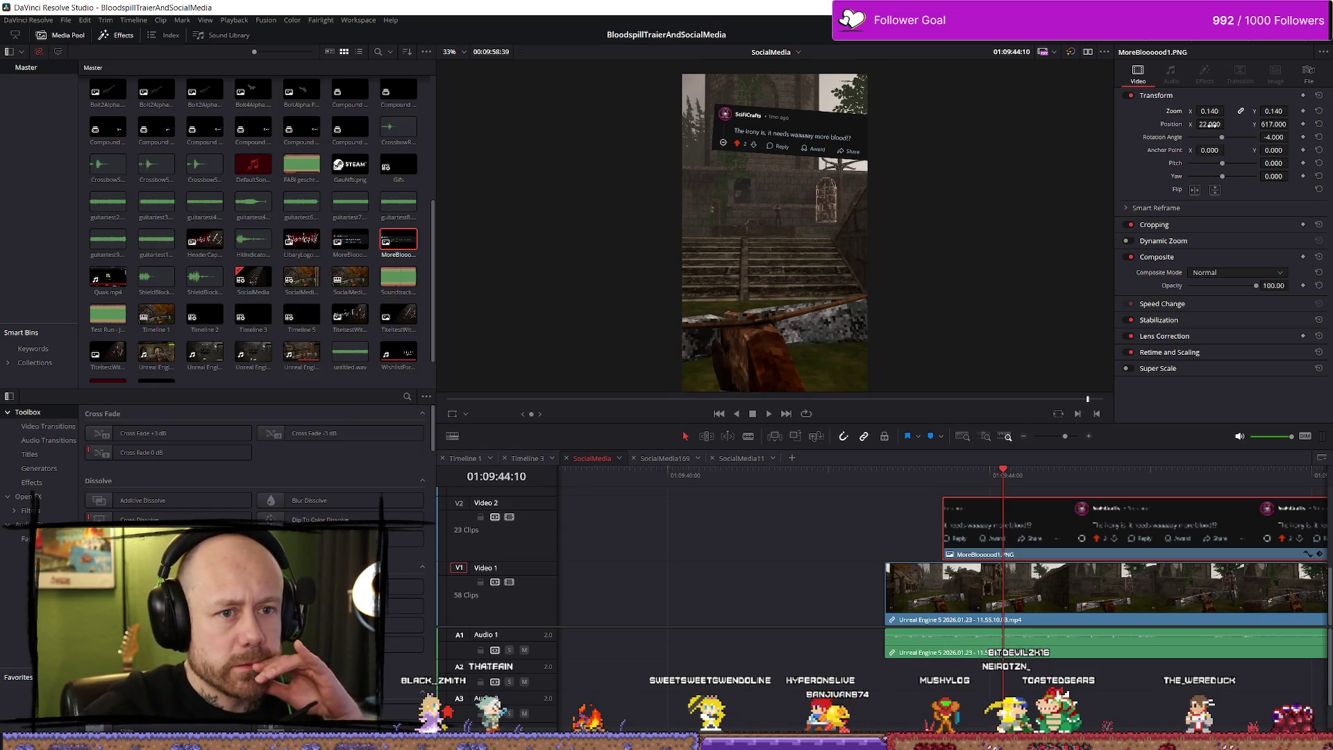
mouse_move(1228, 124)
mouse_down()
mouse_move(1306, 125)
mouse_move(1228, 125)
mouse_up()
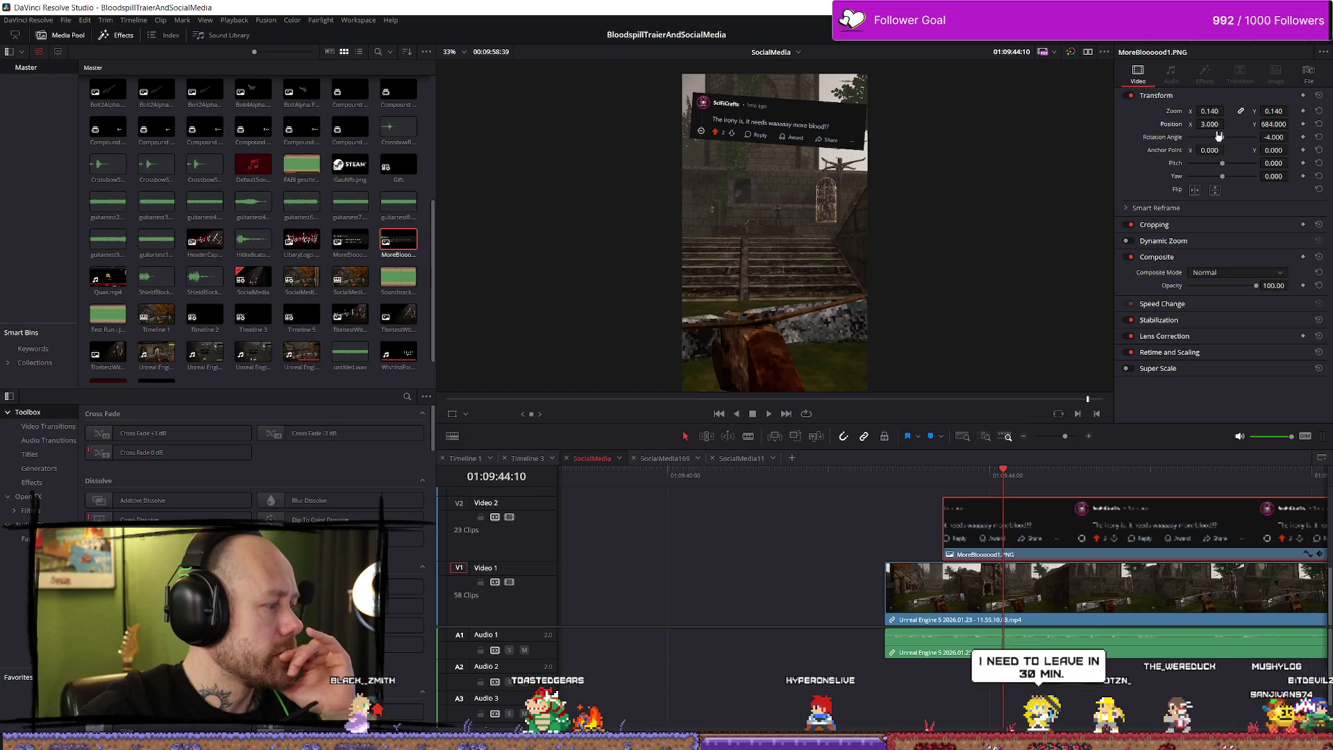
Step: Shrink the comment image to about 0.106 zoom and preview it
scroll(1160, 497, down, 3)
scroll(1160, 498, up, 2)
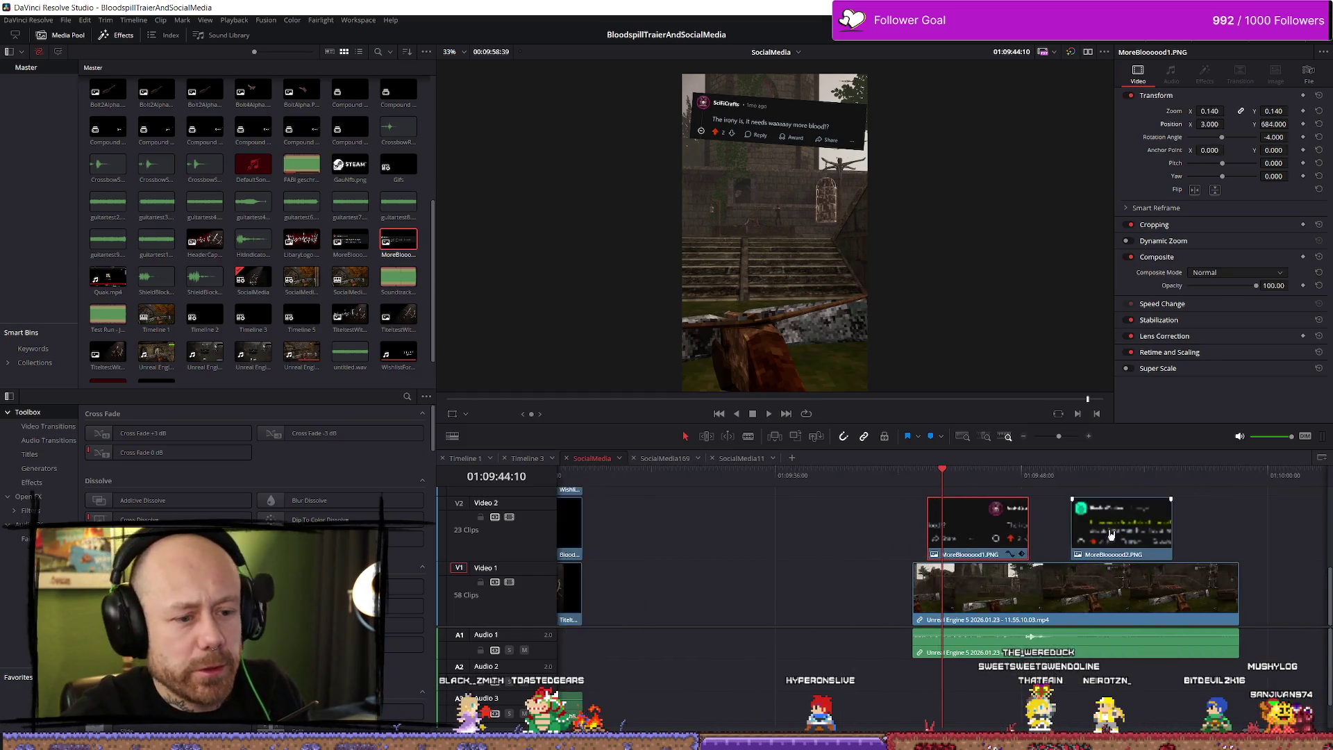
scroll(1125, 514, down, 1)
scroll(1109, 526, up, 1)
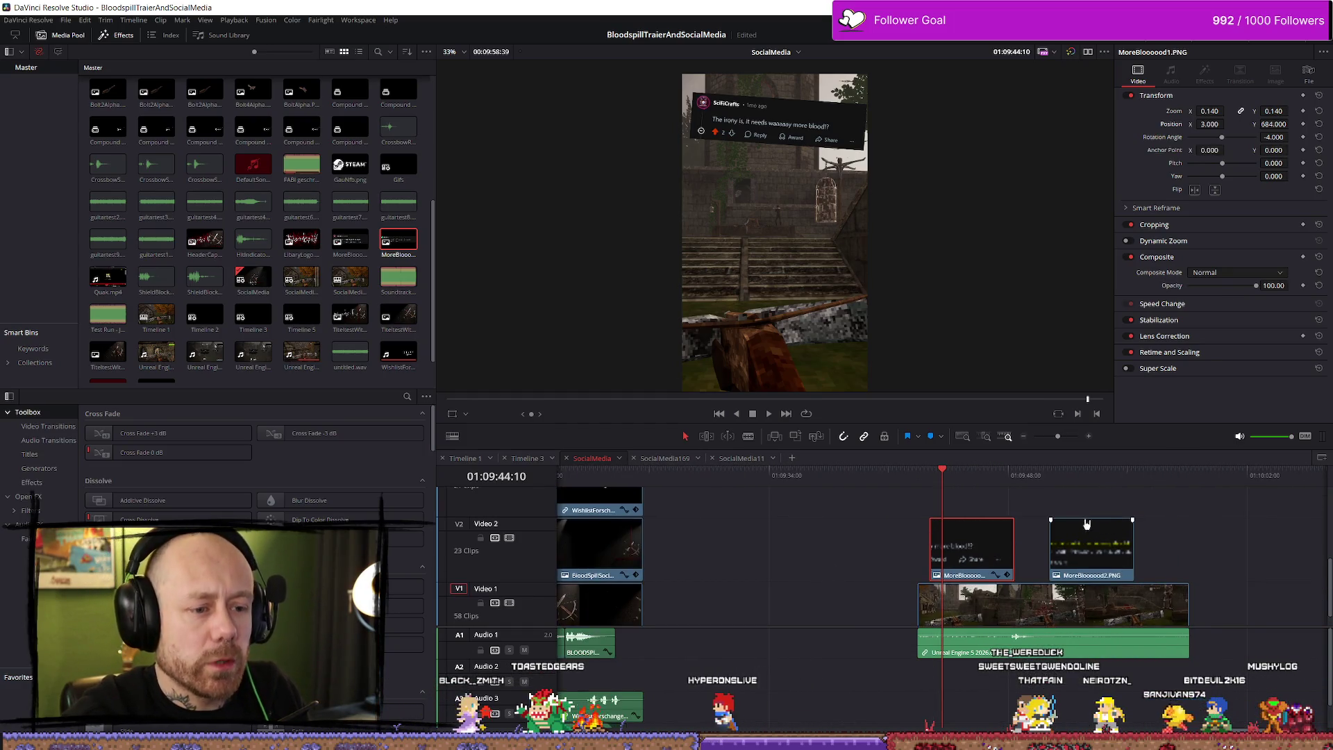
scroll(1087, 524, up, 5)
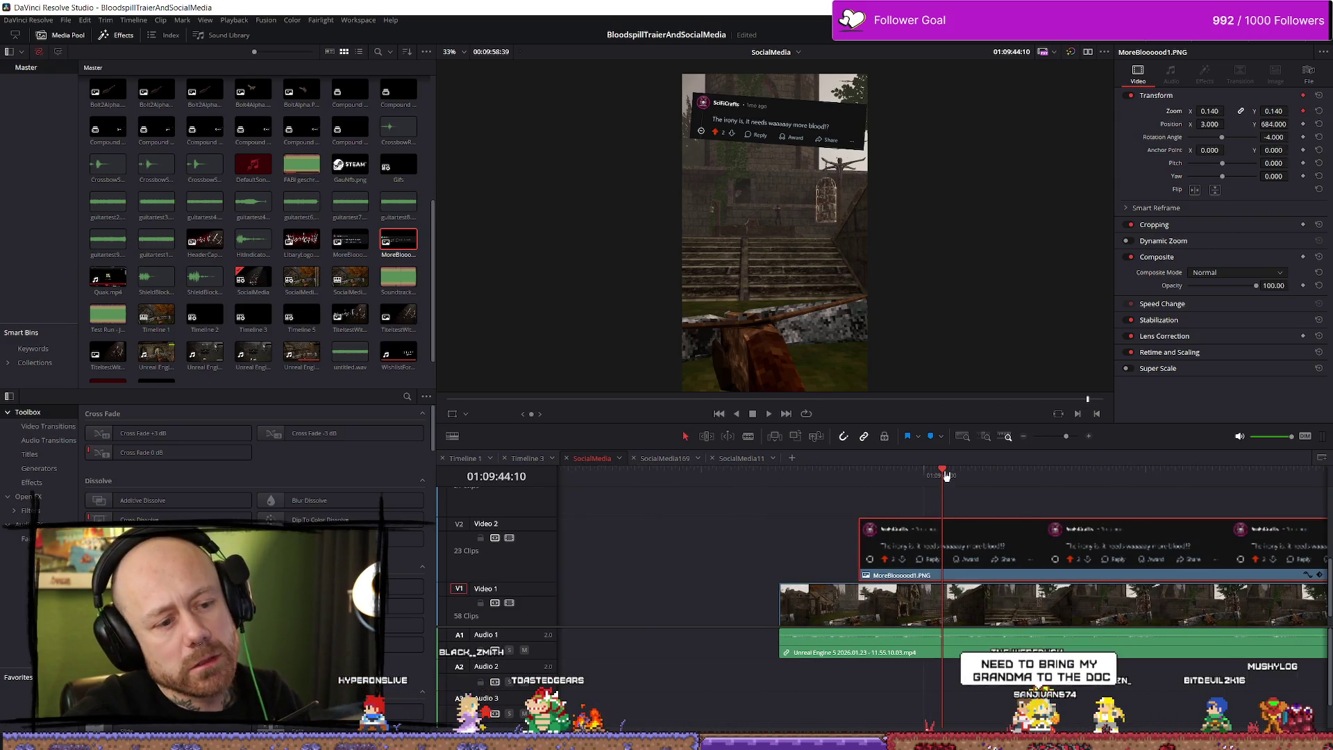
drag(946, 475, 862, 479)
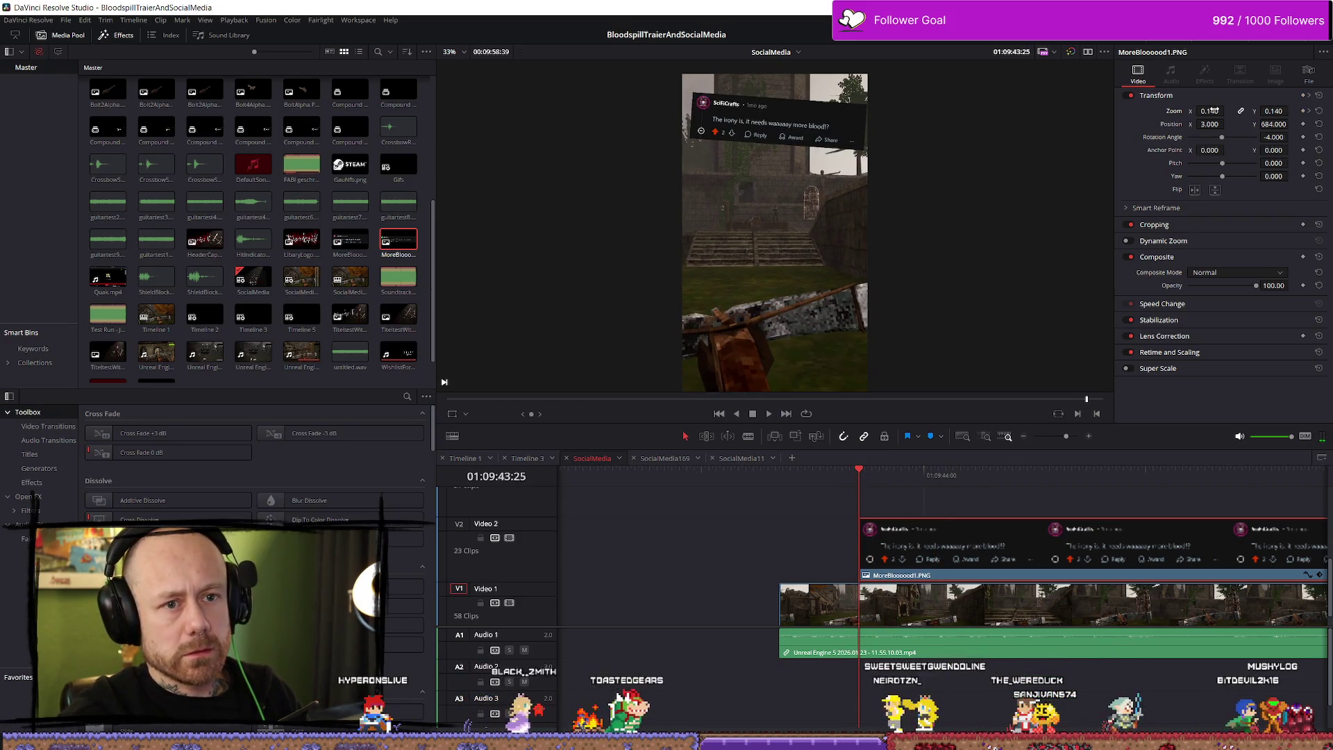
drag(1212, 111, 1189, 111)
key(space)
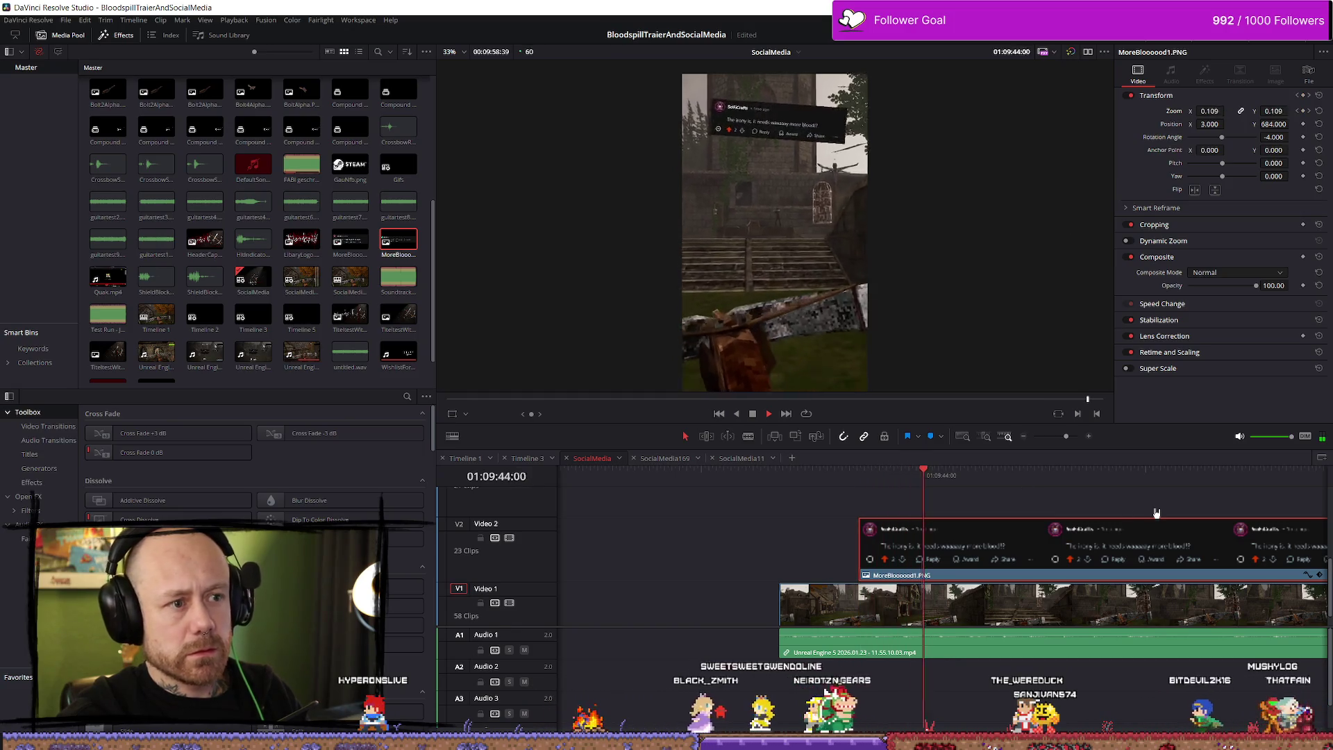
Step: Move MoreBlooood2.PNG up onto a higher video track and play back the comments
scroll(984, 522, down, 3)
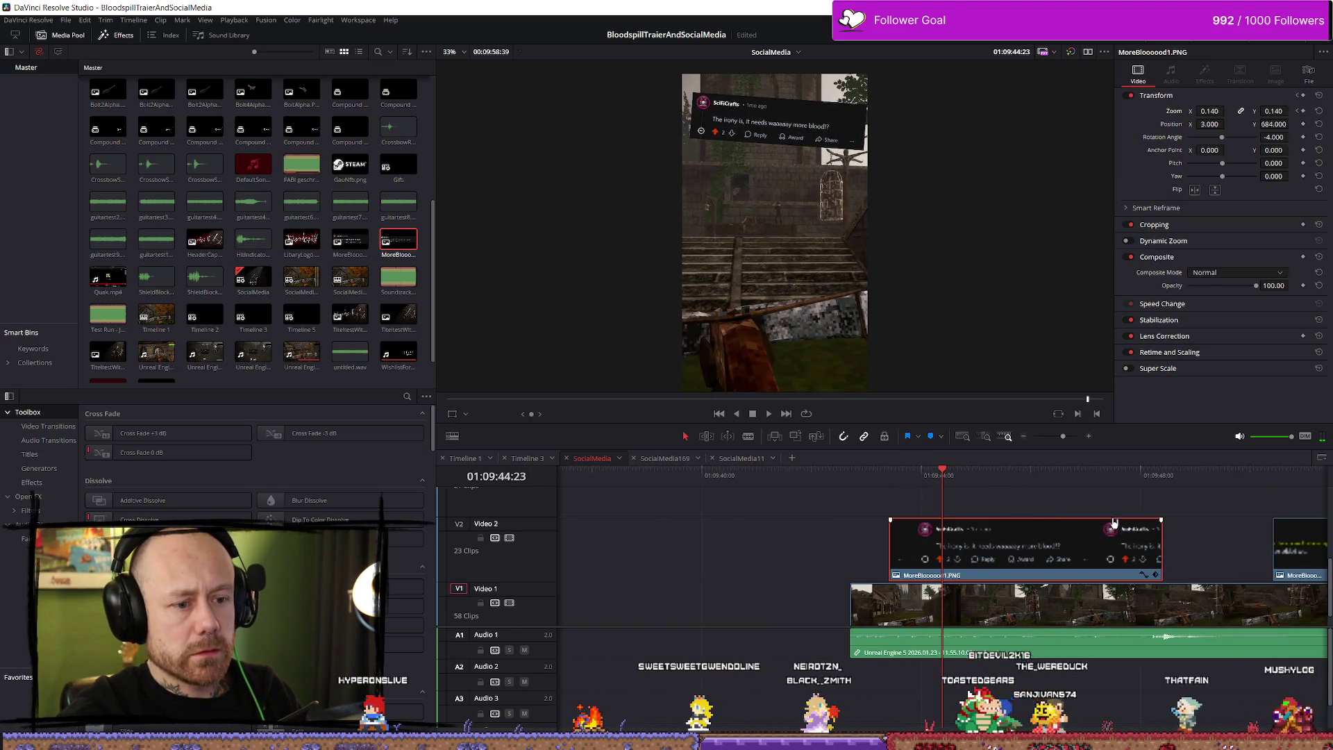
scroll(1146, 522, down, 3)
drag(1133, 544, 1007, 502)
scroll(761, 500, up, 5)
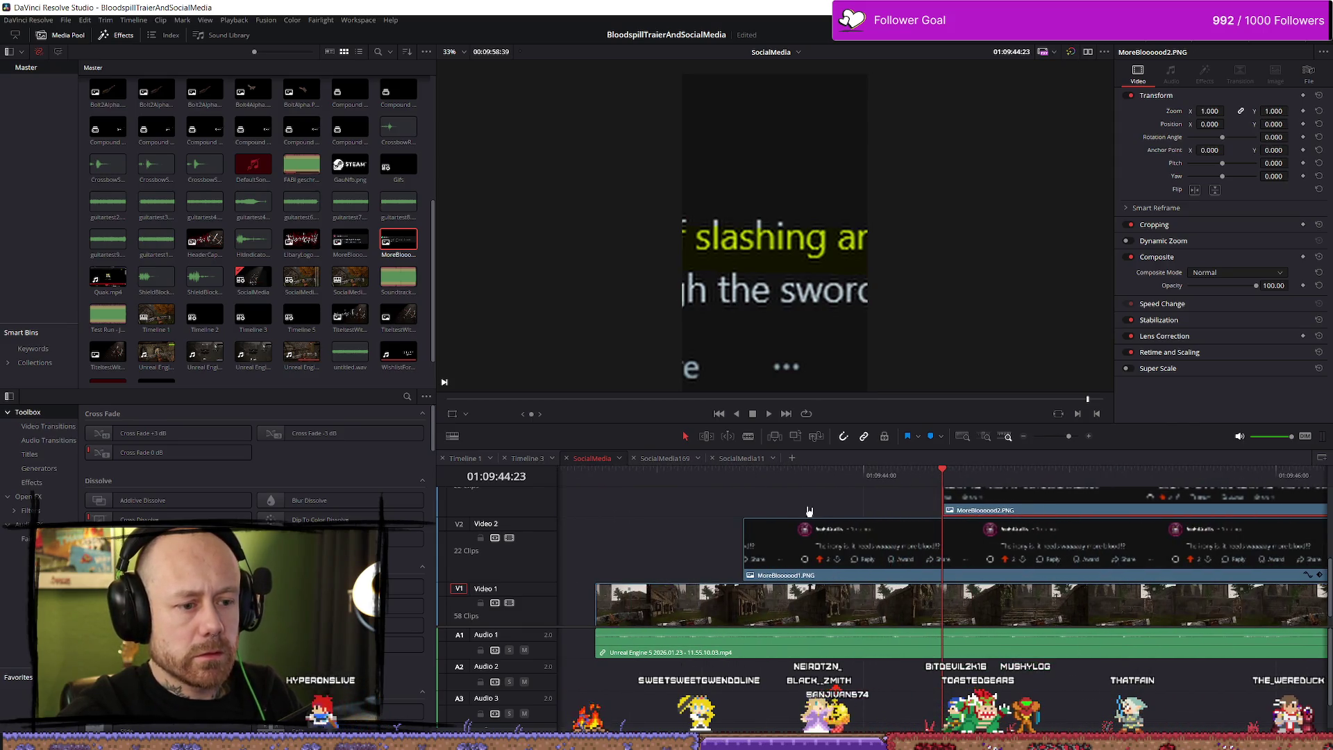
click(761, 479)
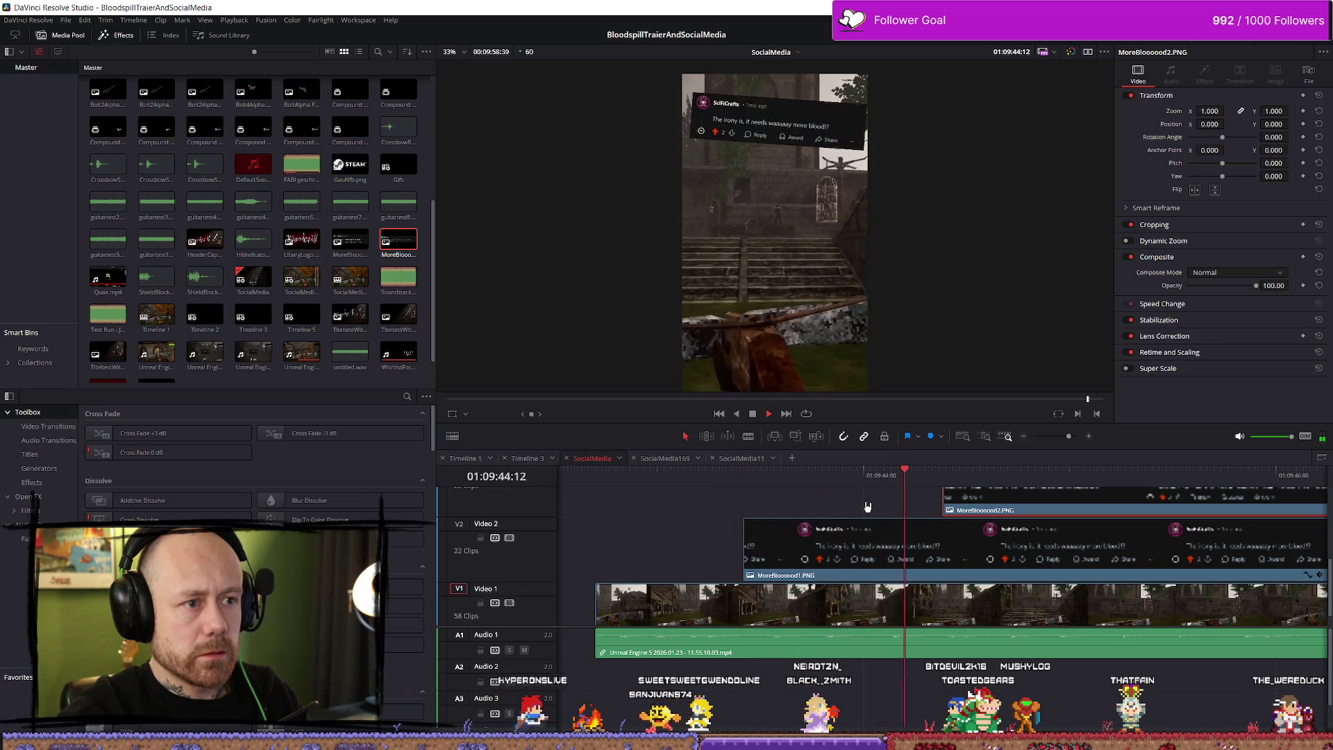
key(space)
Step: Select MoreBlooood1.PNG at 01:09:44:10 and show its Zoom X keyframe curve
scroll(1012, 532, up, 2)
scroll(1013, 532, down, 1)
scroll(1111, 538, down, 2)
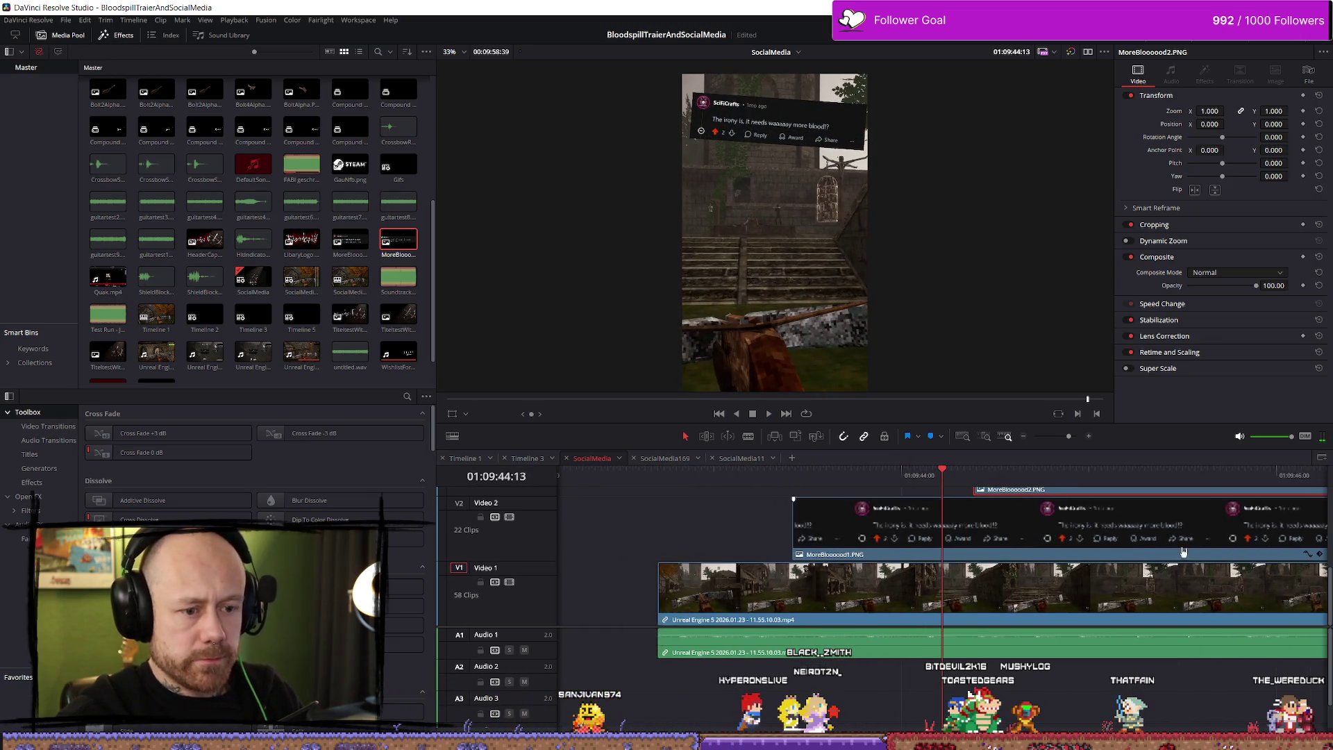
key(Right)
key(Right)
key(Right)
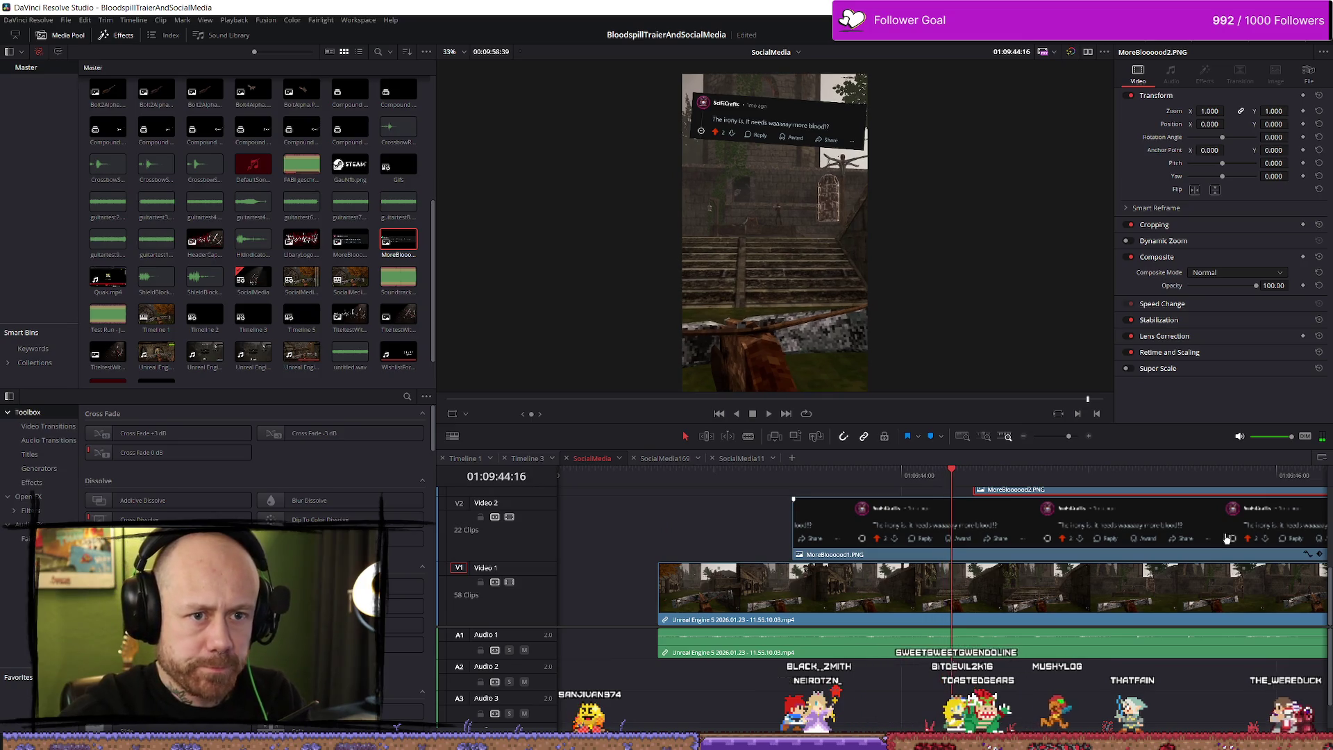
click(1085, 521)
key(Left)
key(Left)
key(Left)
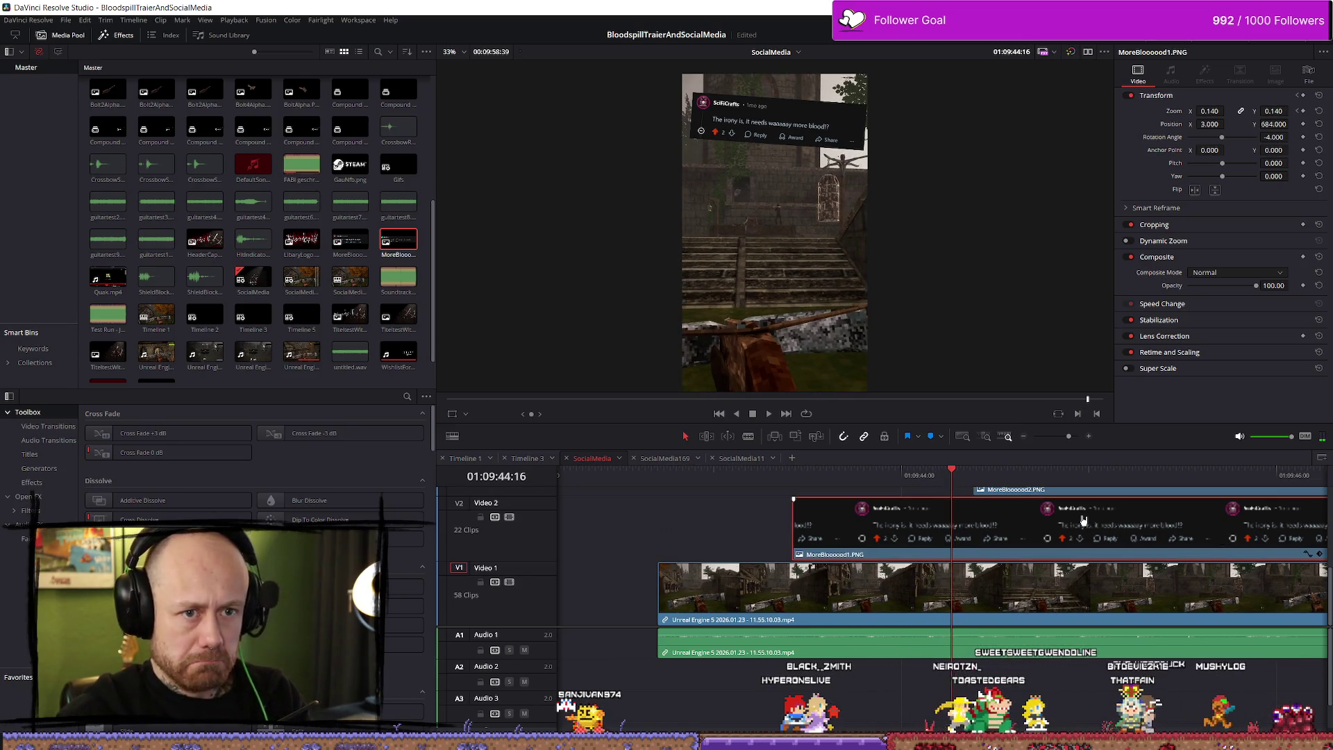
key(Left)
key(Left)
key(Left)
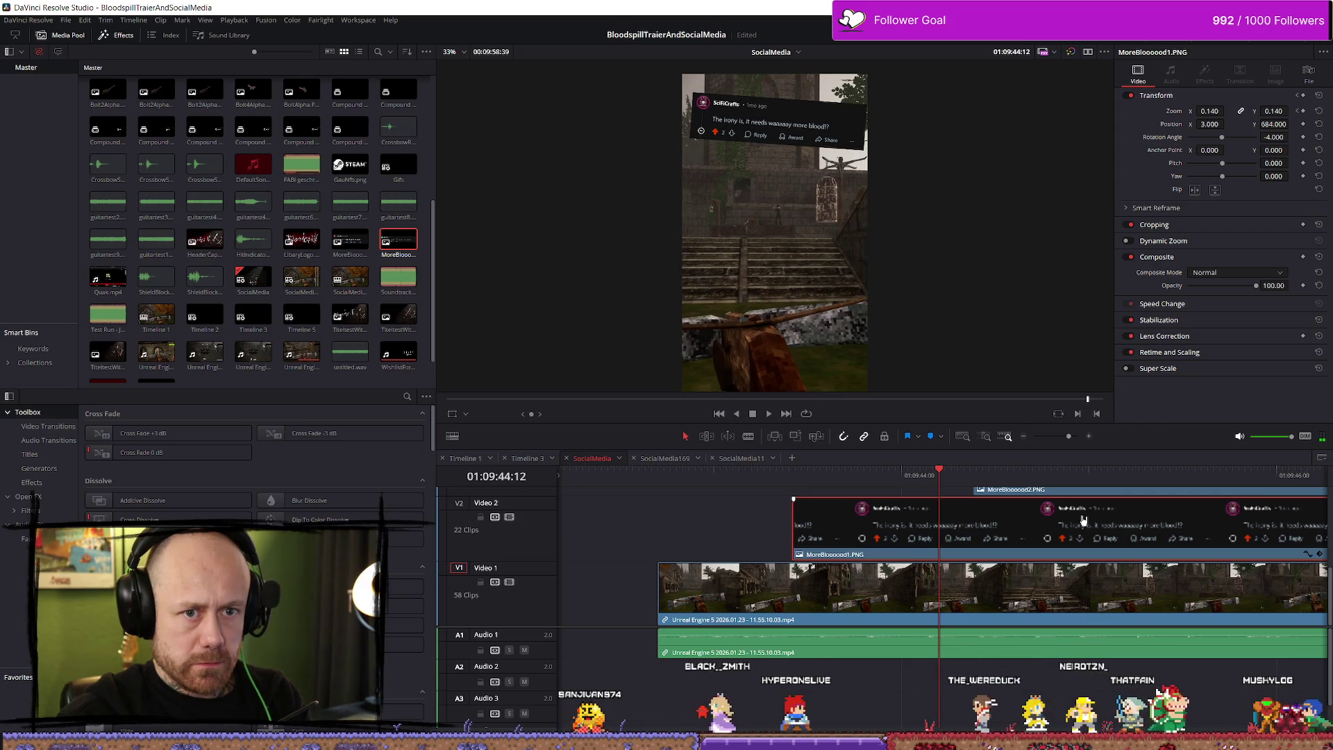
key(ctrl+minus)
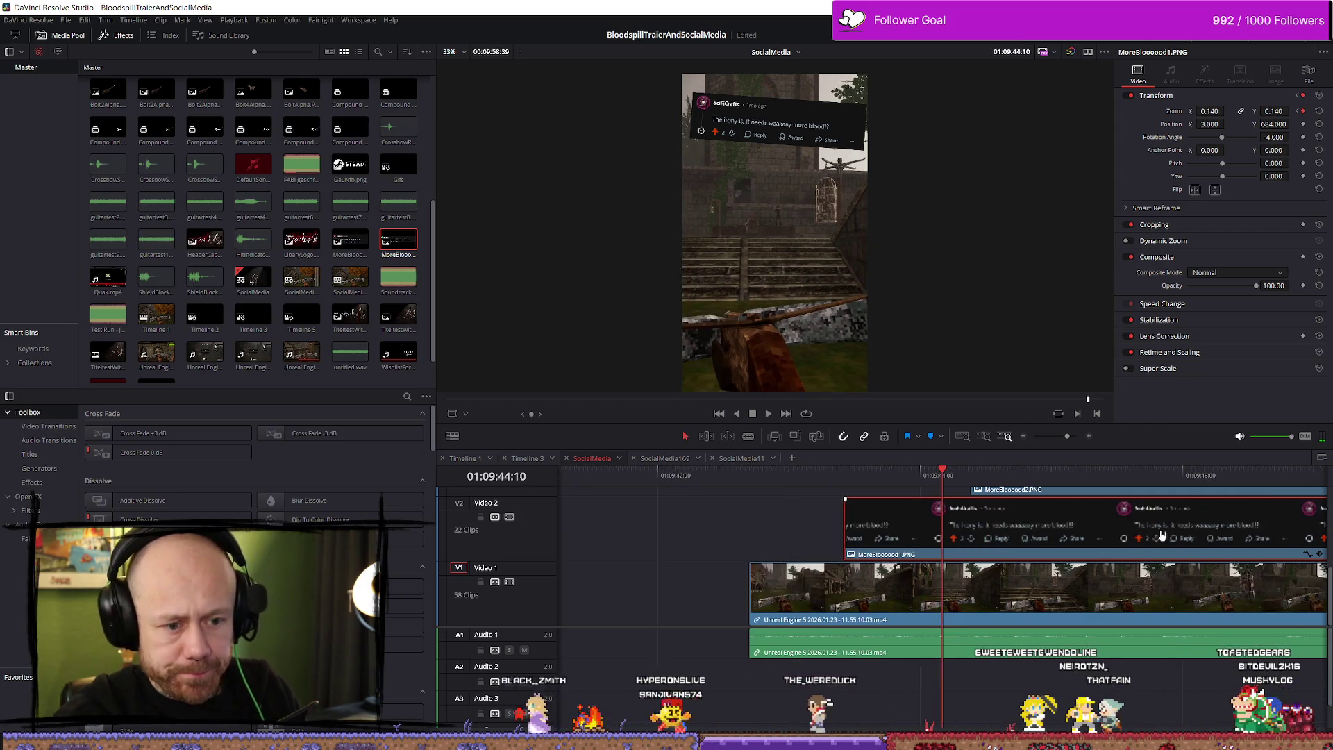
click(1240, 550)
key(ctrl+equal)
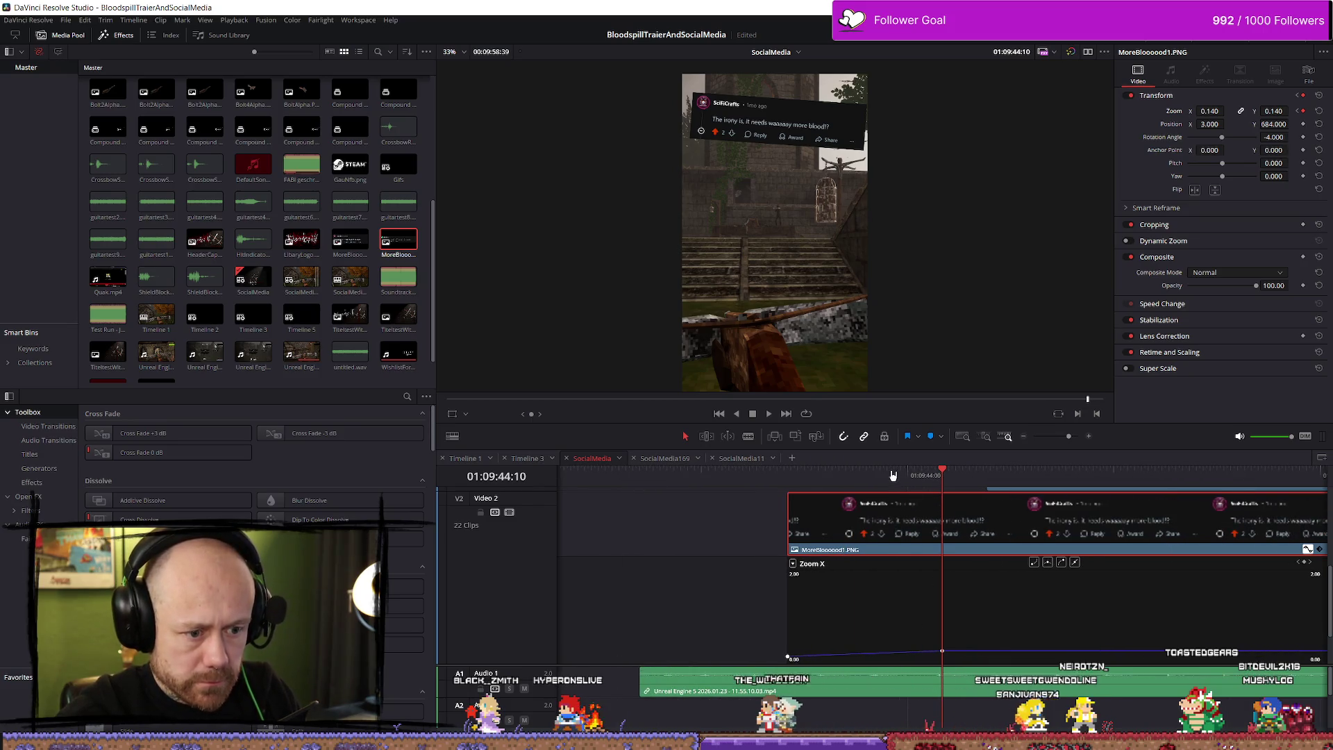
Step: Move the first comment's Zoom X keyframe earlier to 01:09:43:49 and preview the zoom-in
drag(892, 476, 873, 471)
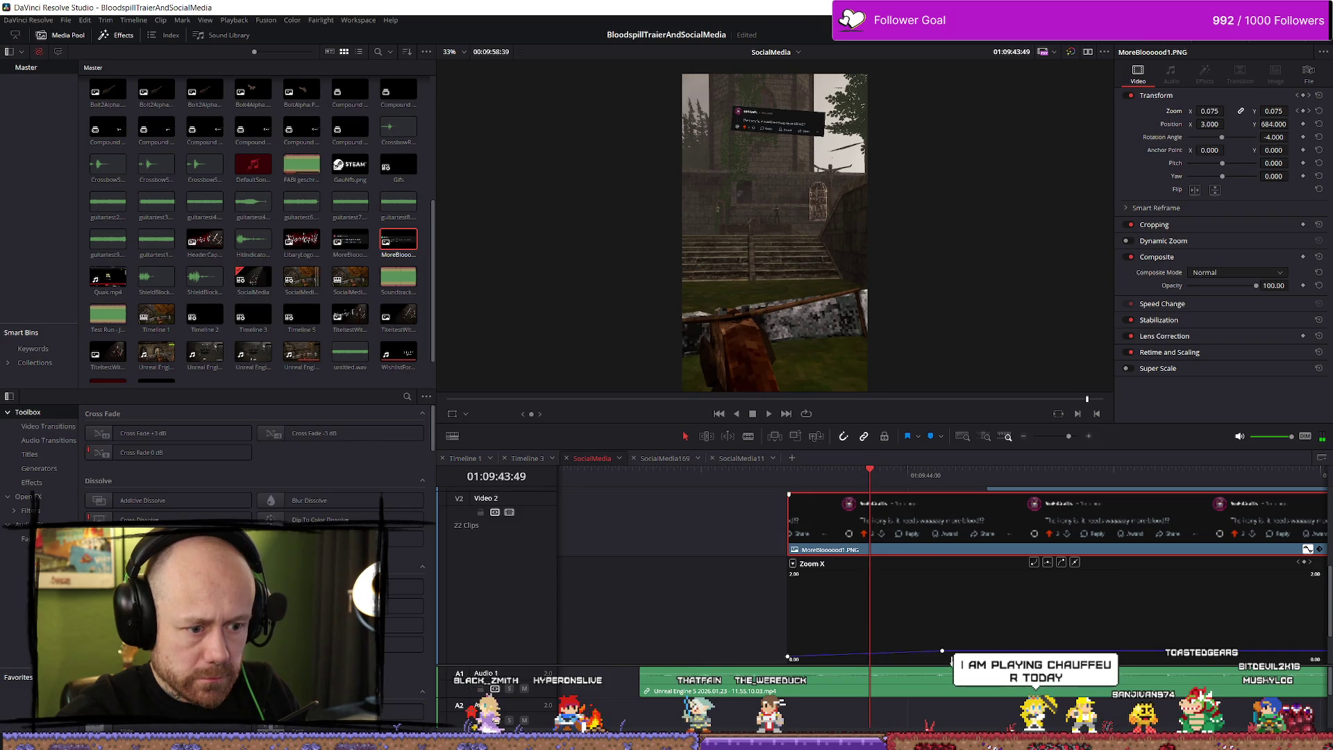
drag(943, 651, 869, 651)
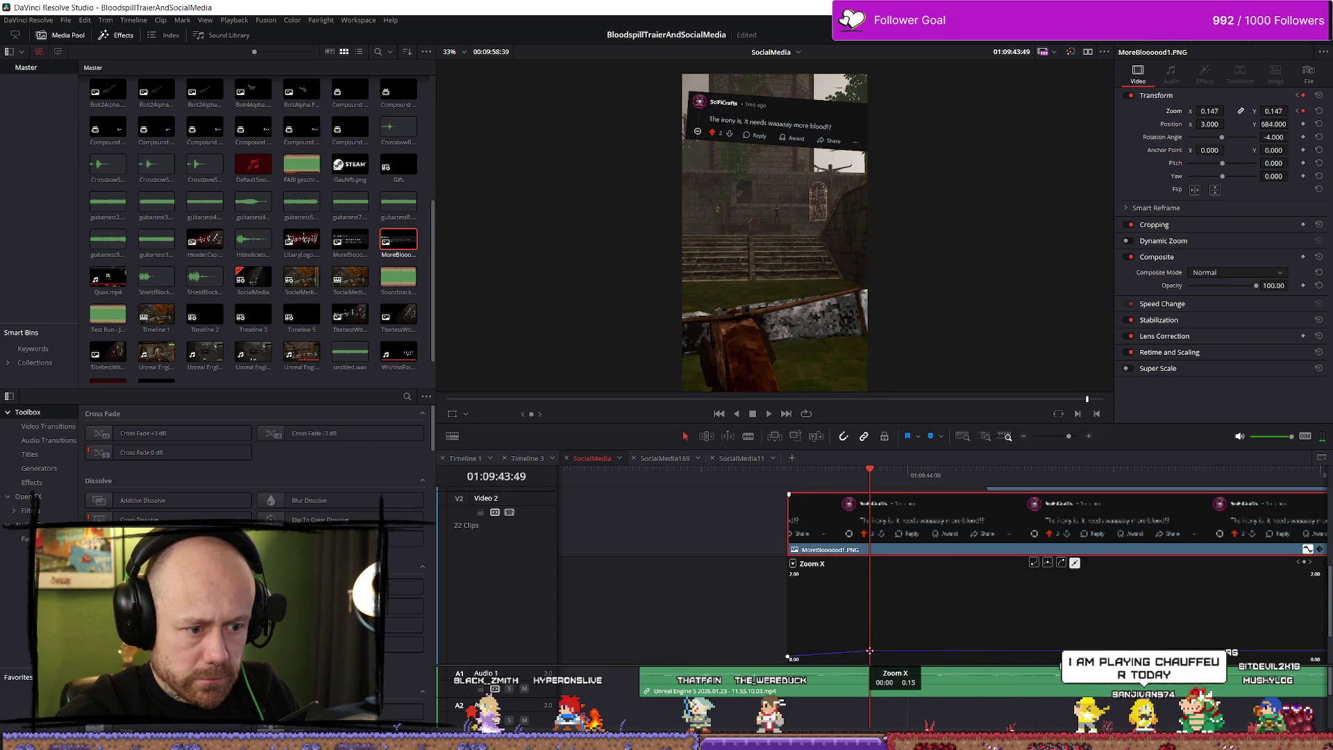
key(space)
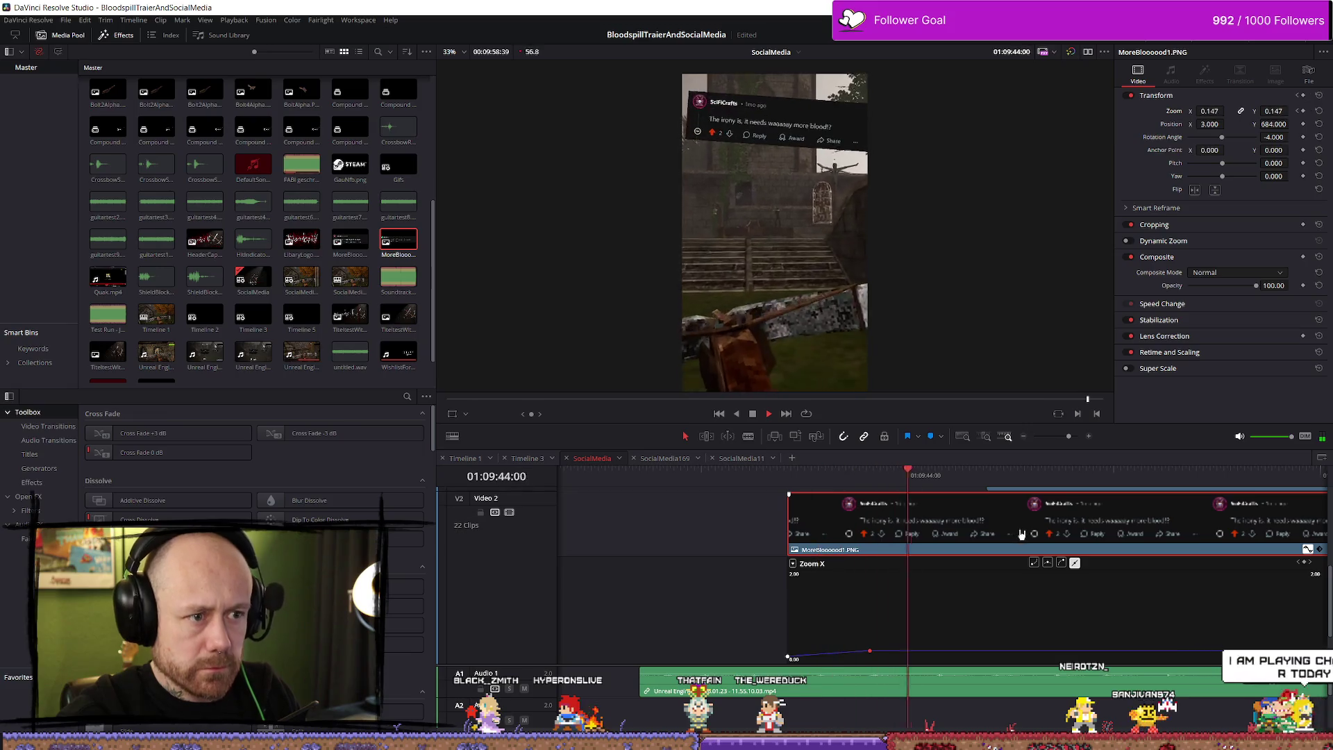
Step: Place MoreBlooood2.PNG on a new top track at the playhead and size it to 0.270 zoom
key(F12)
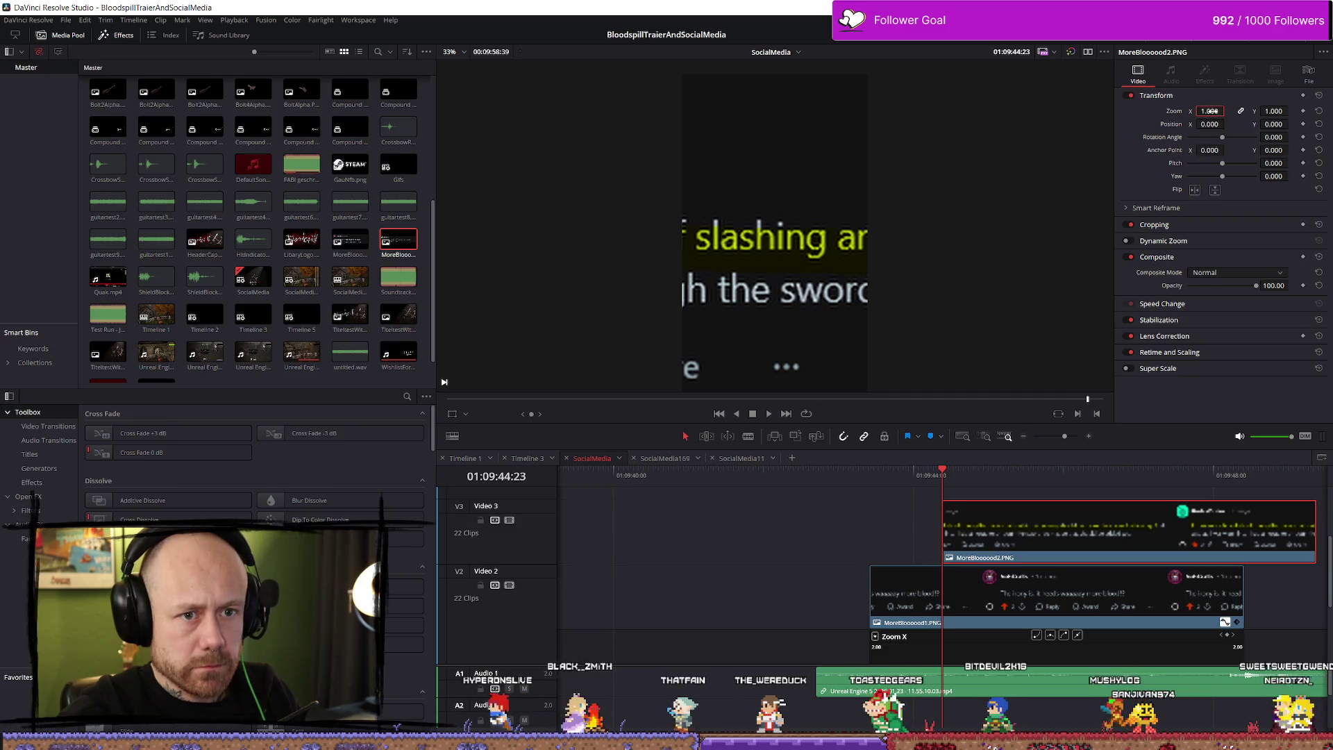
drag(1212, 111, 1227, 111)
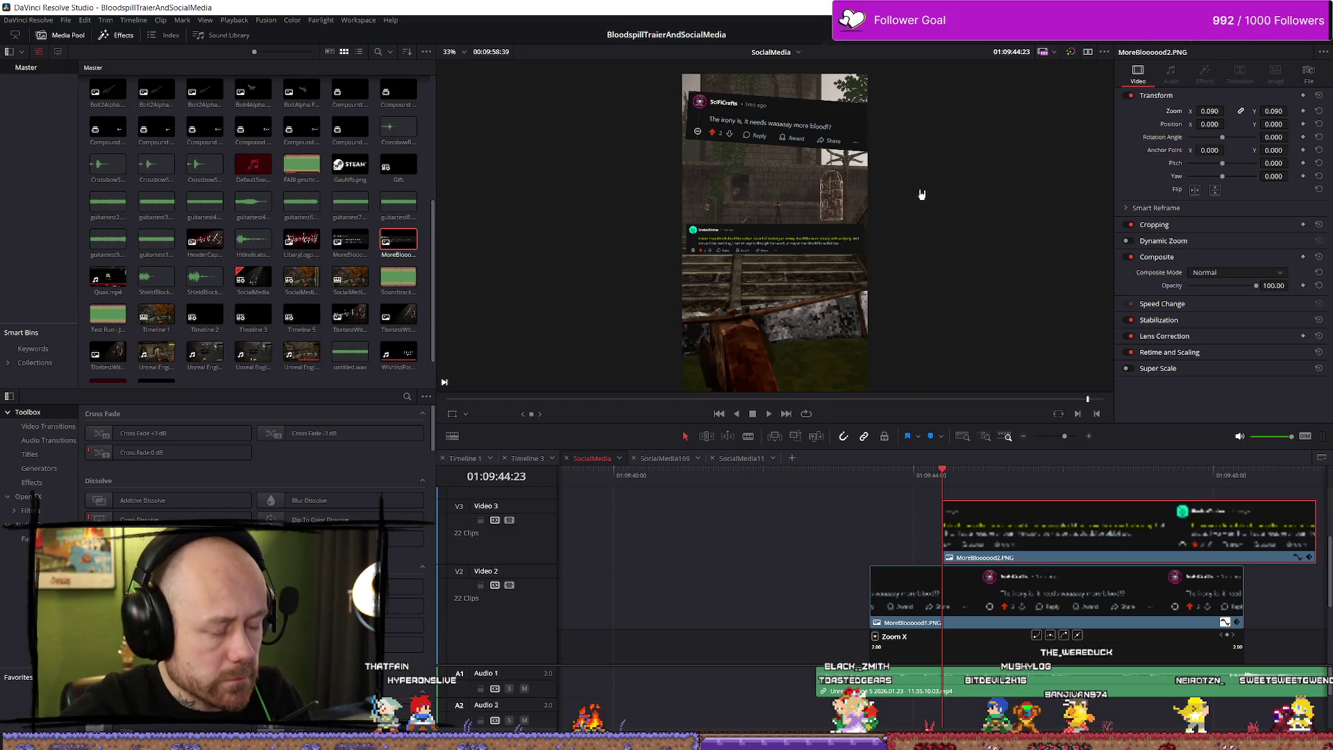
key(p)
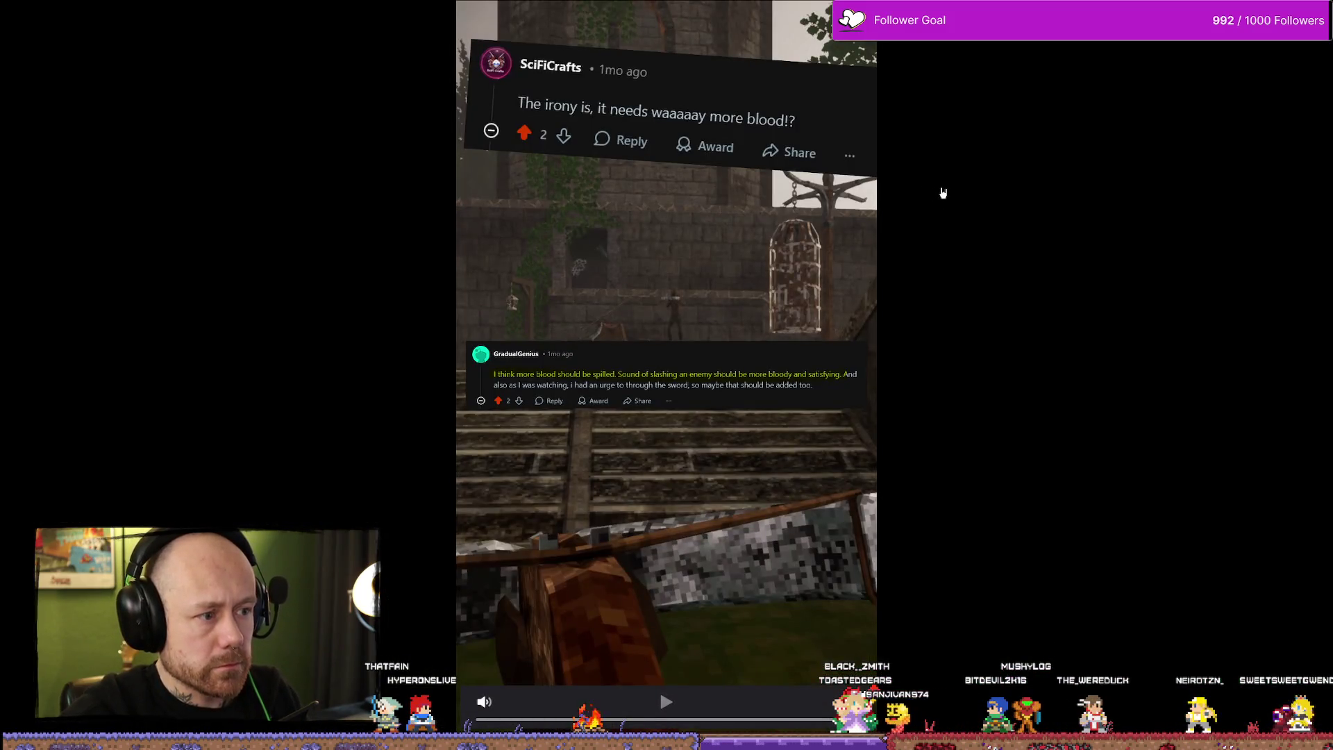
key(p)
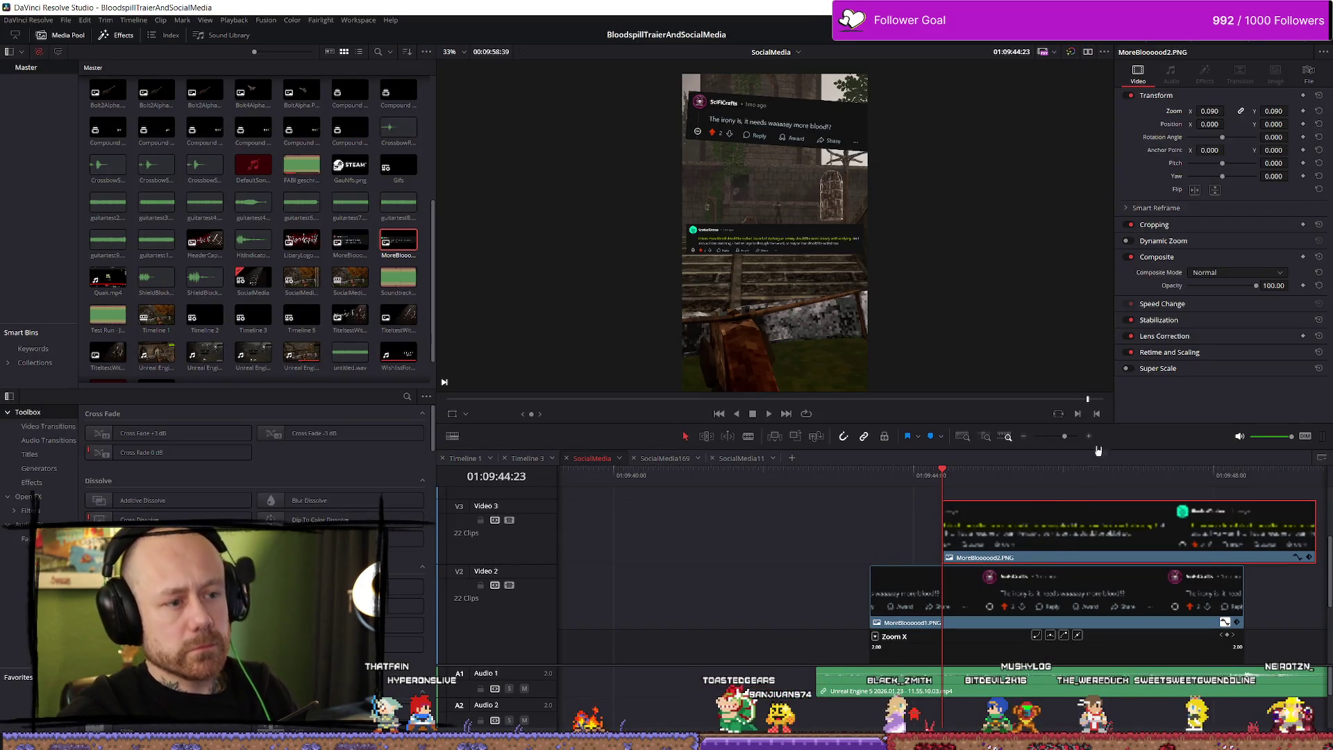
drag(1209, 111, 1228, 125)
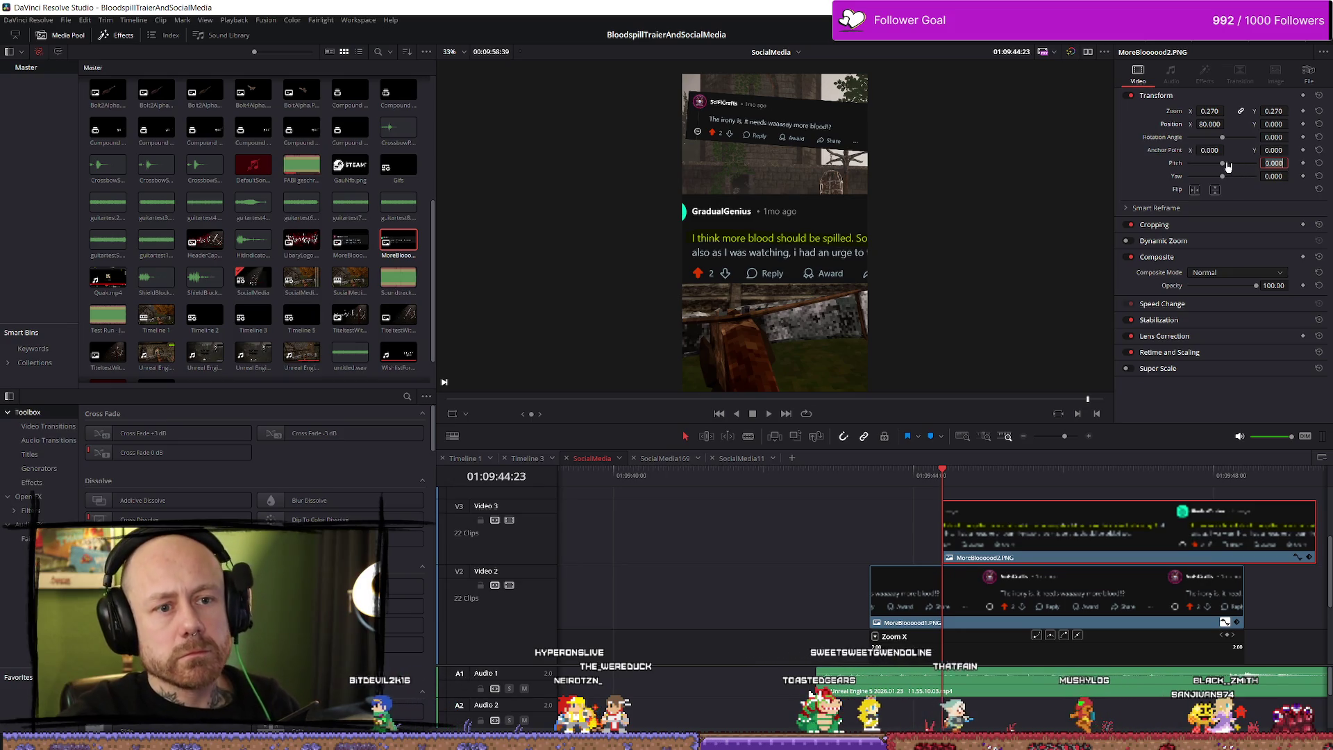
Step: Try a pitch tilt on MoreBlooood2, reset pitch to 0, and shift its anchor point right
drag(1223, 164, 1241, 169)
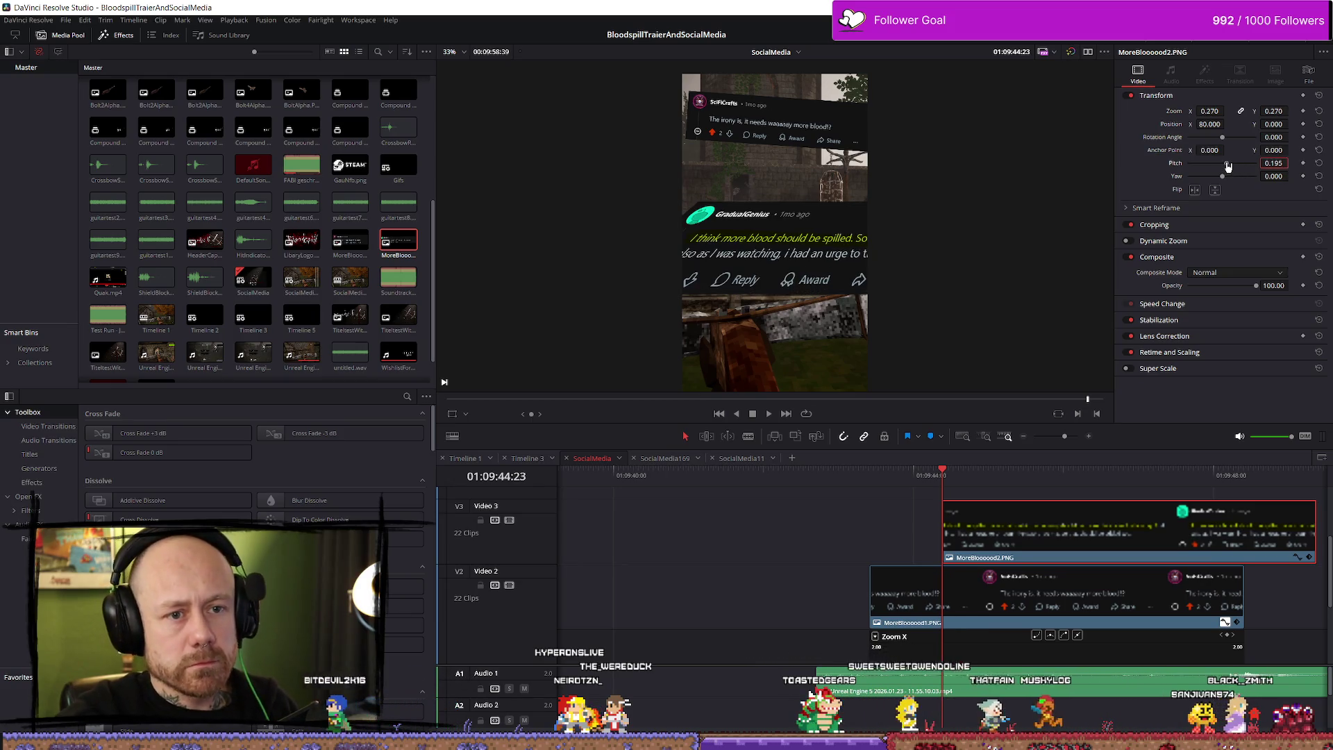
click(1275, 164)
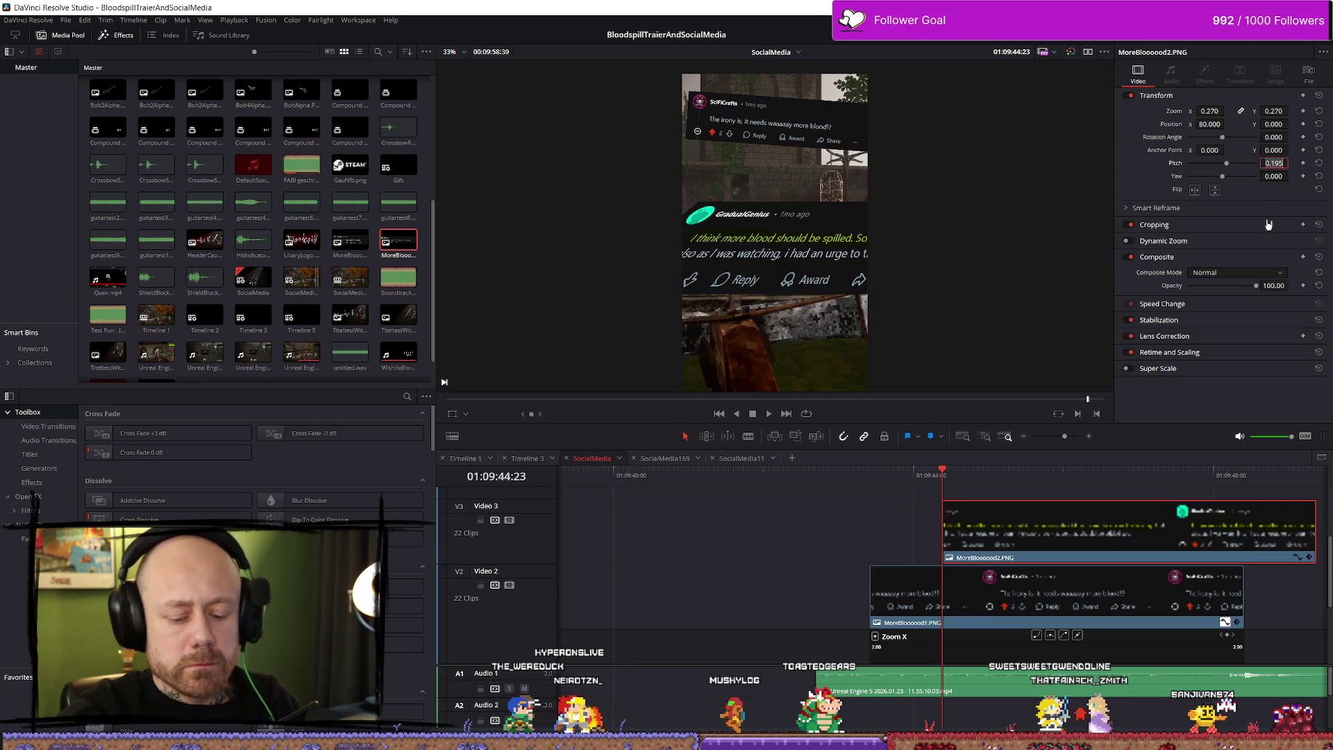
text(0)
key(Return)
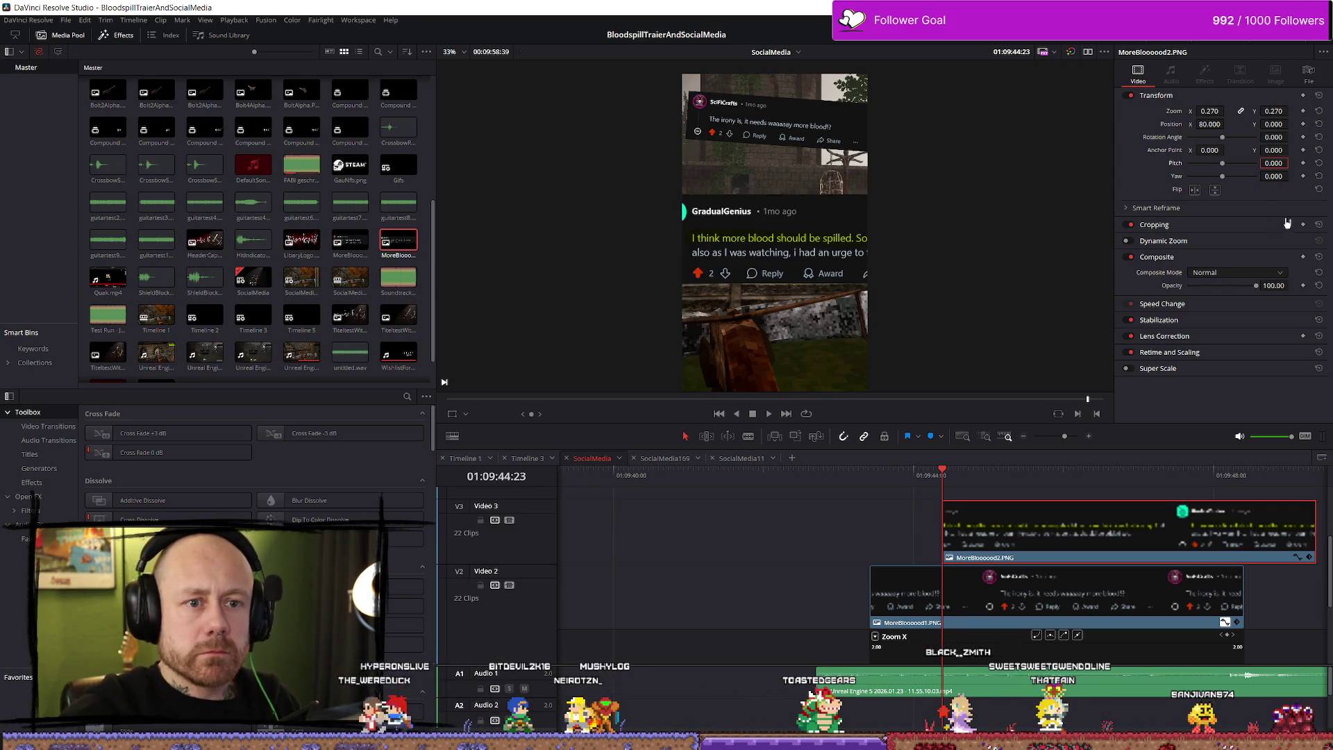
drag(1209, 150, 1219, 157)
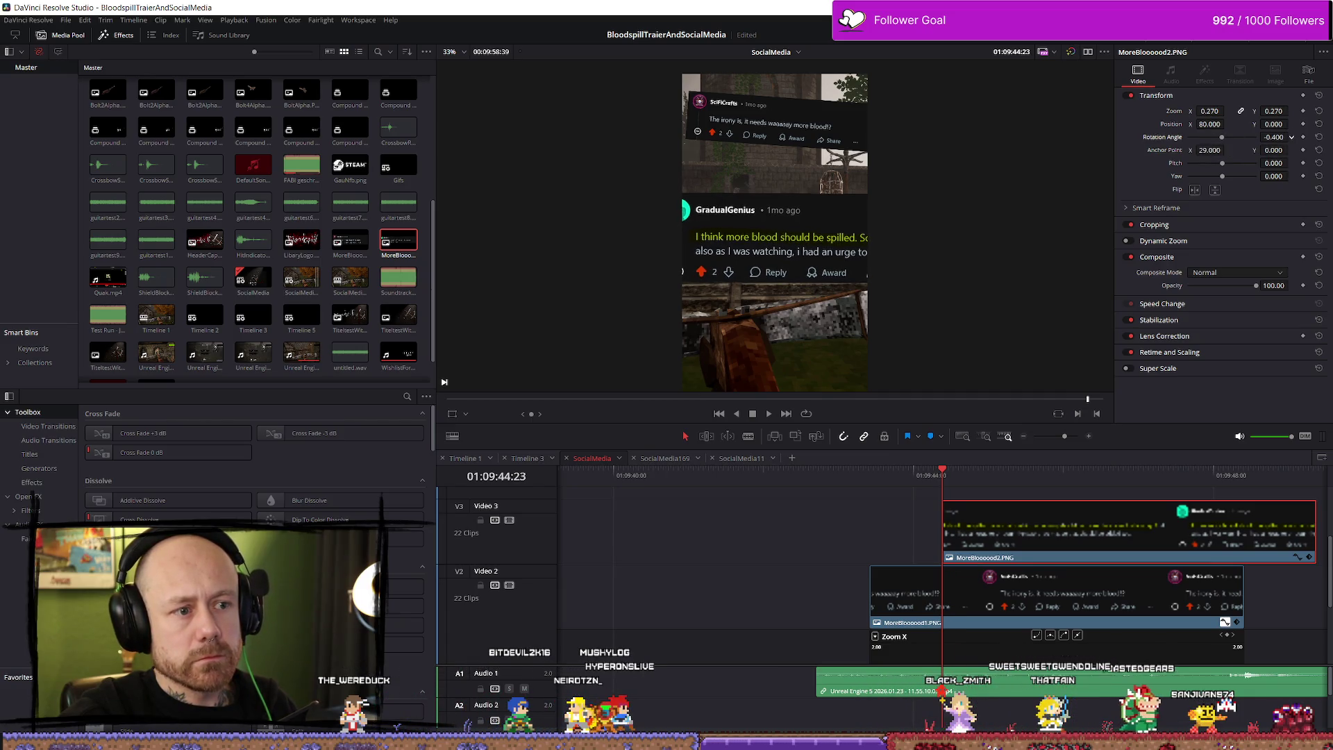
Step: Set MoreBlooood2's rotation to 4 degrees and nudge it right to X 81
drag(1275, 137, 1300, 137)
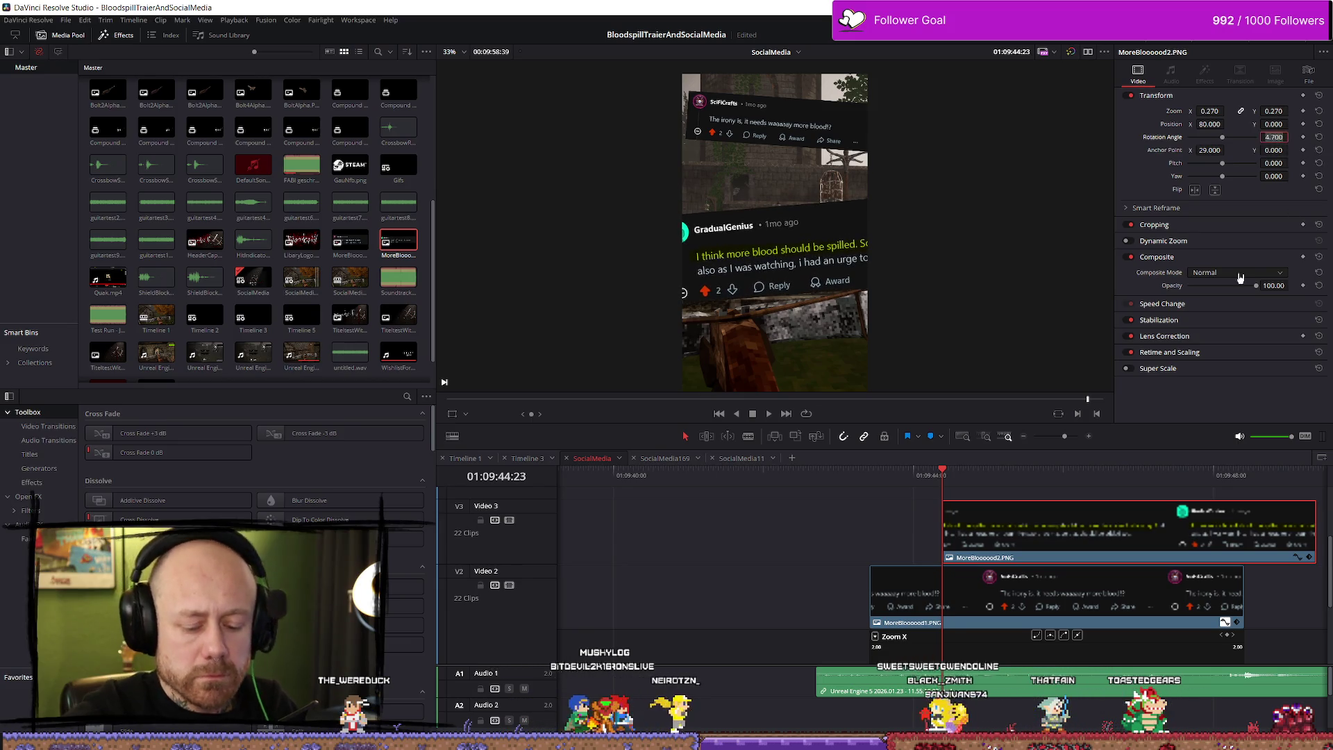
text(2)
key(Return)
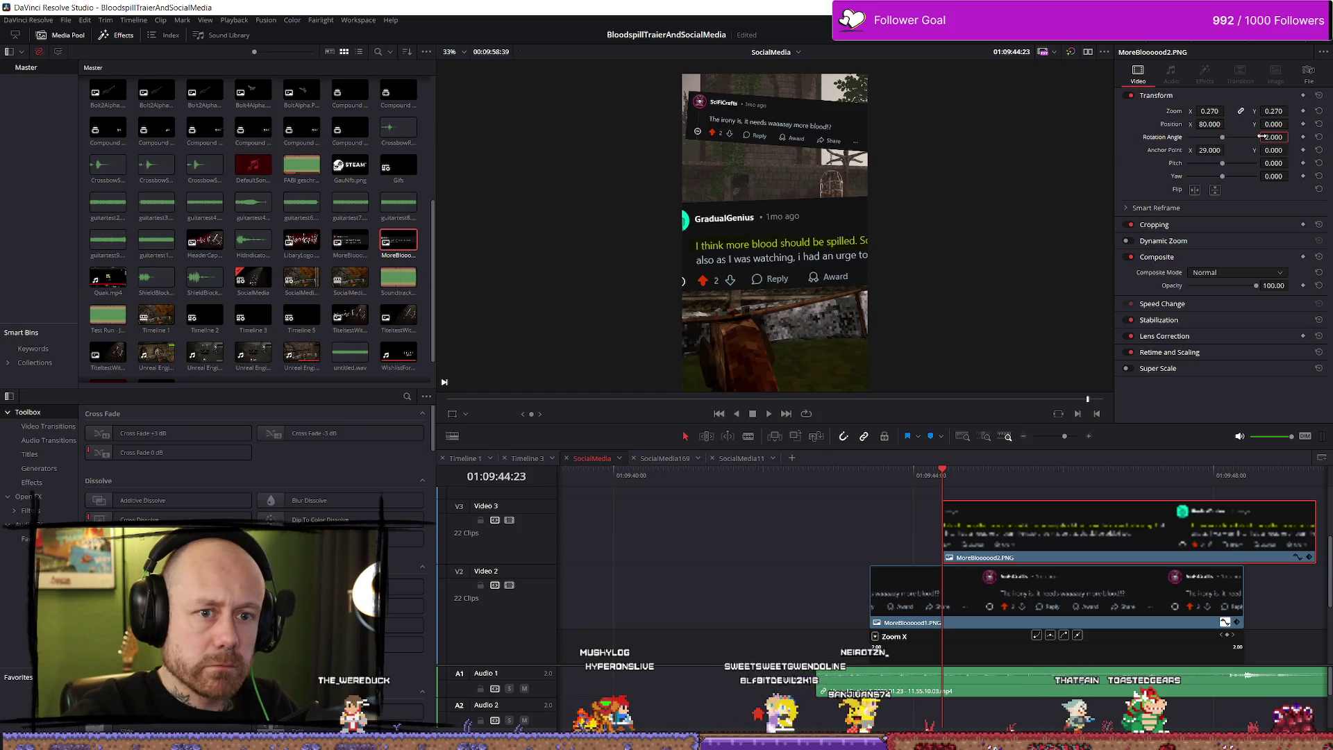
text(4)
key(Return)
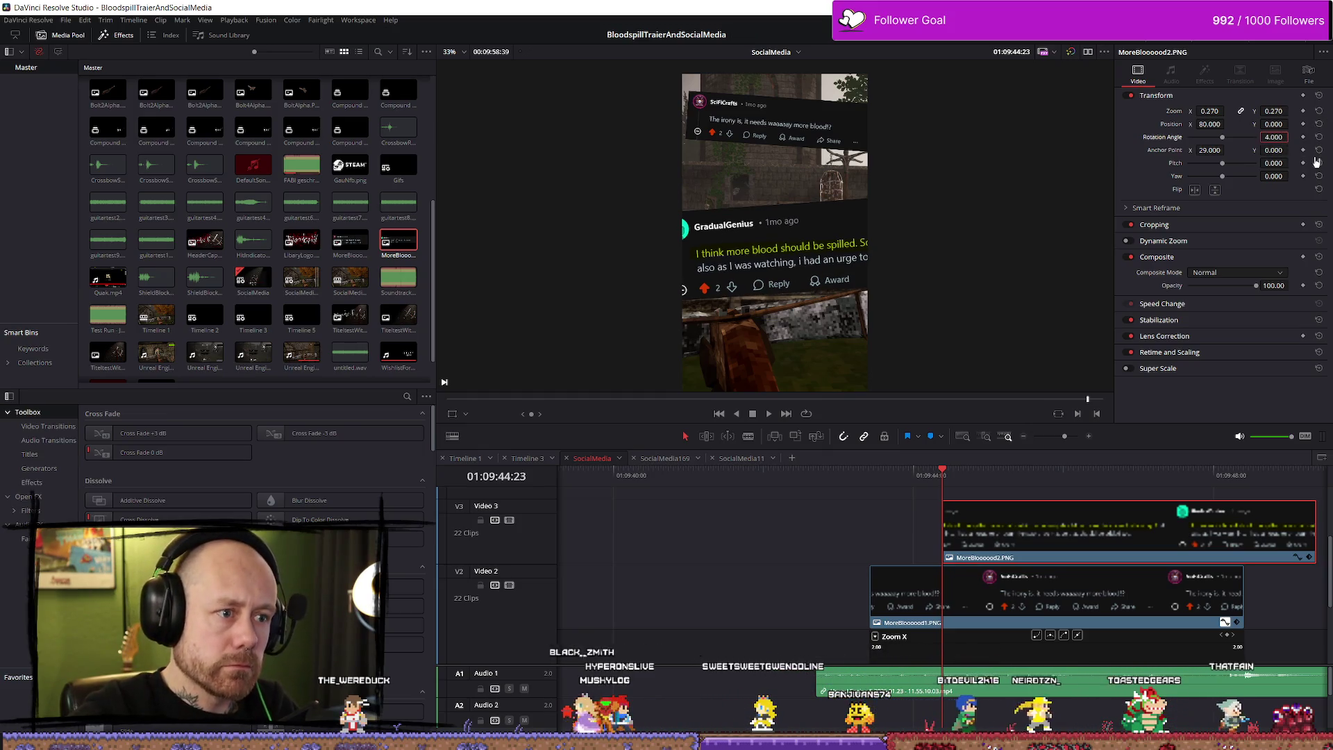
mouse_move(1210, 124)
mouse_down()
mouse_move(1292, 124)
mouse_move(1219, 125)
mouse_up()
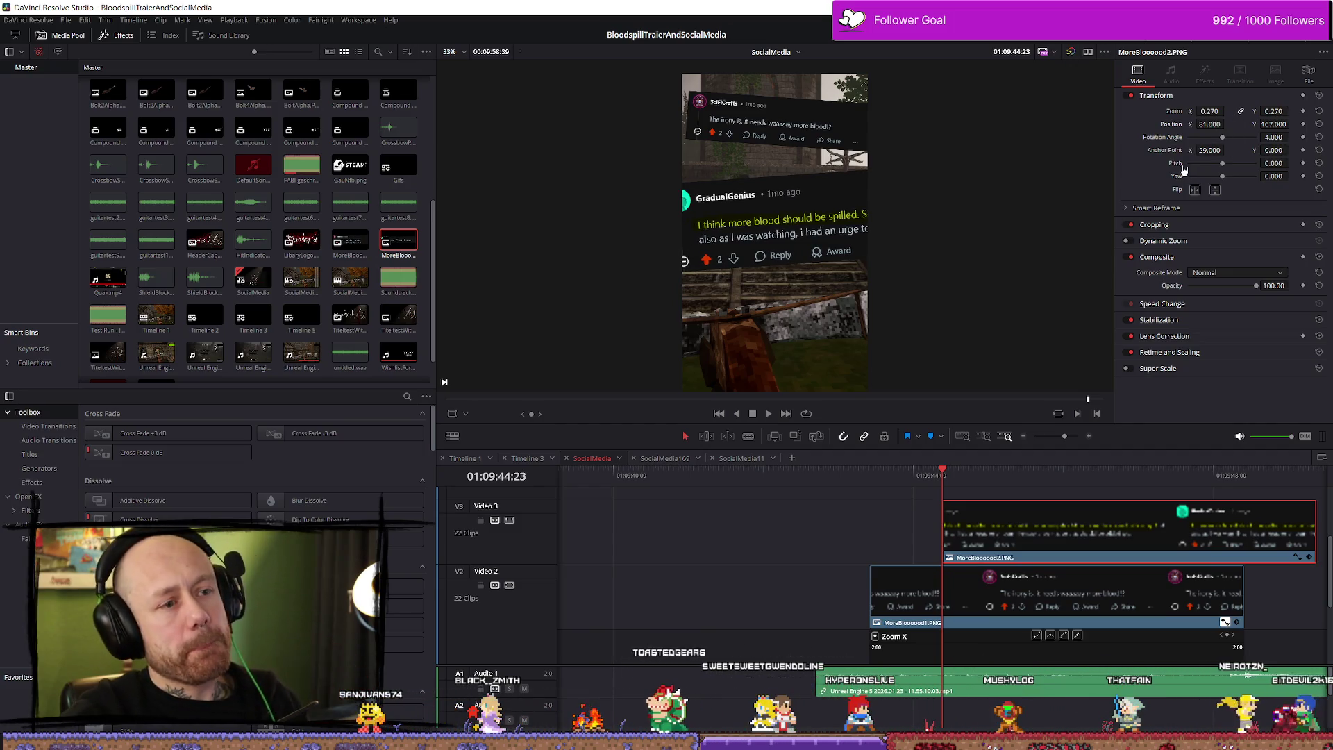
Step: Enlarge the MoreBlooood1 snip on Video 2 to about 0.177 zoom and preview the snips
click(1020, 589)
drag(1212, 111, 1228, 111)
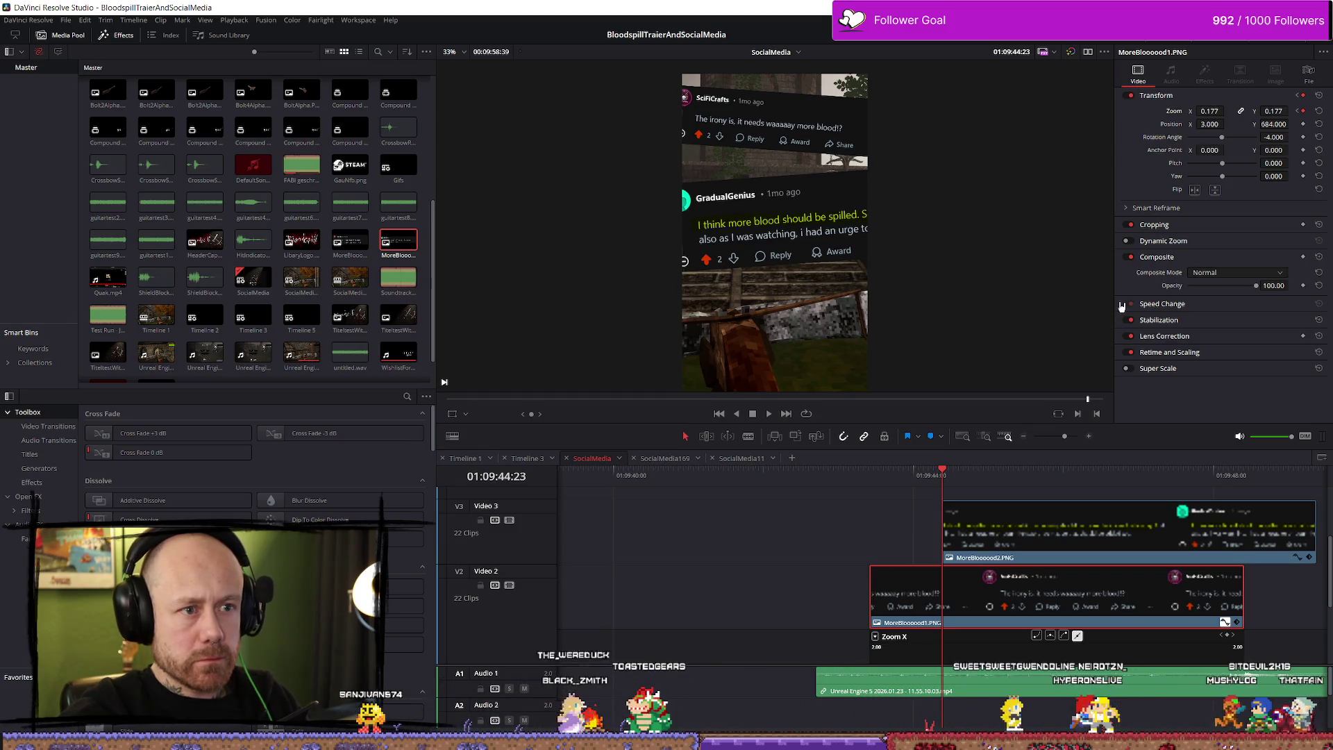
key(space)
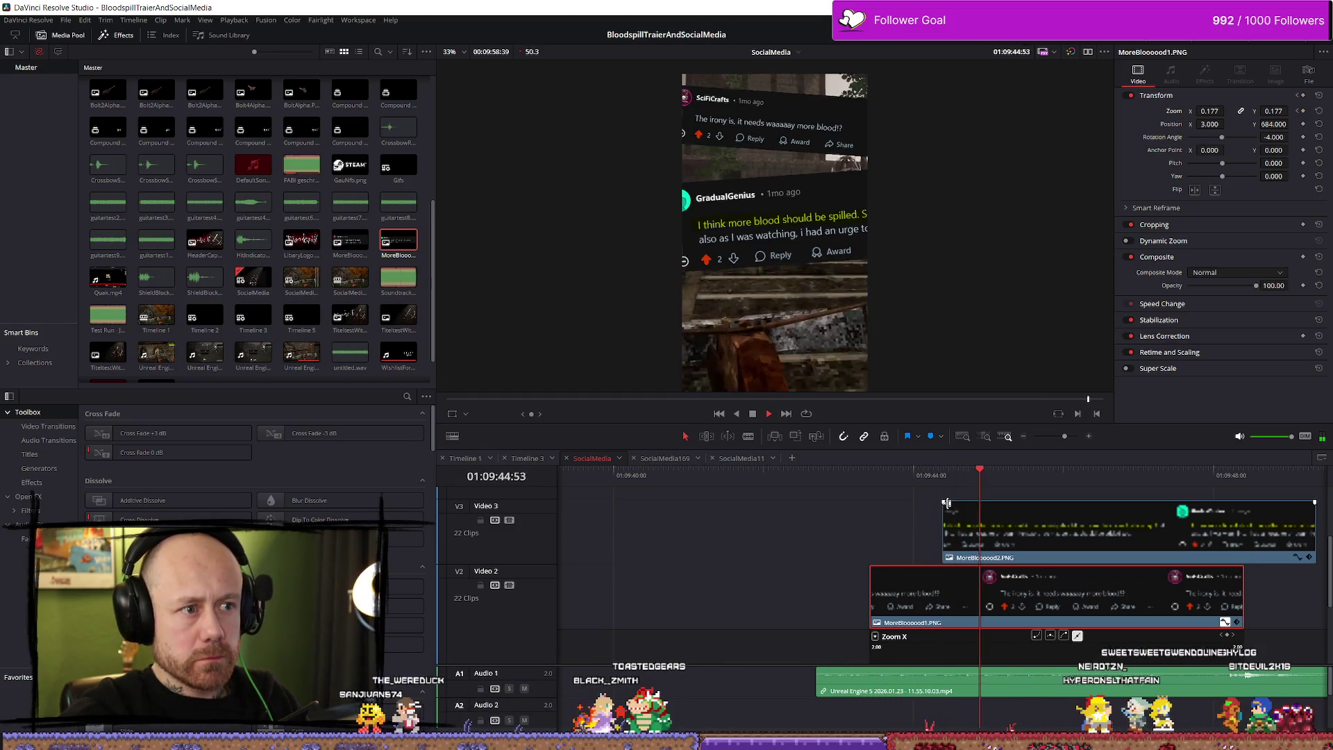
key(space)
click(870, 490)
key(space)
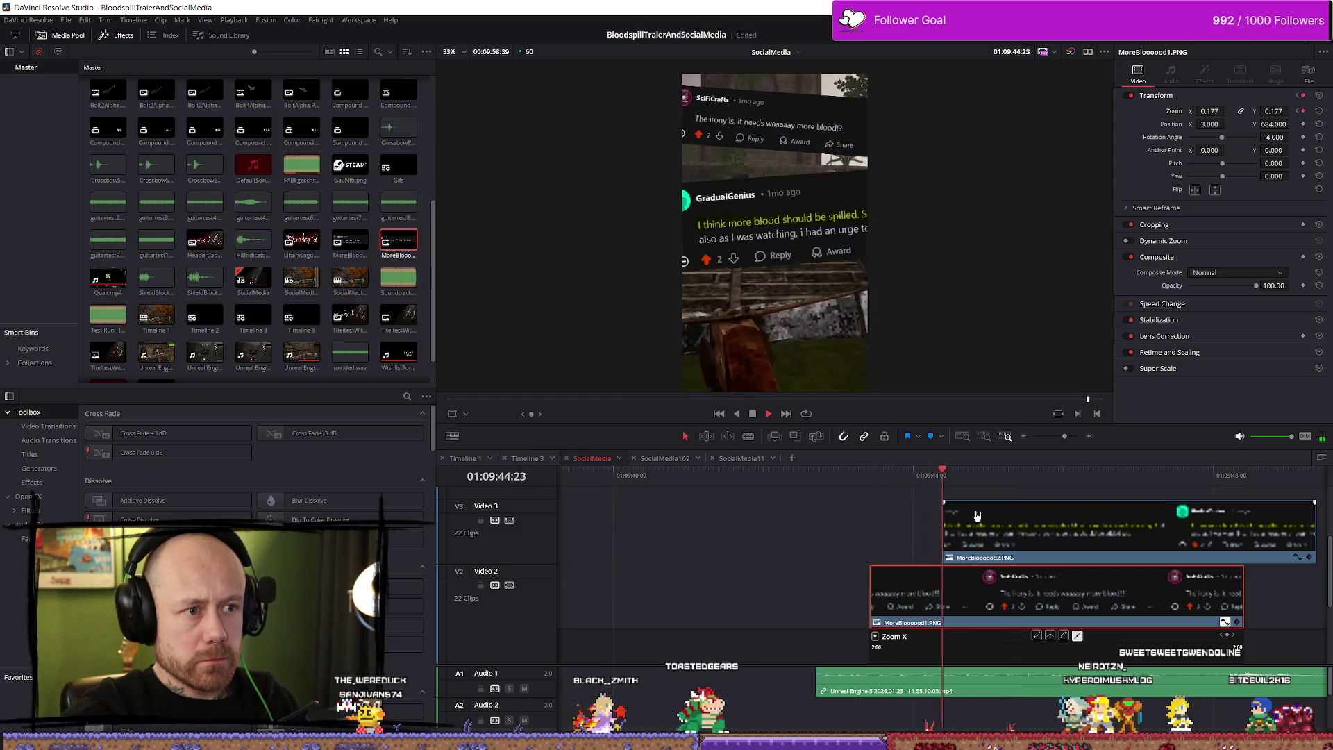
scroll(930, 517, down, 4)
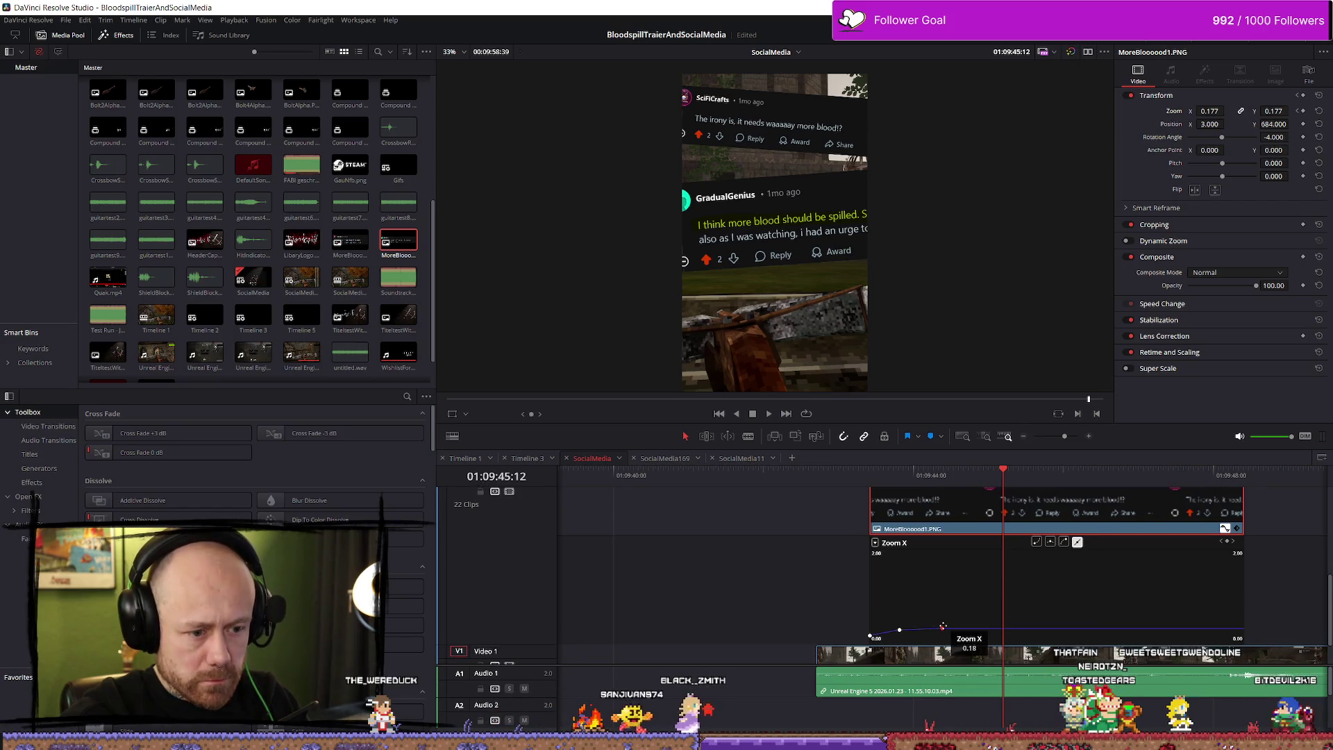
click(946, 476)
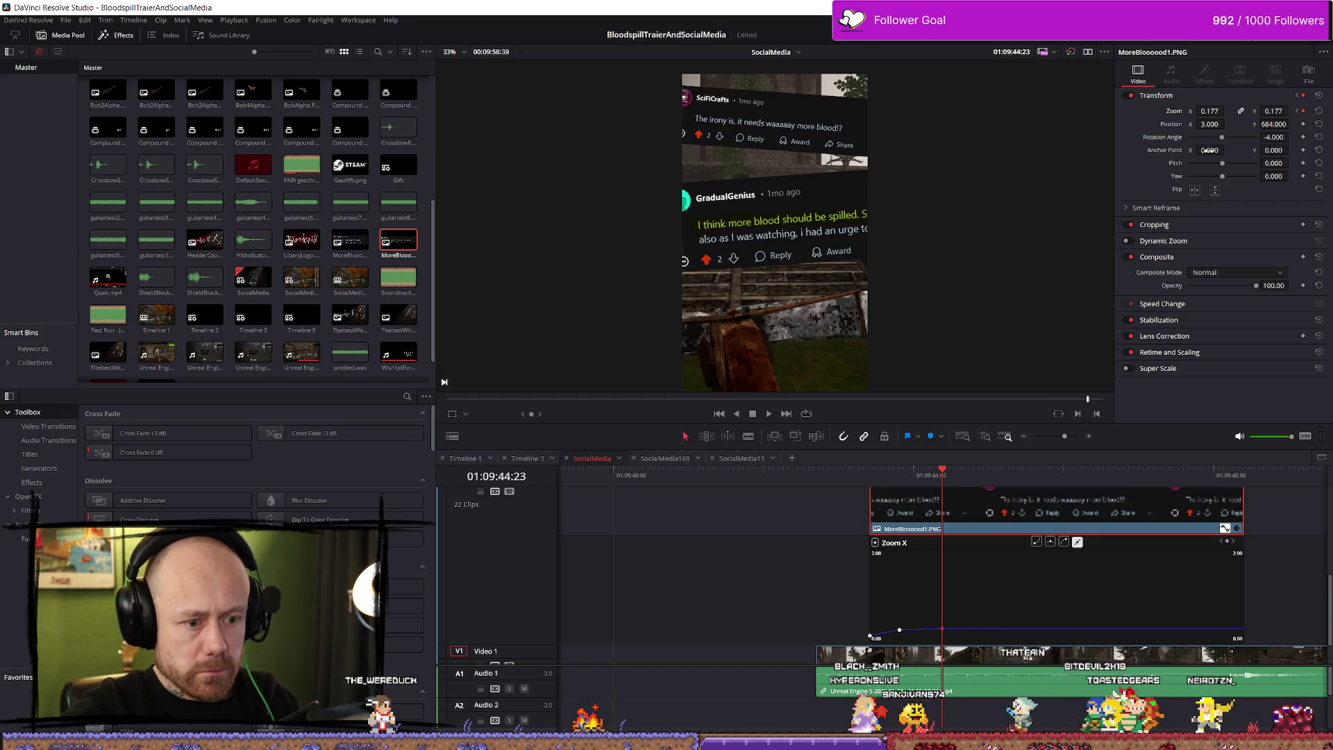
Step: Set MoreBlooood1's end Zoom X keyframe to 0.180 and play back to check
mouse_move(940, 628)
mouse_down()
mouse_move(978, 630)
mouse_move(902, 629)
mouse_up()
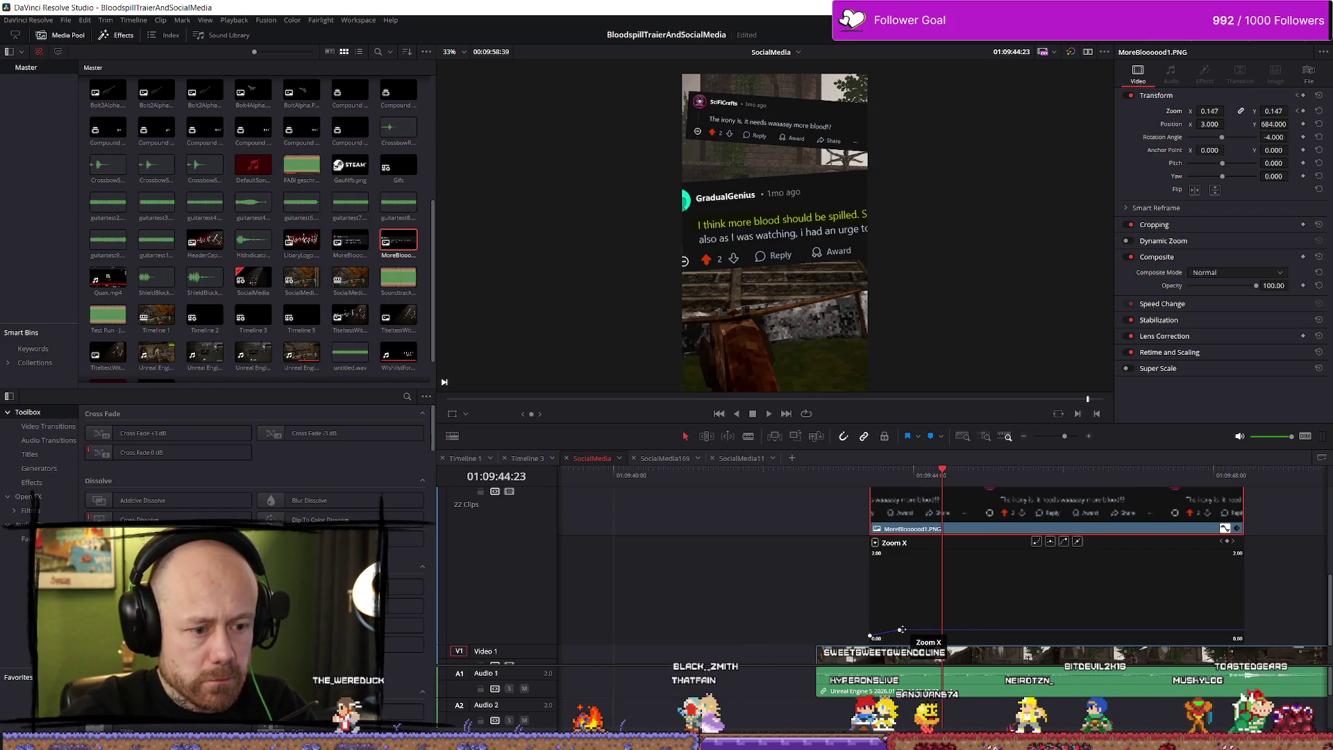
click(900, 630)
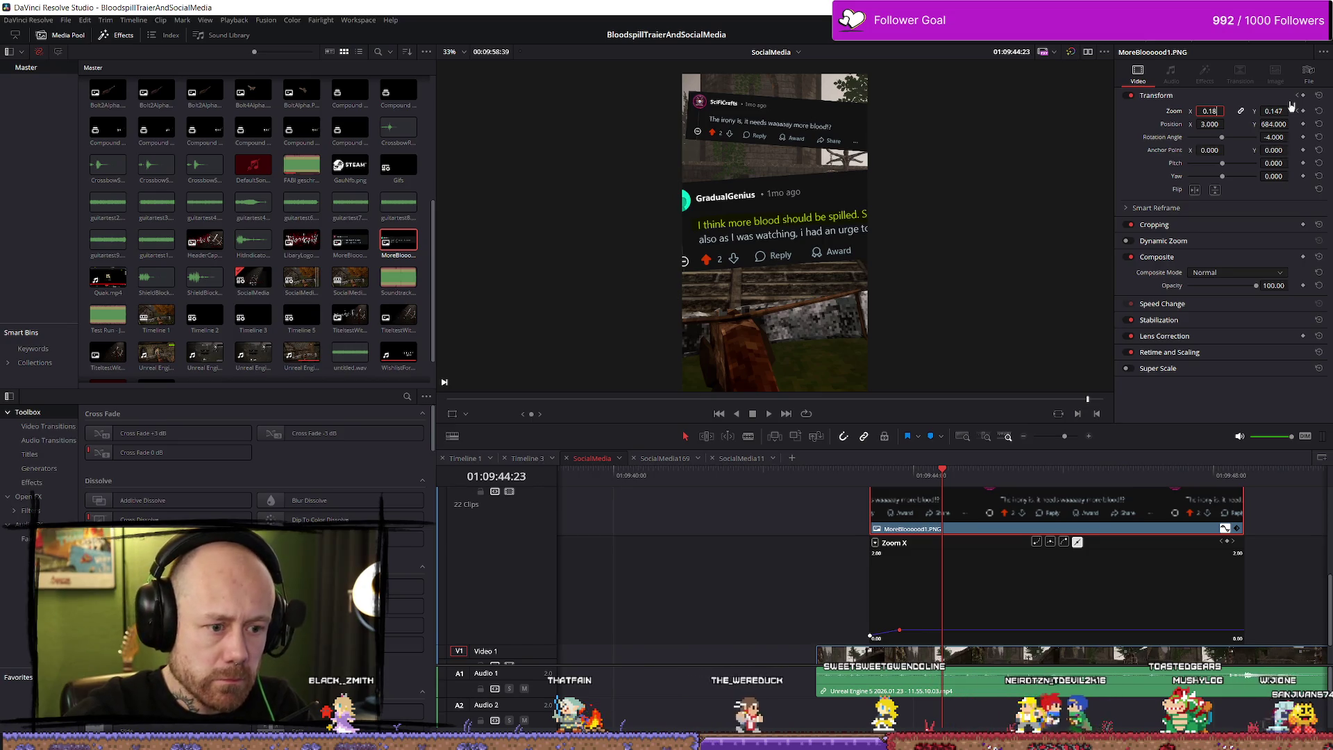
key(Return)
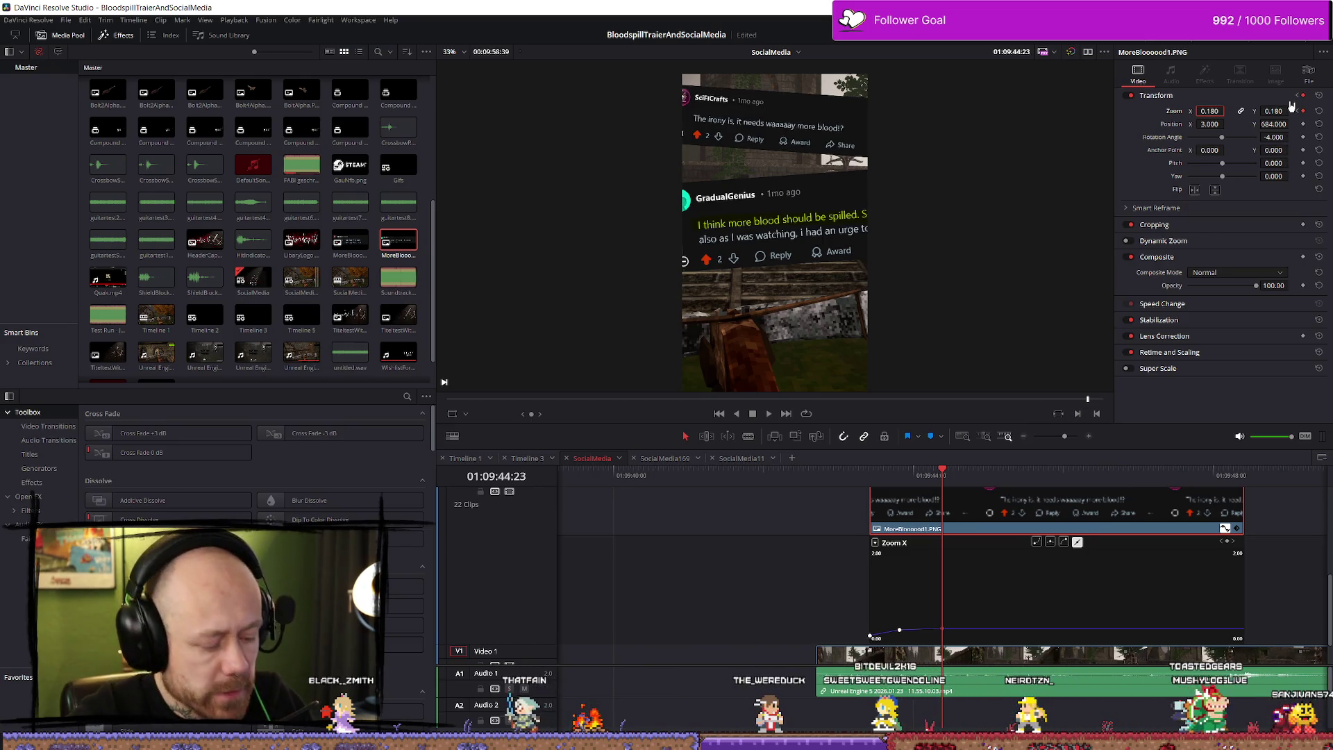
key(ctrl+z)
key(Left)
key(Left)
key(Left)
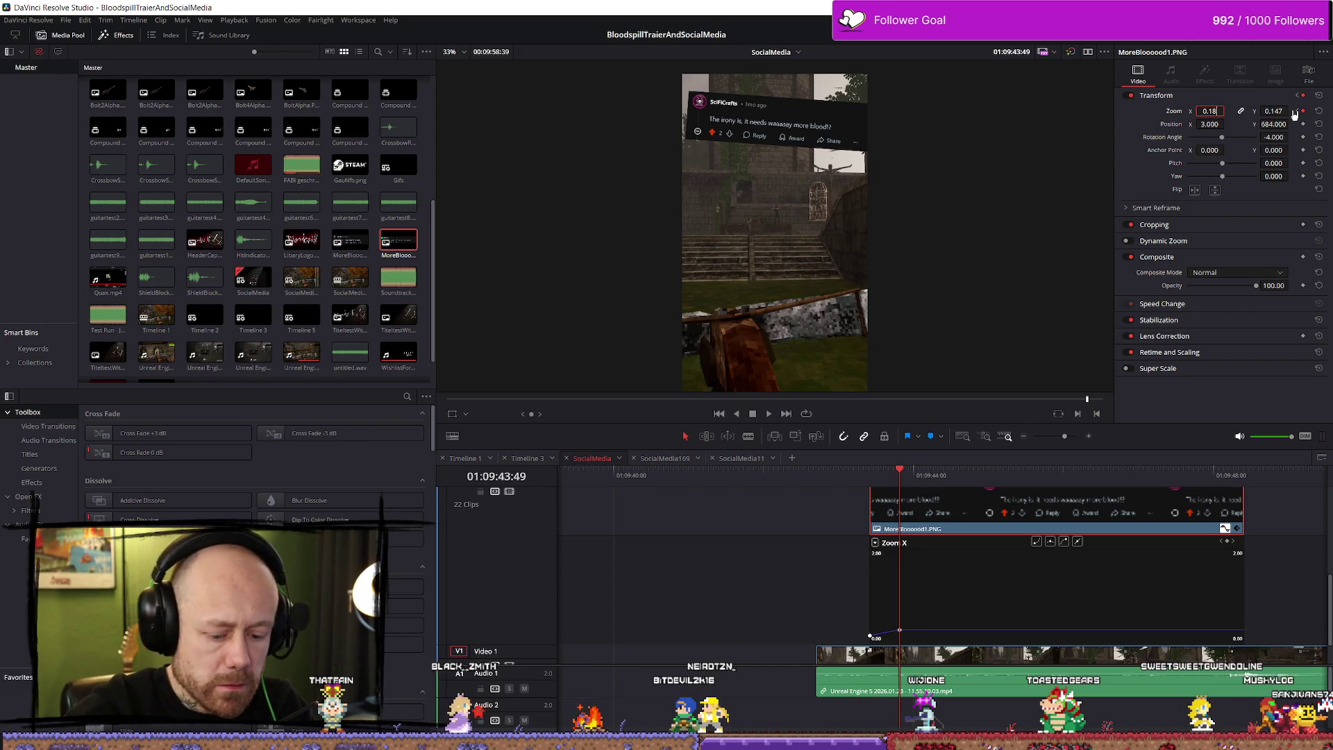
key(Return)
key(space)
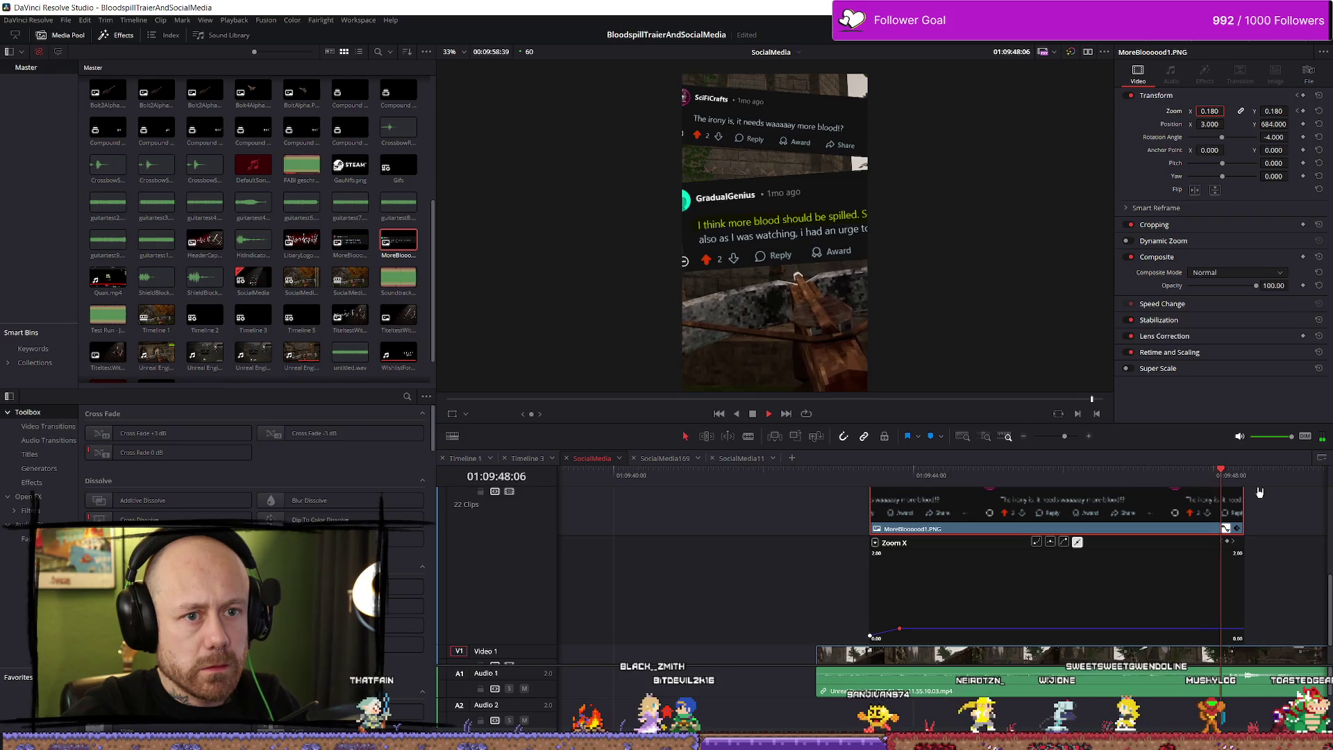
key(space)
scroll(948, 514, down, 3)
scroll(948, 514, up, 3)
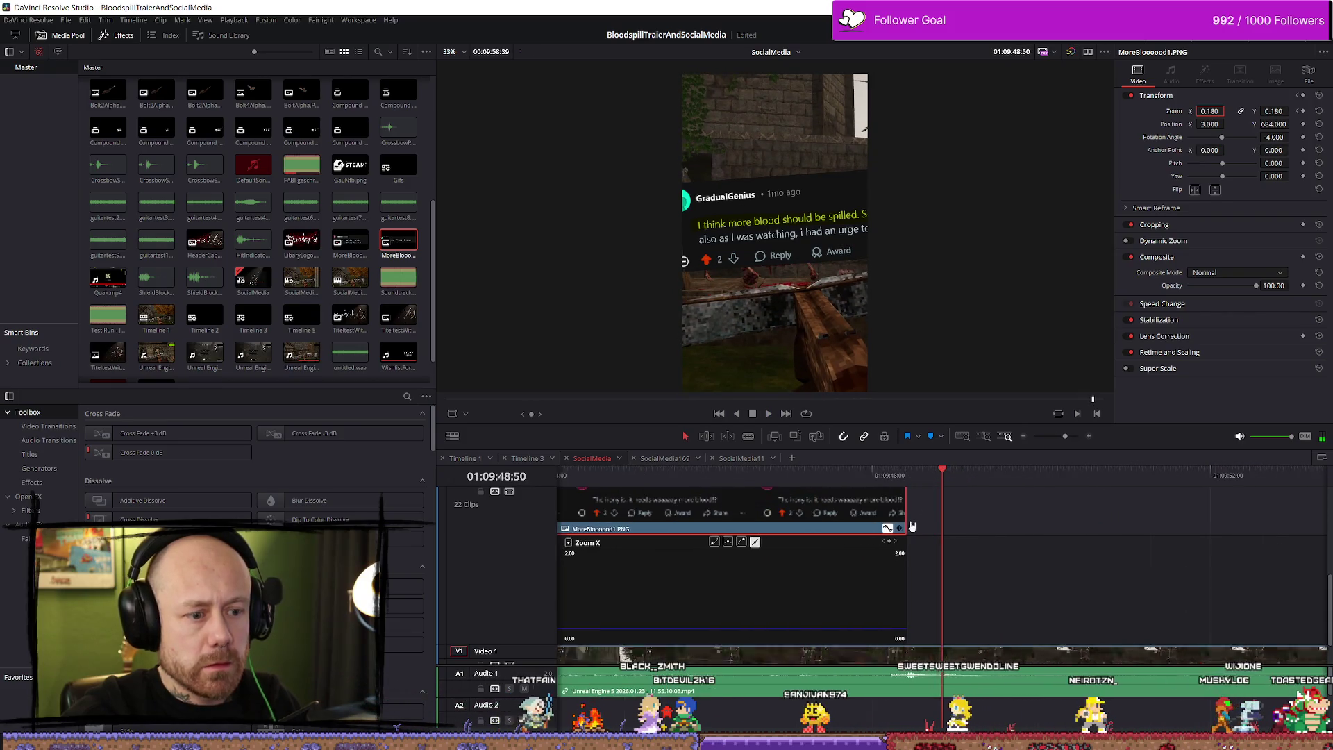
Step: Collapse the Zoom X curve and replay MoreBlooood1's zoom-in from its clip start
click(879, 528)
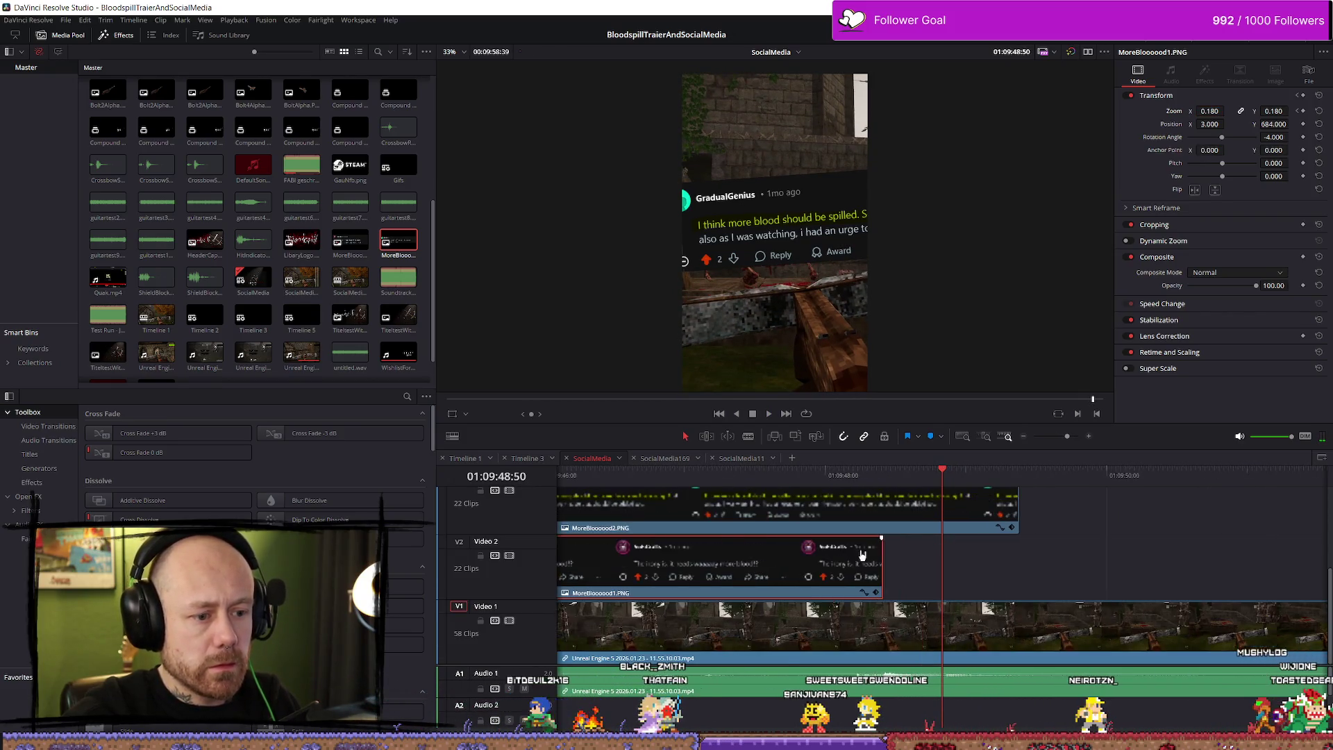
scroll(781, 516, down, 1)
scroll(781, 516, up, 2)
drag(727, 475, 690, 476)
key(space)
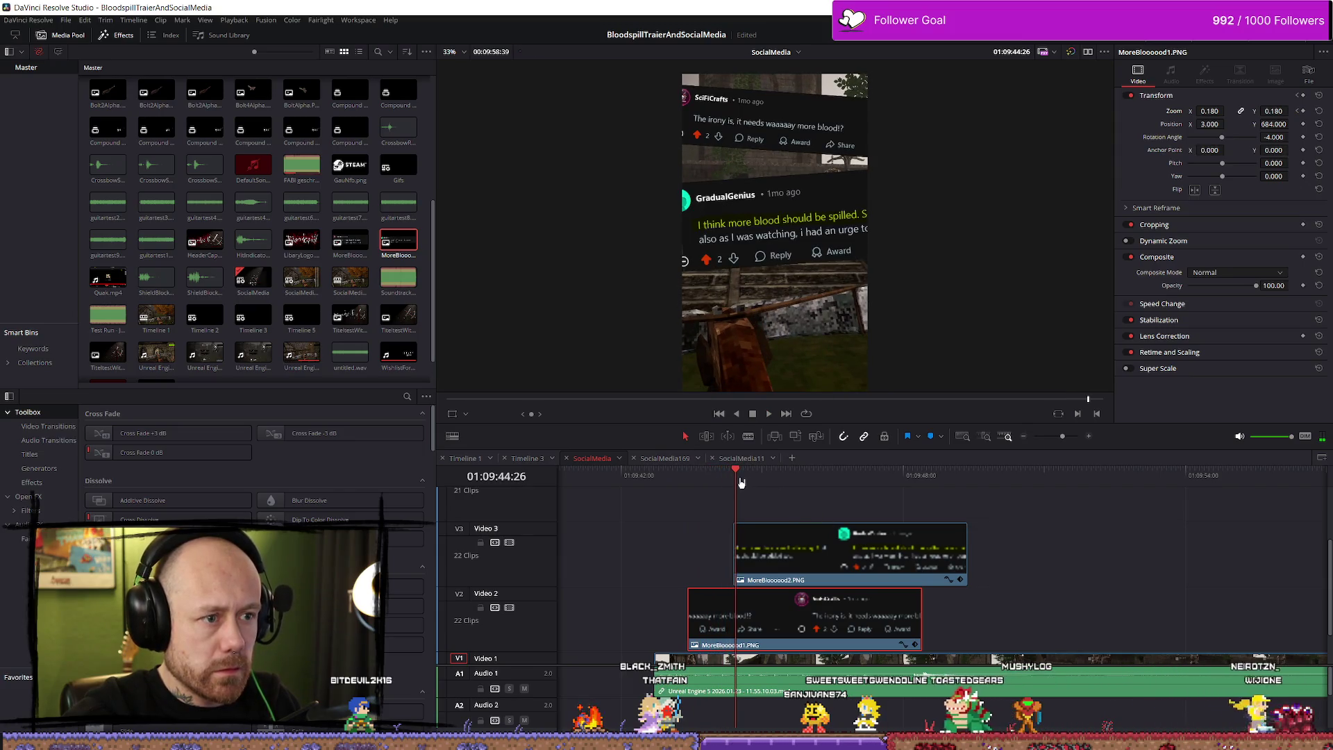
mouse_move(737, 474)
mouse_down()
mouse_move(773, 475)
mouse_move(741, 477)
mouse_up()
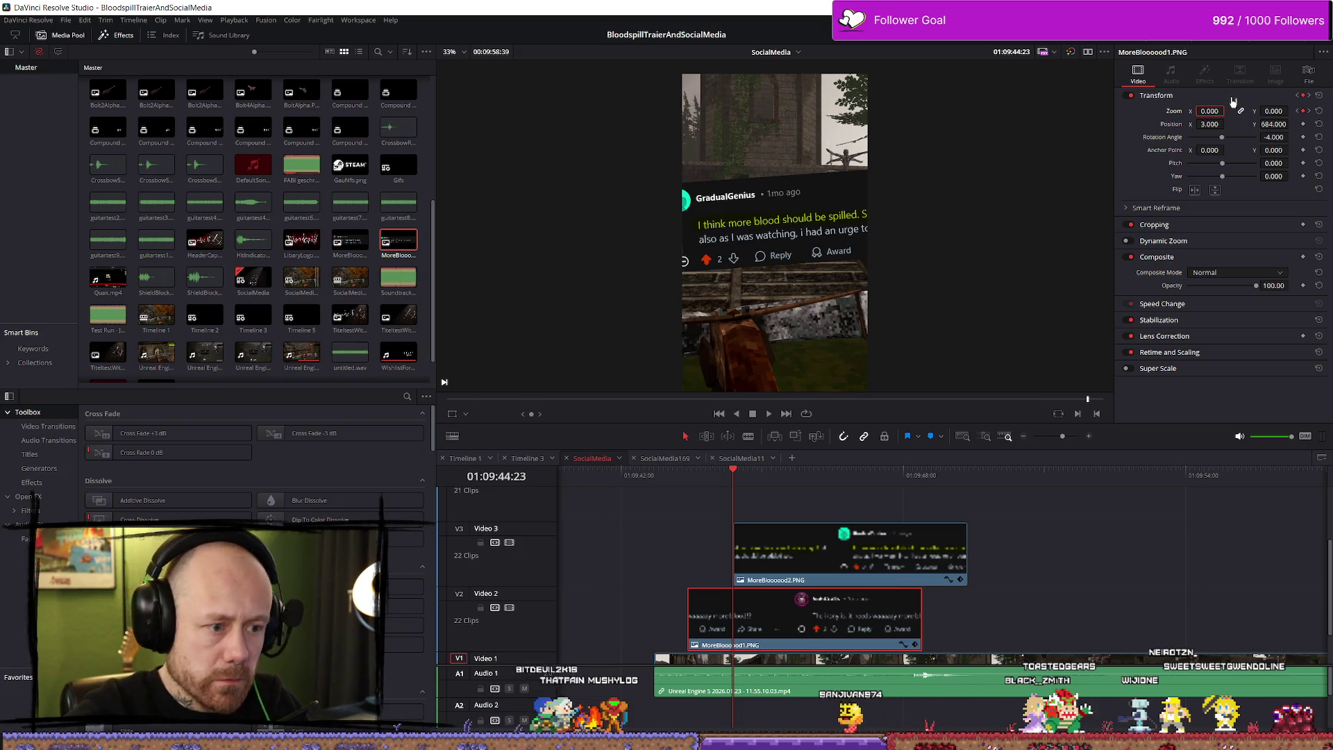
key(space)
key(space)
click(686, 491)
key(space)
key(space)
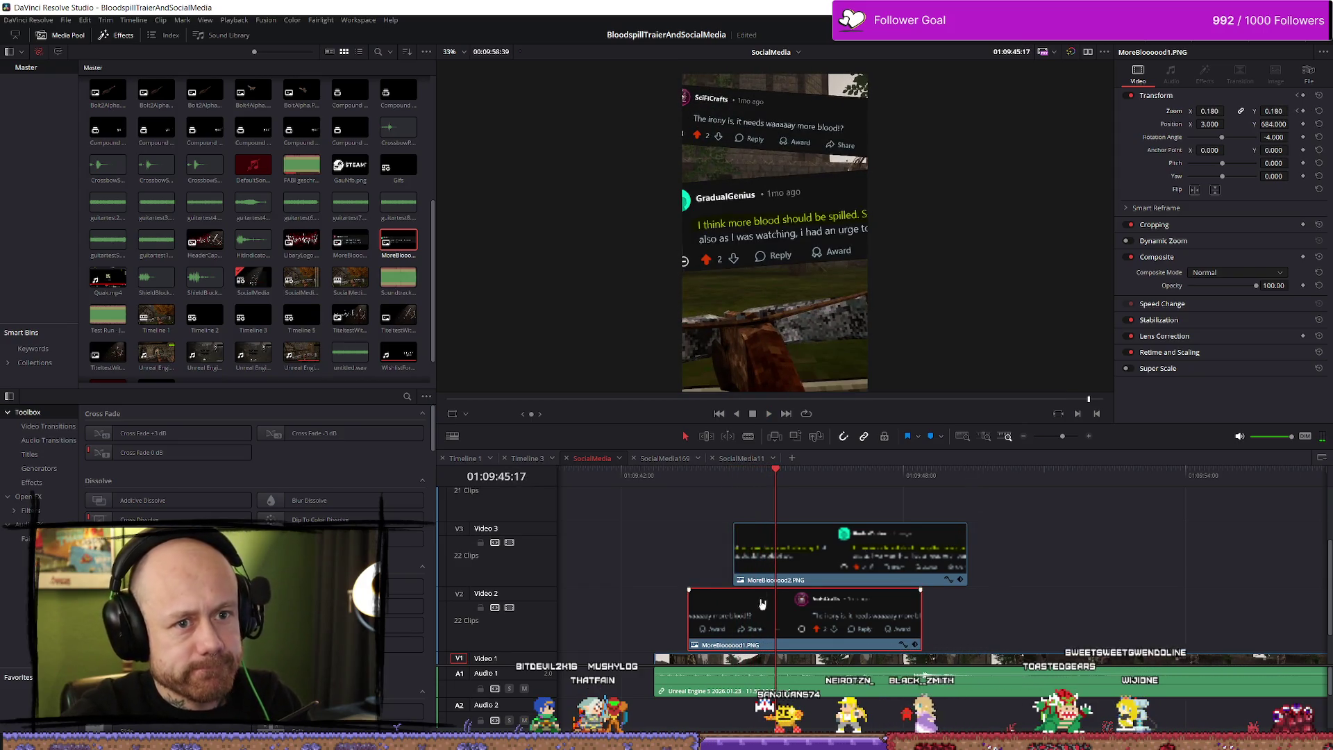
key(Up)
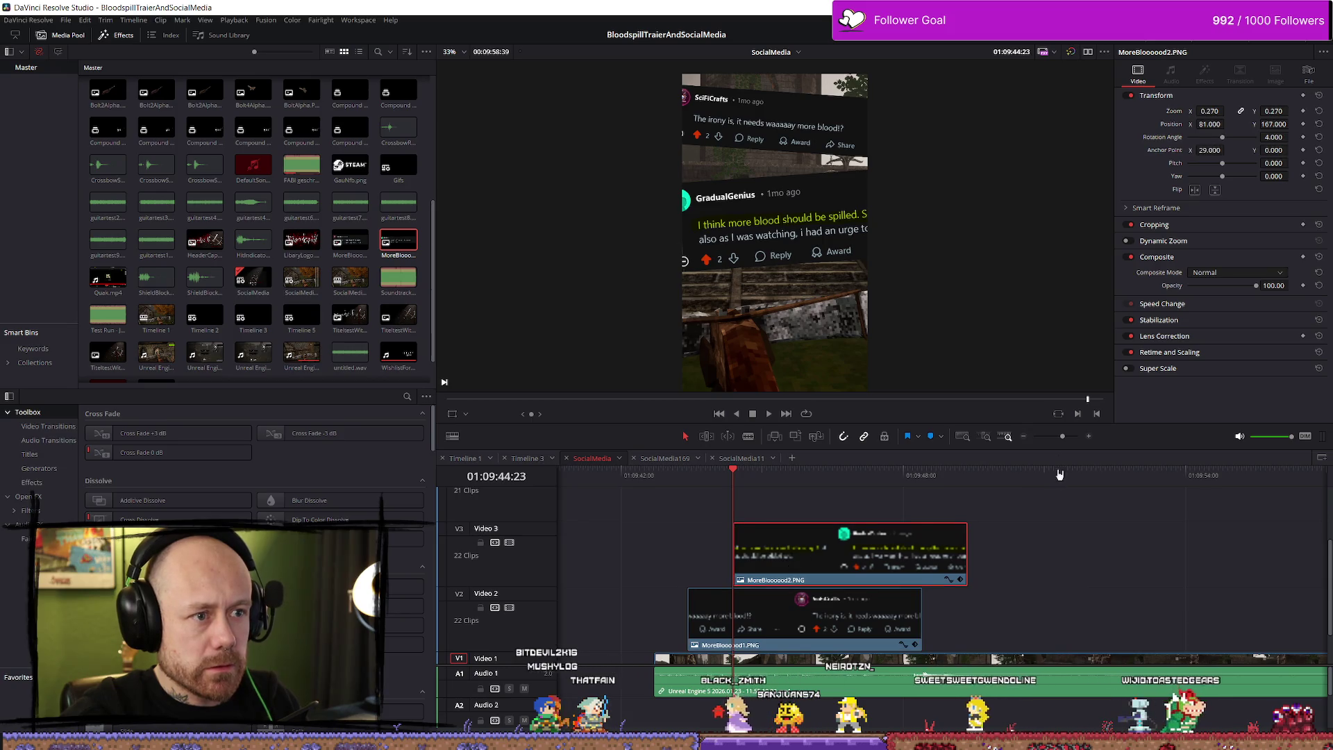
Step: Keyframe MoreBlooood2 to zero zoom at its clip start and play the zoom-in
key(Right)
key(Right)
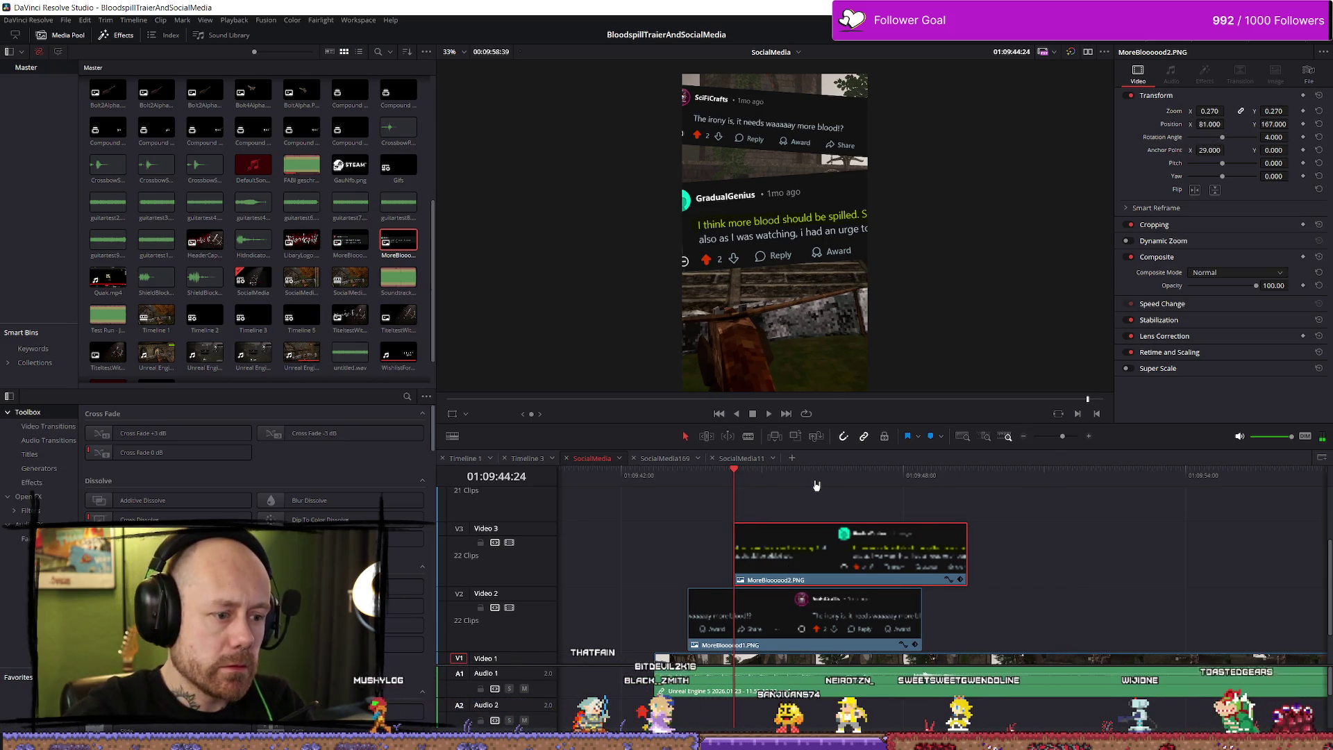
key(space)
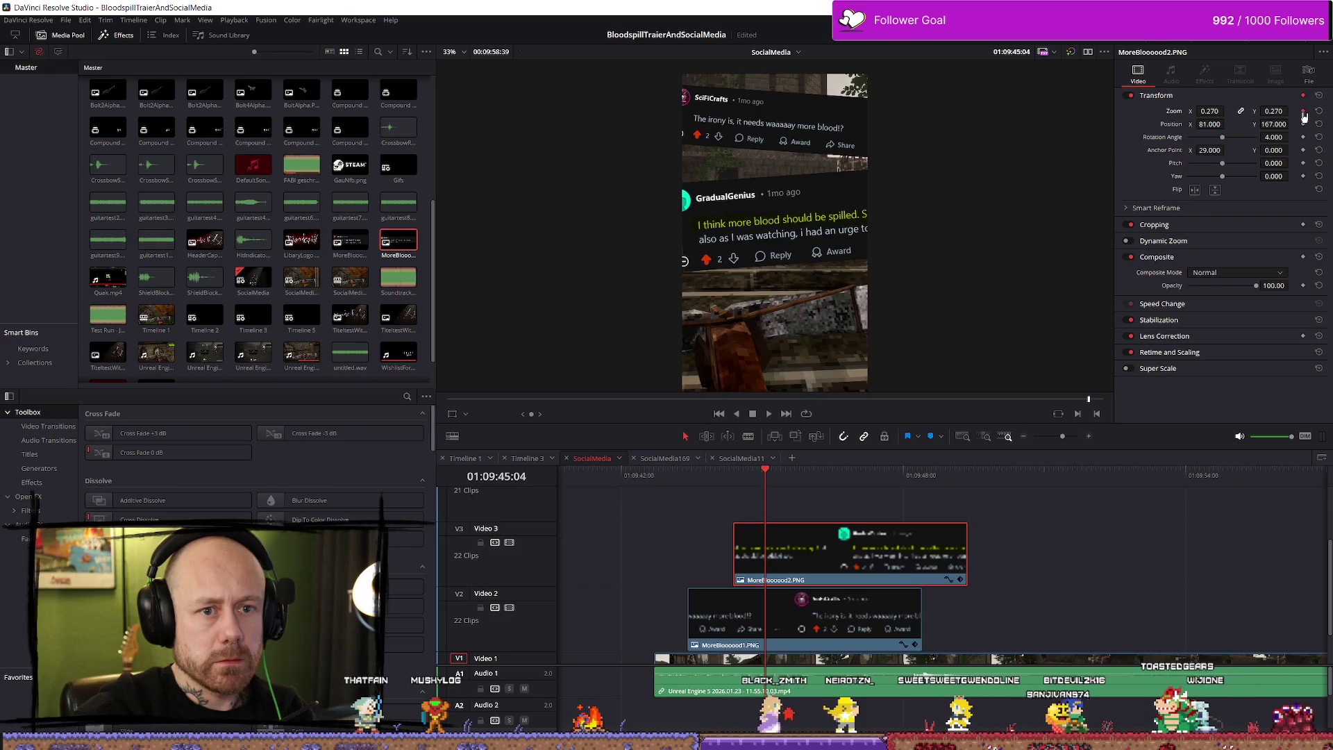
drag(767, 475, 733, 475)
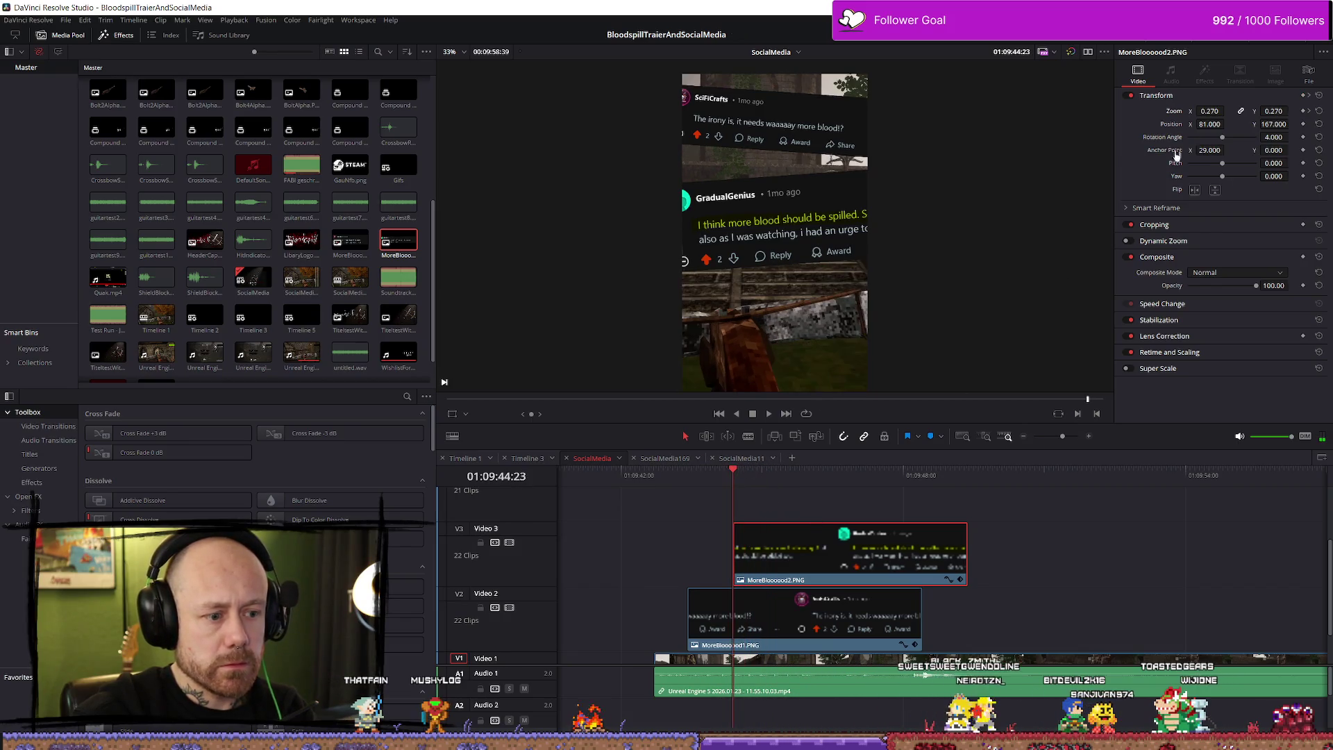
drag(1210, 113, 1174, 113)
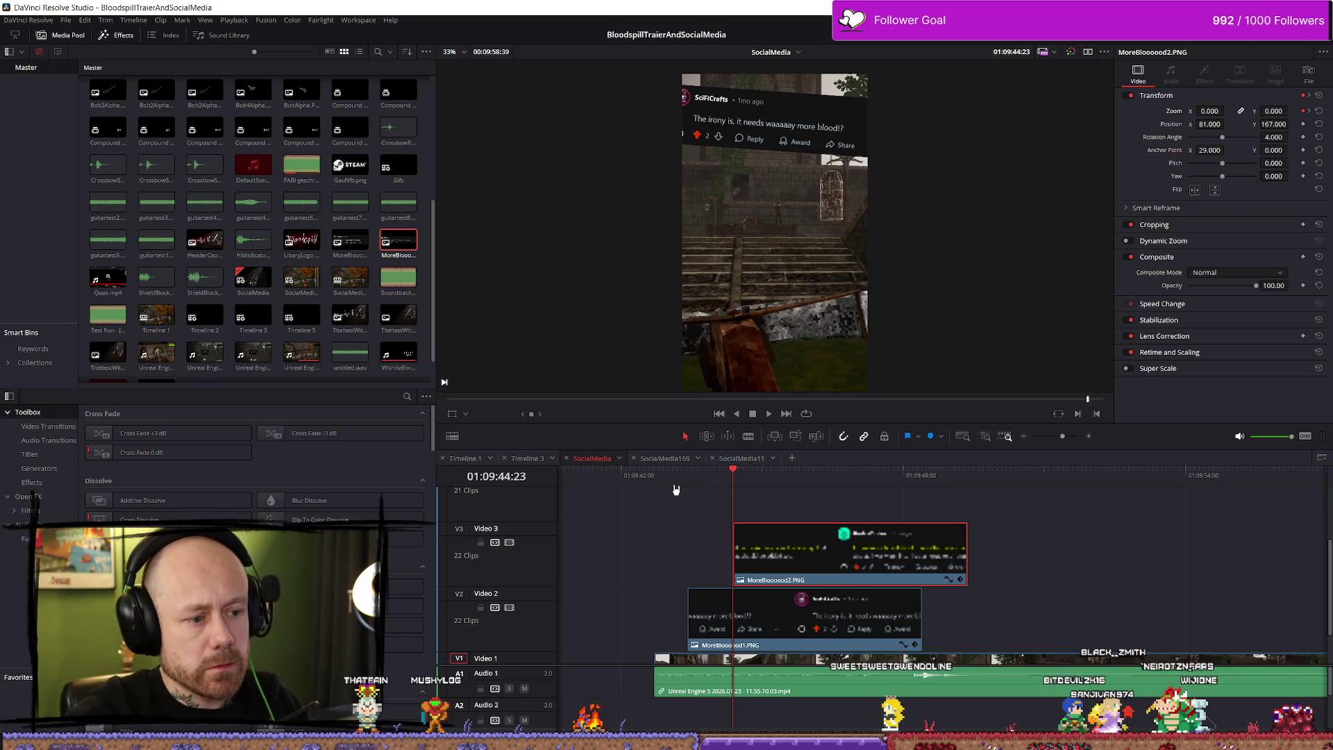
key(space)
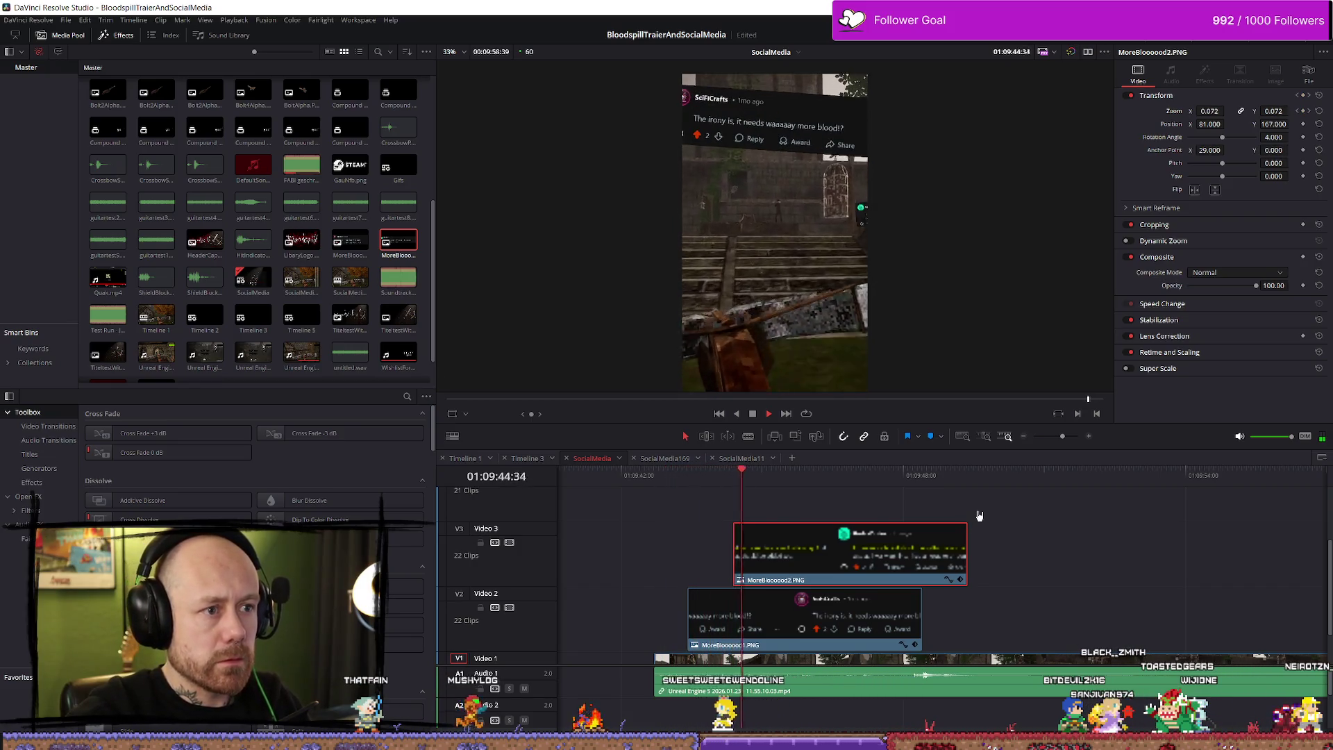
key(space)
Step: Show MoreBlooood2's Zoom X curve and step through its 0 to 0.240 zoom-in frame by frame
mouse_move(769, 502)
mouse_down()
mouse_move(738, 479)
mouse_move(758, 479)
mouse_up()
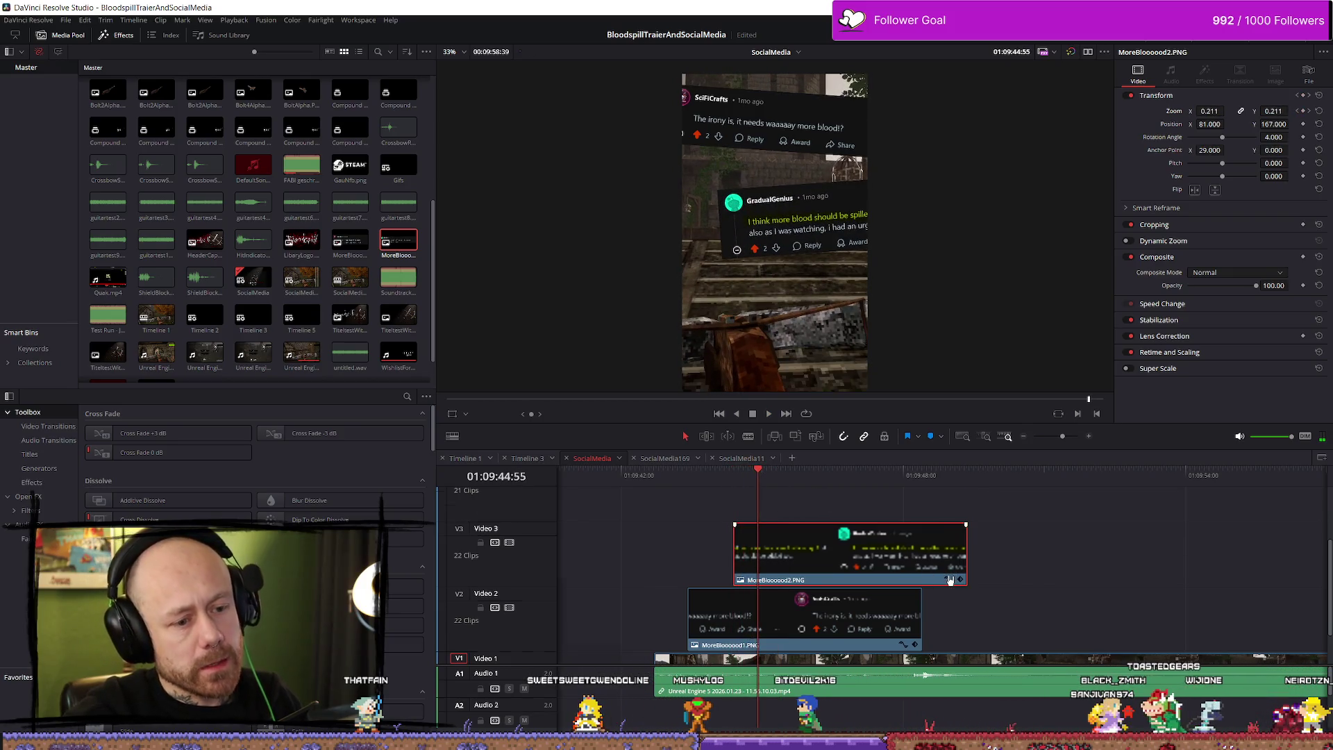
click(949, 579)
key(Left)
key(Left)
key(Left)
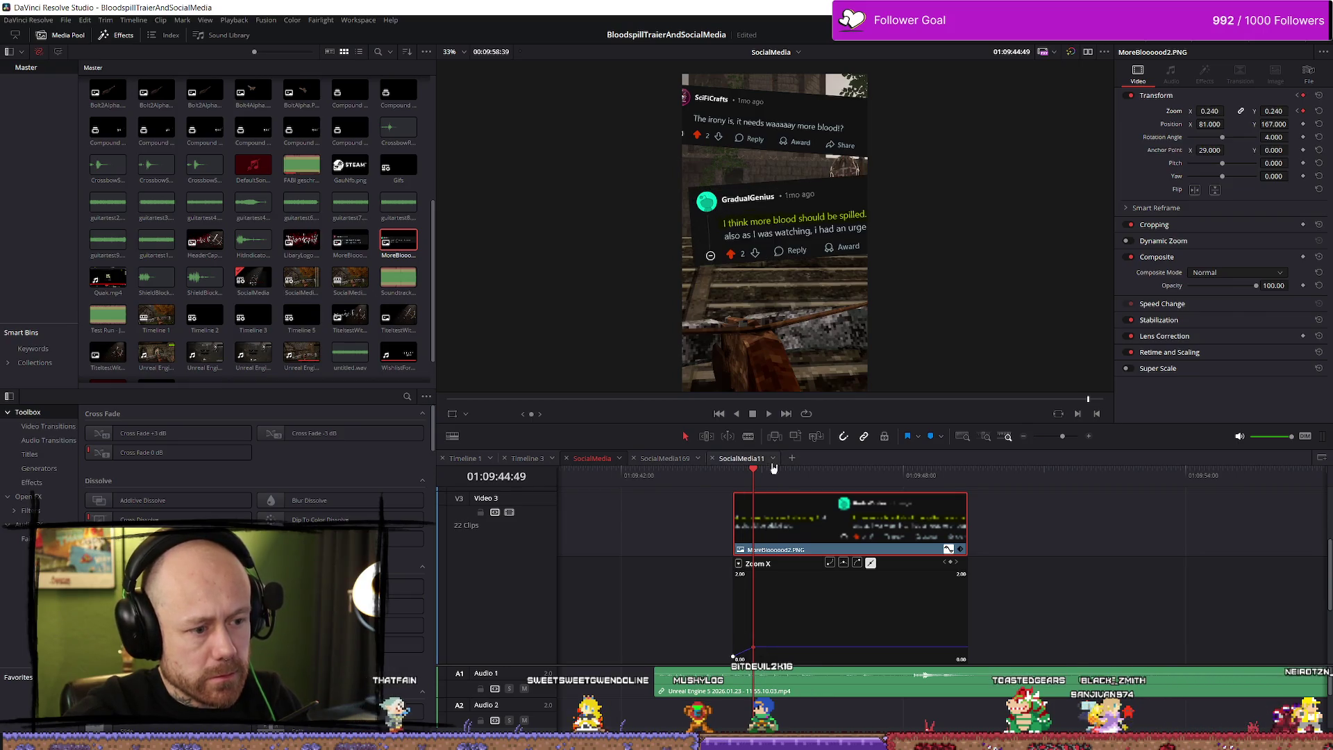
drag(752, 472, 734, 472)
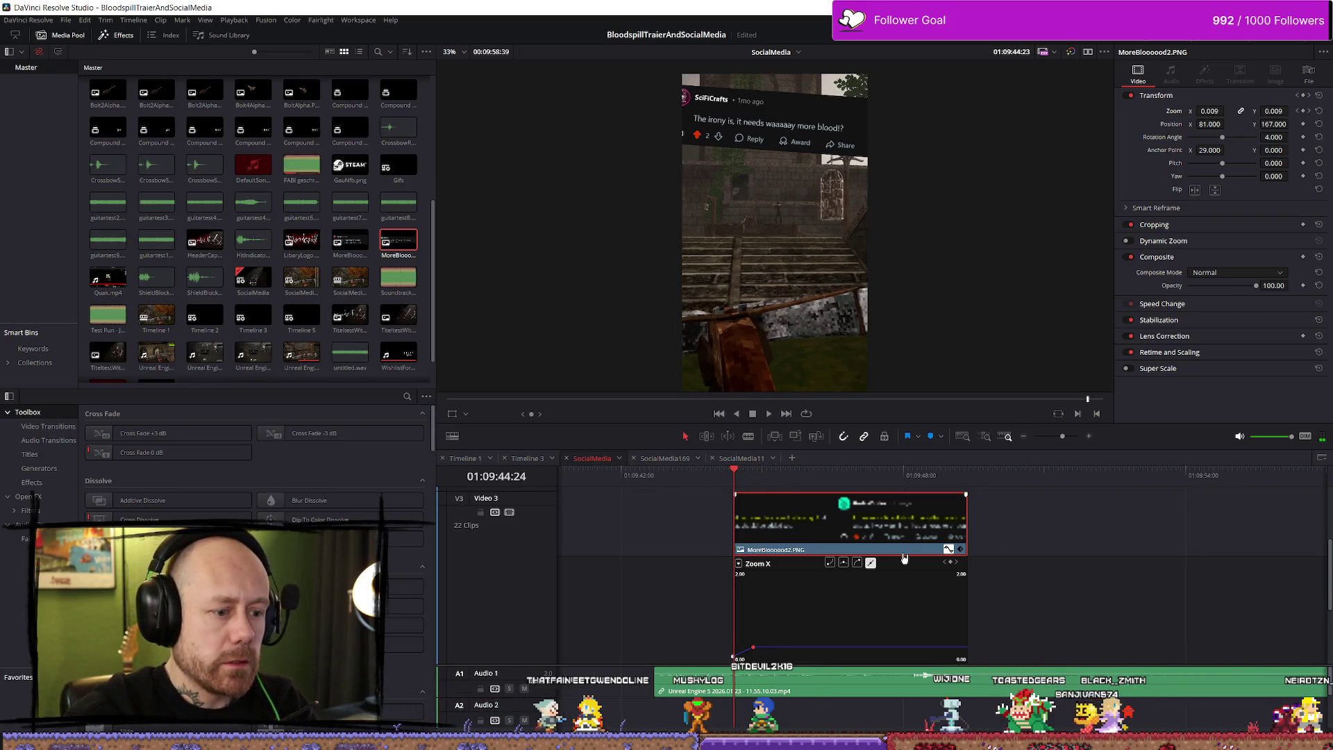
key(Left)
key(Left)
key(Right)
key(Right)
key(Right)
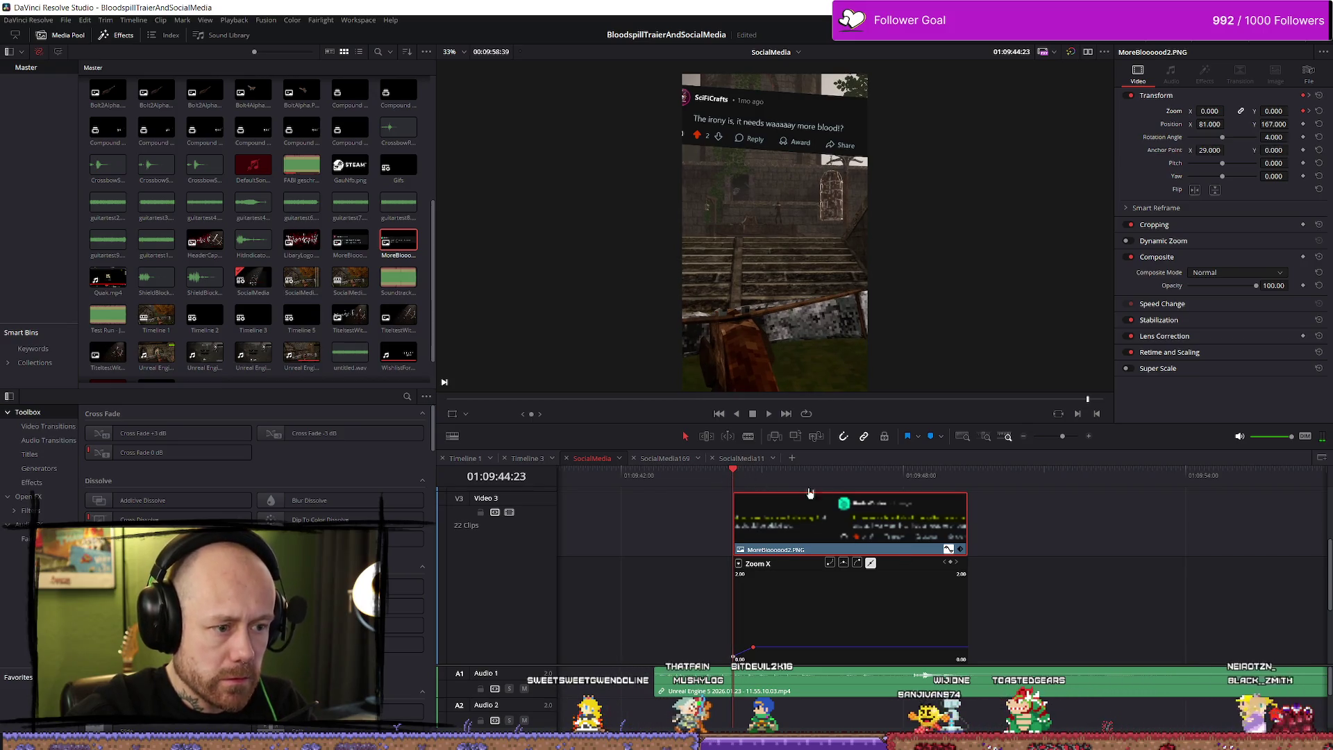
key(Right)
key(Right)
key(Right)
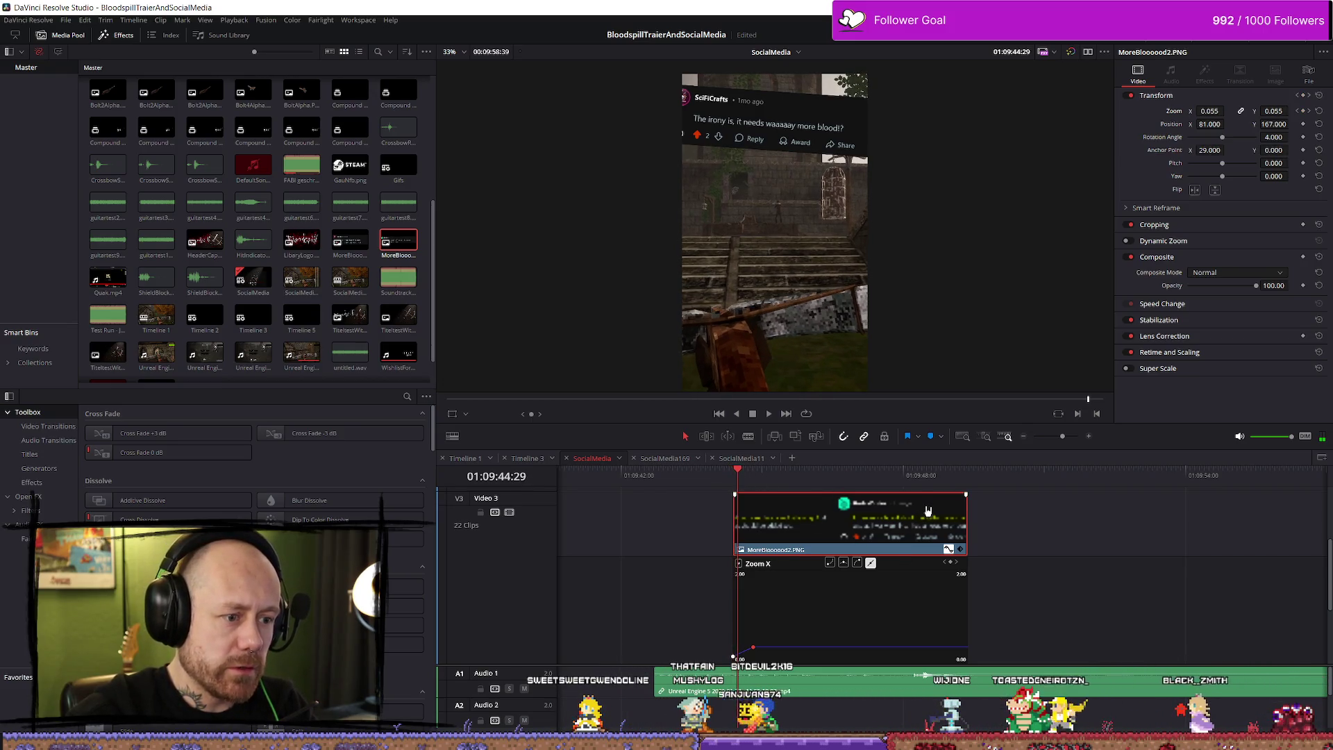
key(Right)
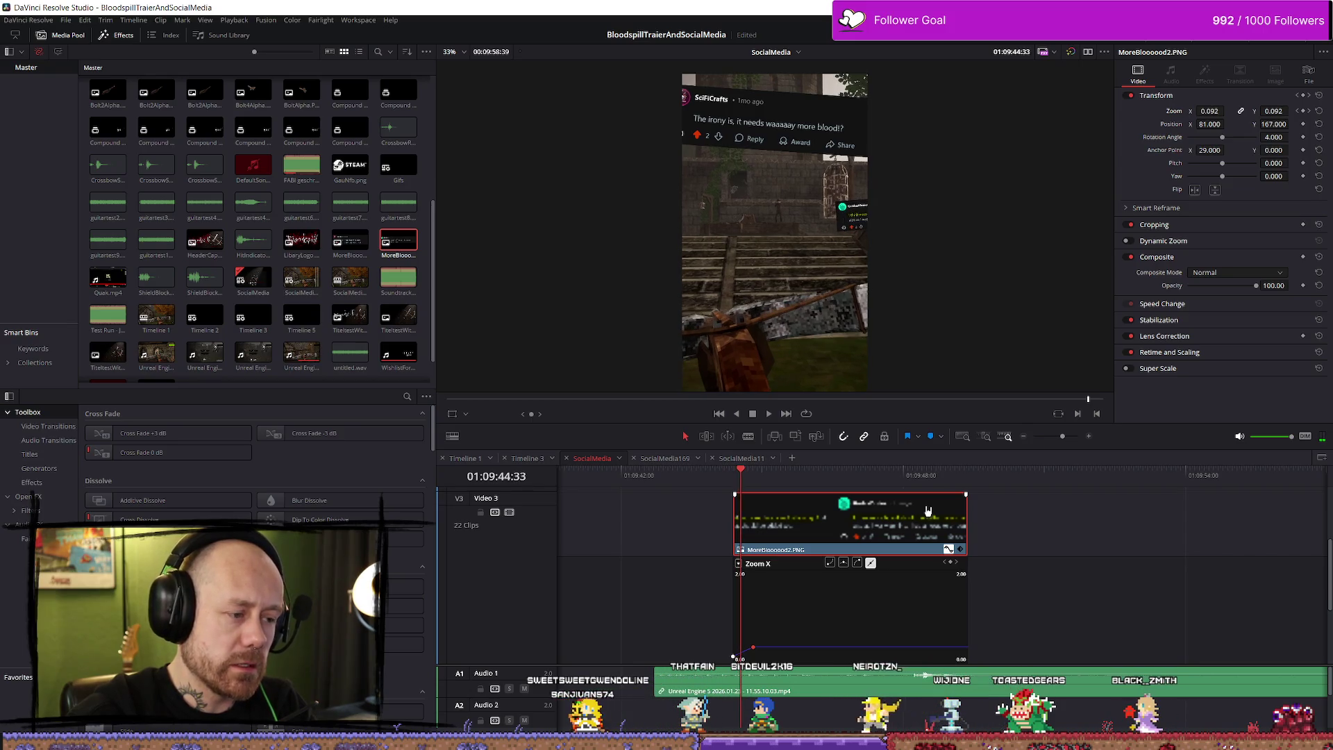
key(Right)
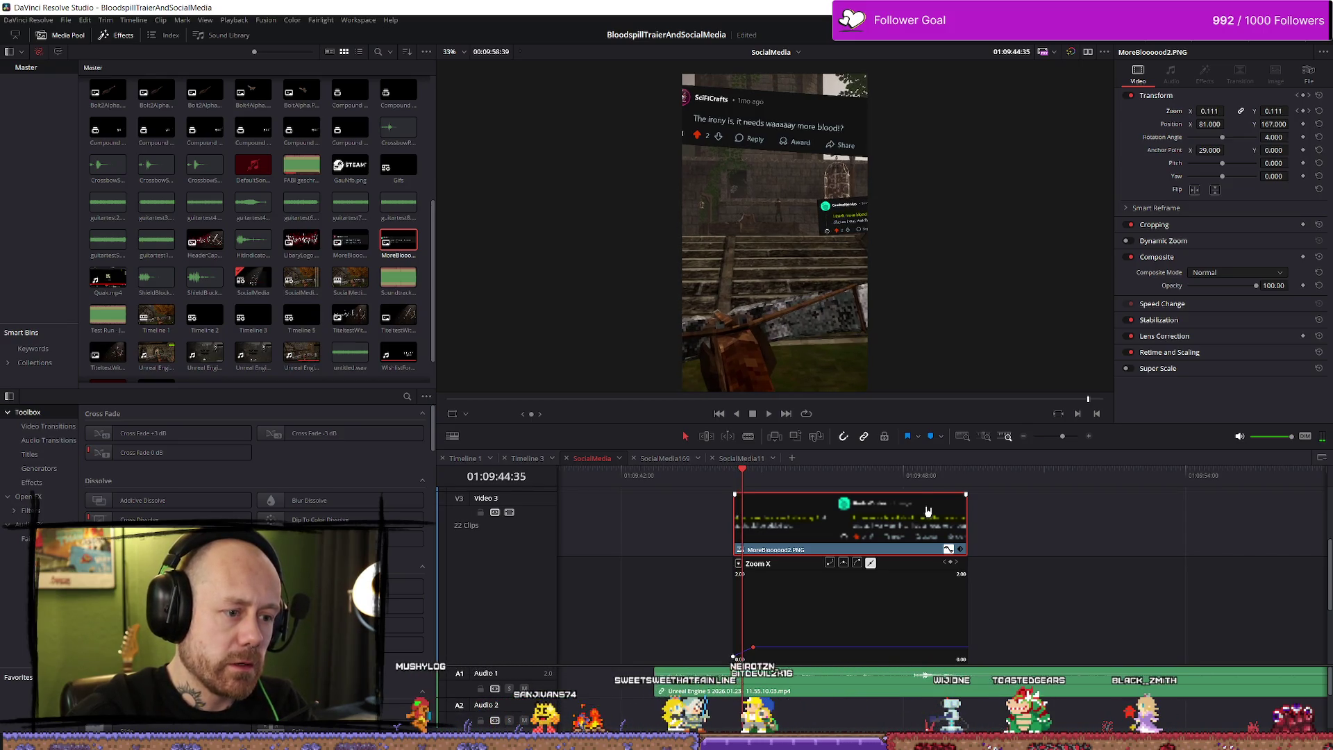
key(slash)
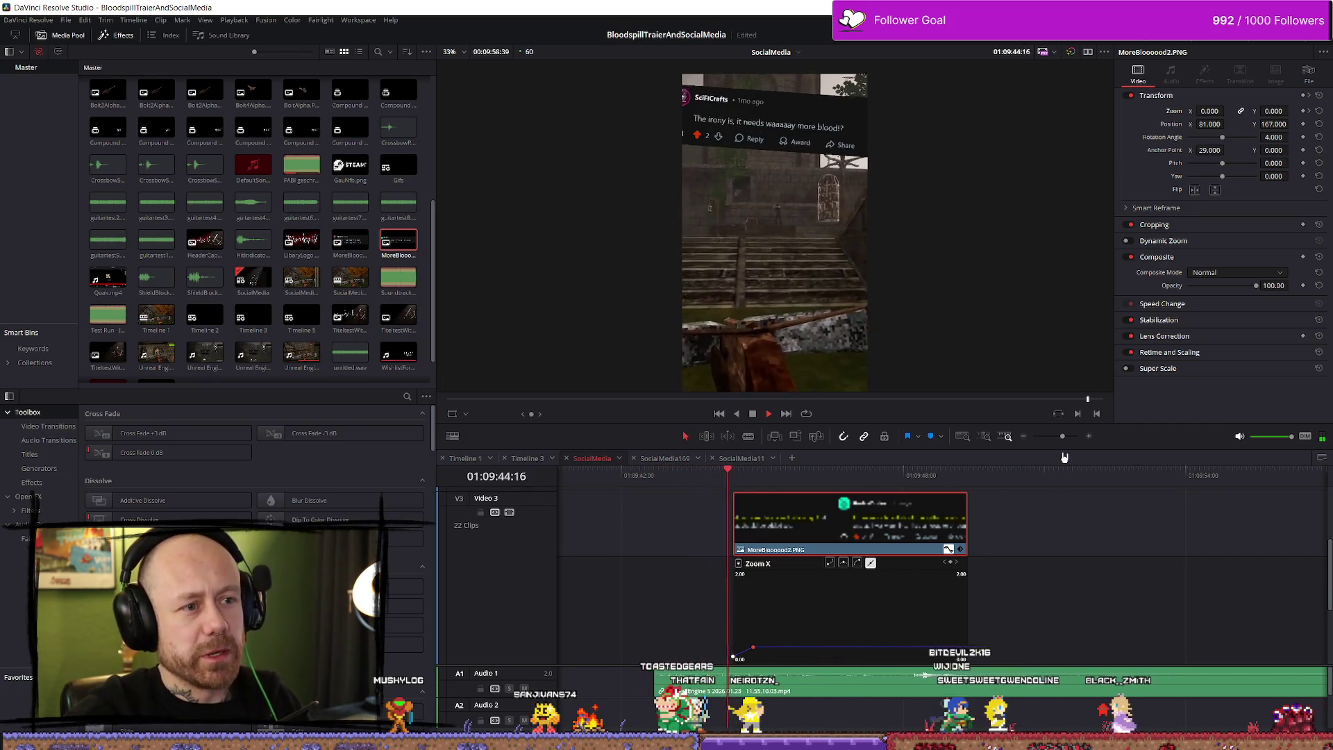
key(space)
key(ctrl+equal)
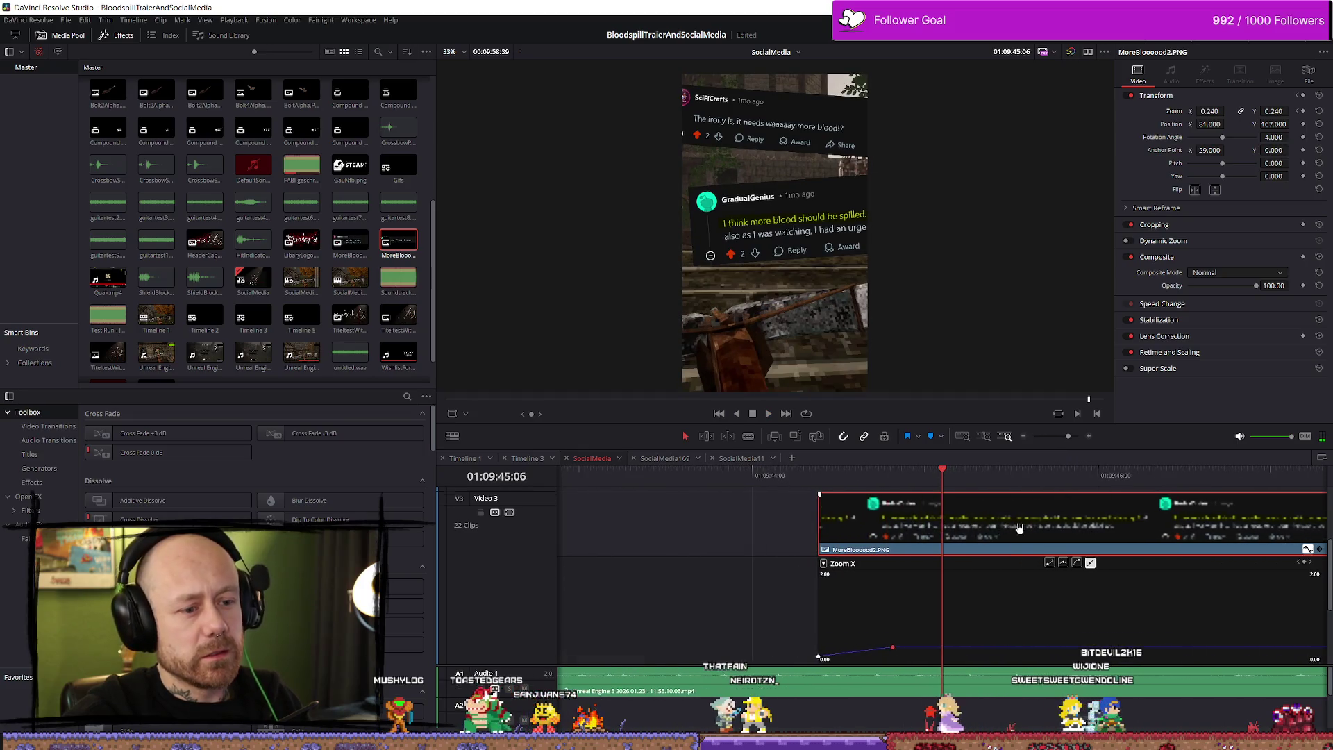
Step: Step through MoreBlooood2's zoom-in and try moving its end keyframe earlier, then undo
scroll(986, 533, down, 3)
scroll(839, 530, up, 2)
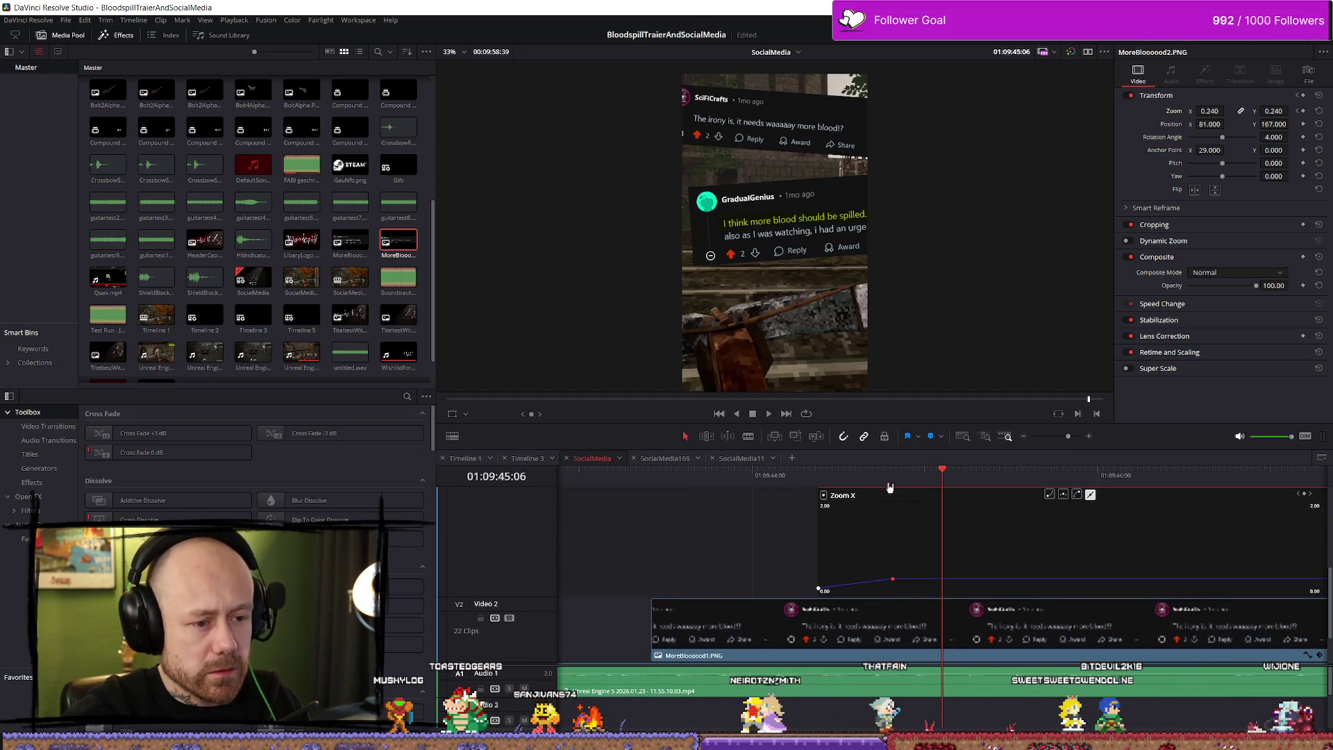
click(819, 477)
key(Right)
key(Right)
key(Right)
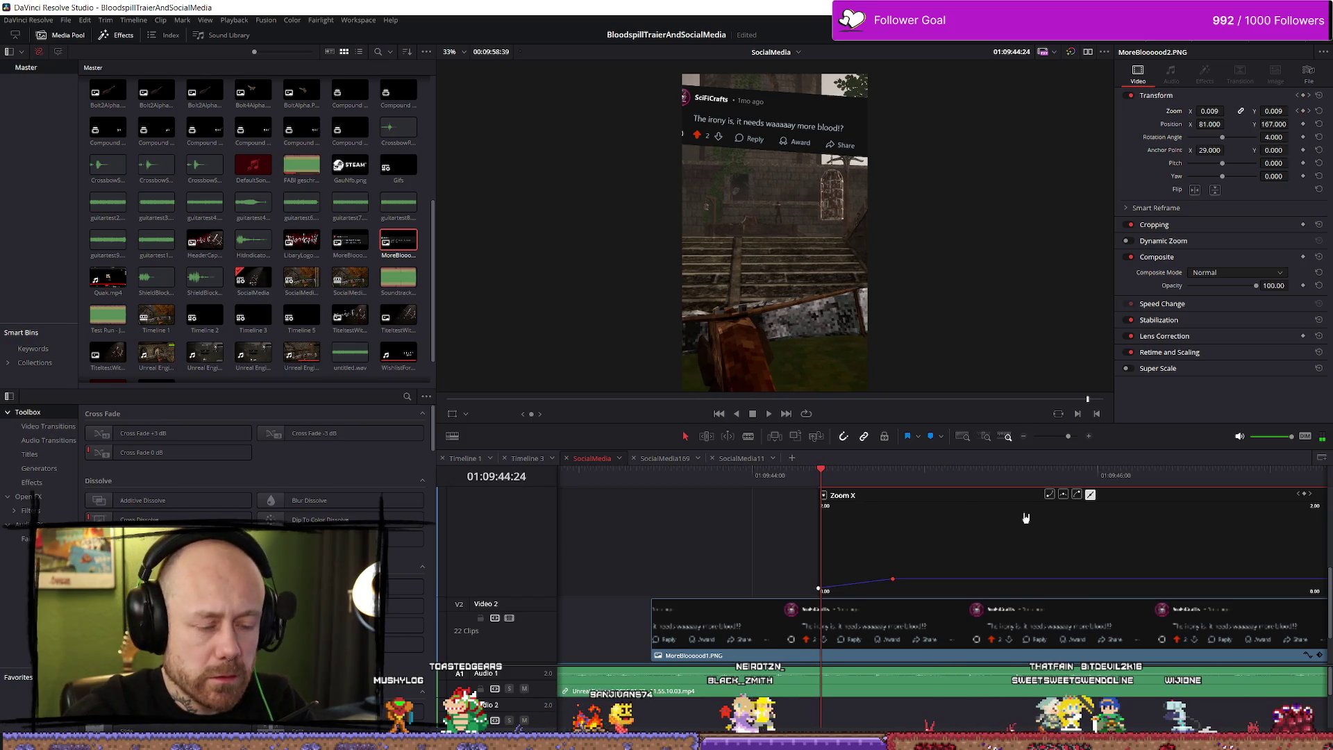
key(Right)
key(Right)
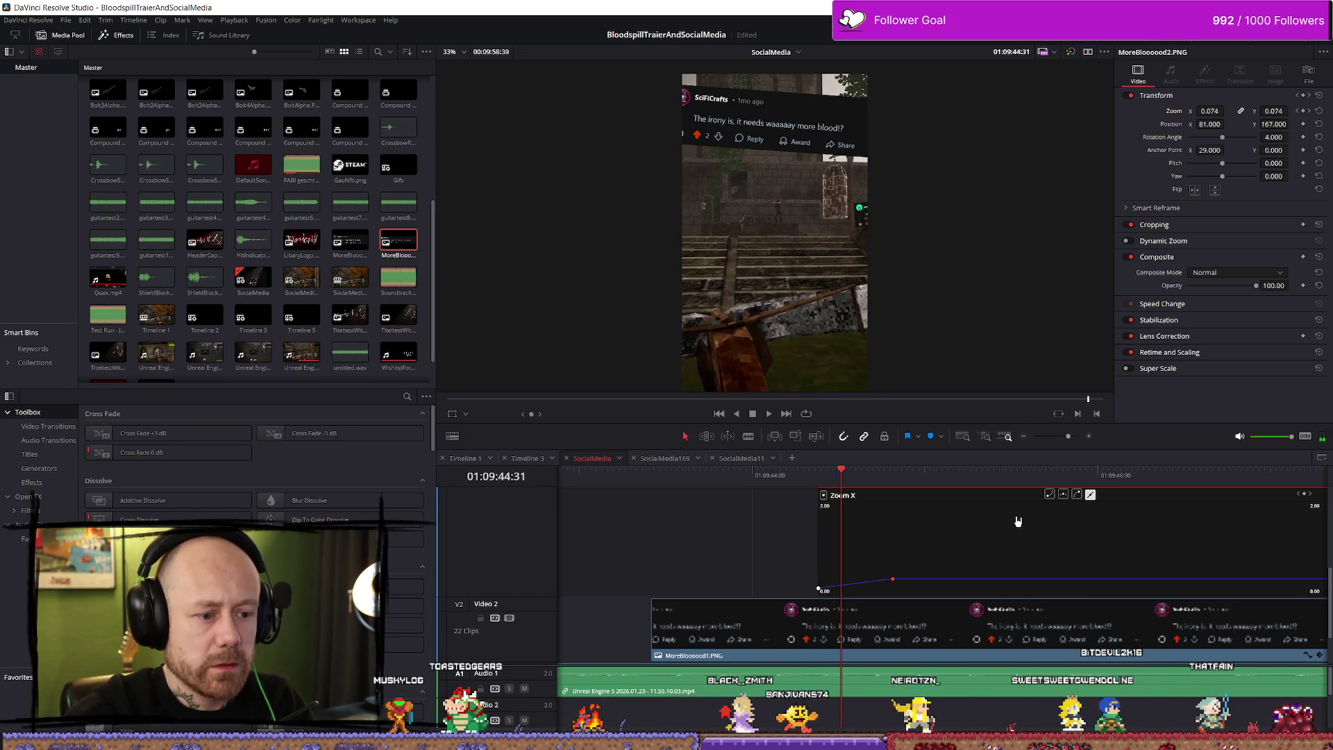
key(Right)
mouse_move(893, 581)
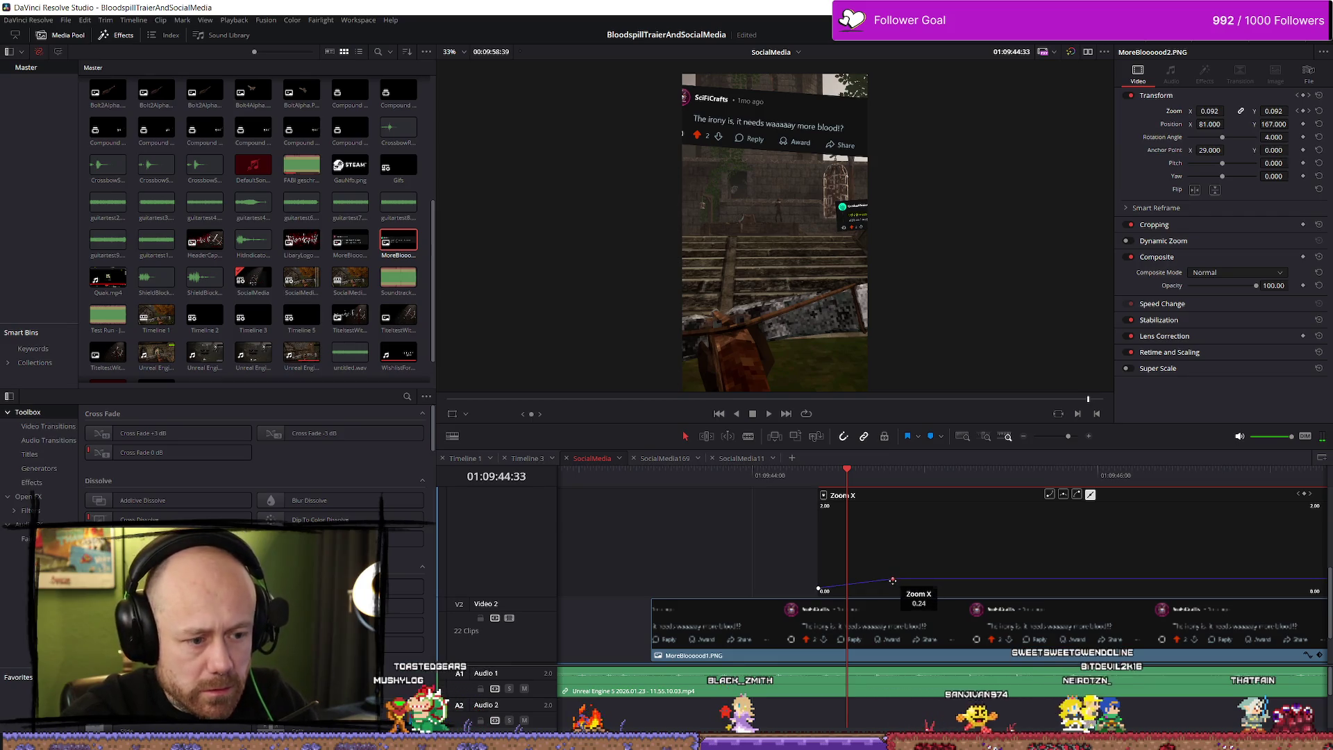
drag(893, 581, 853, 578)
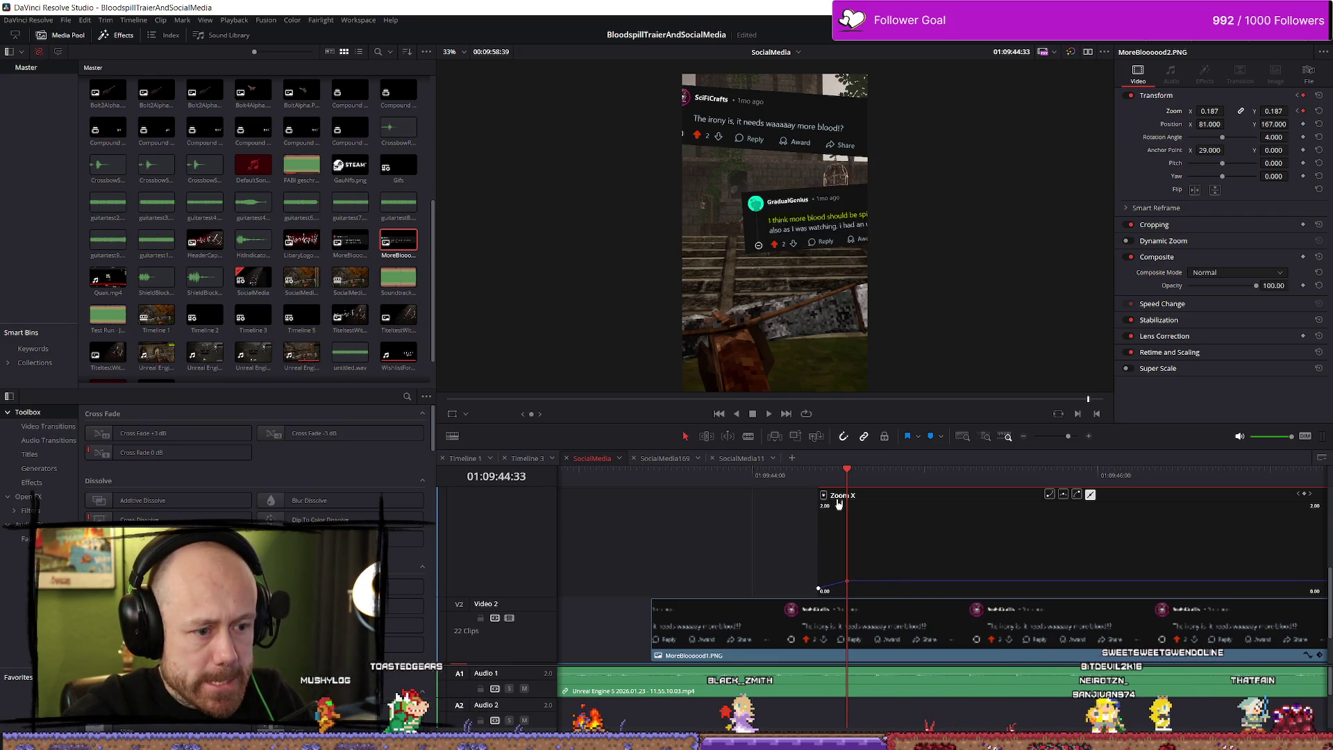
click(931, 514)
scroll(1066, 536, down, 3)
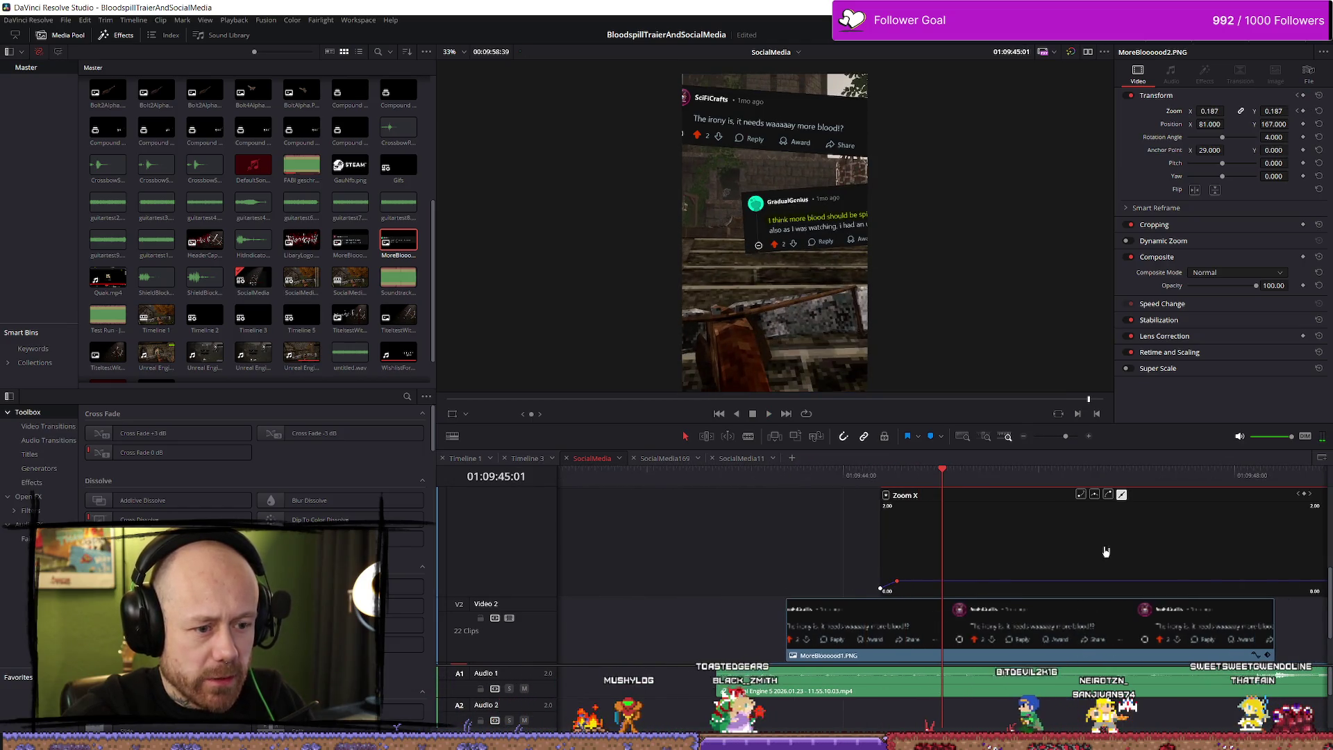
scroll(958, 529, up, 3)
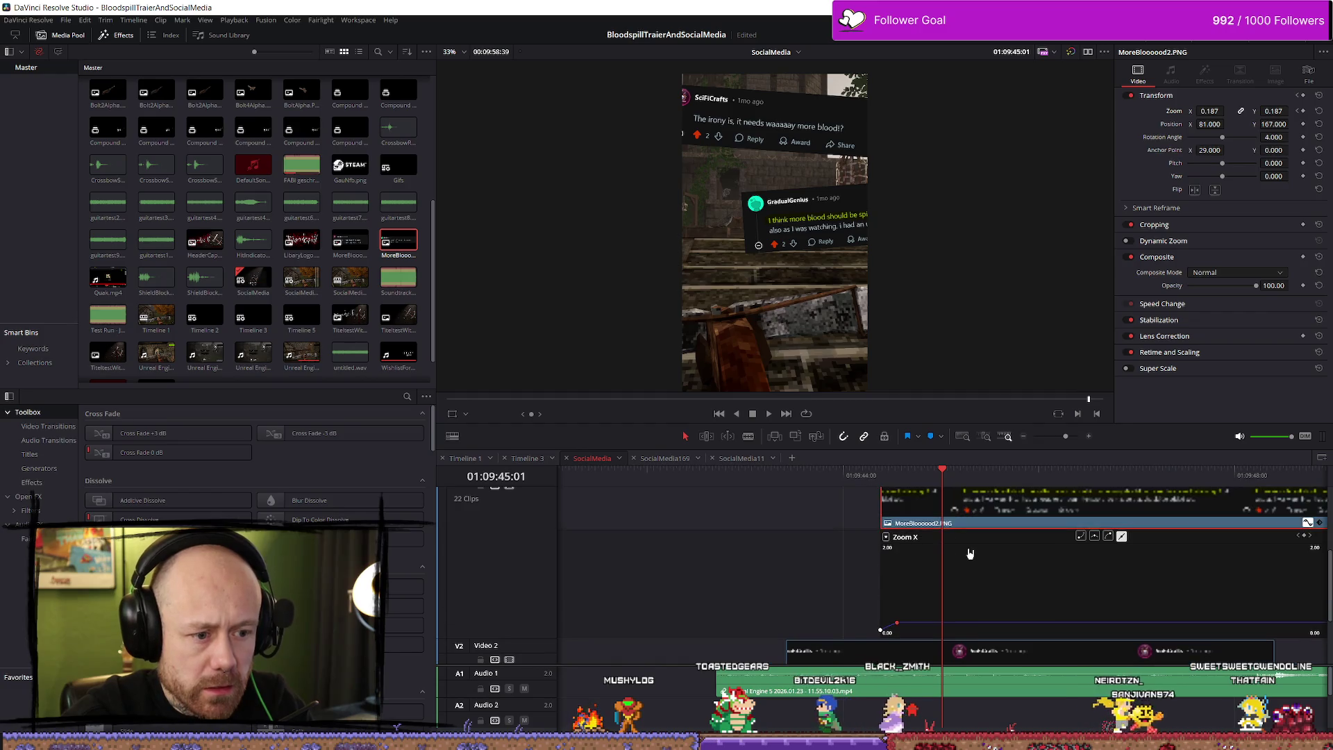
key(ctrl+z)
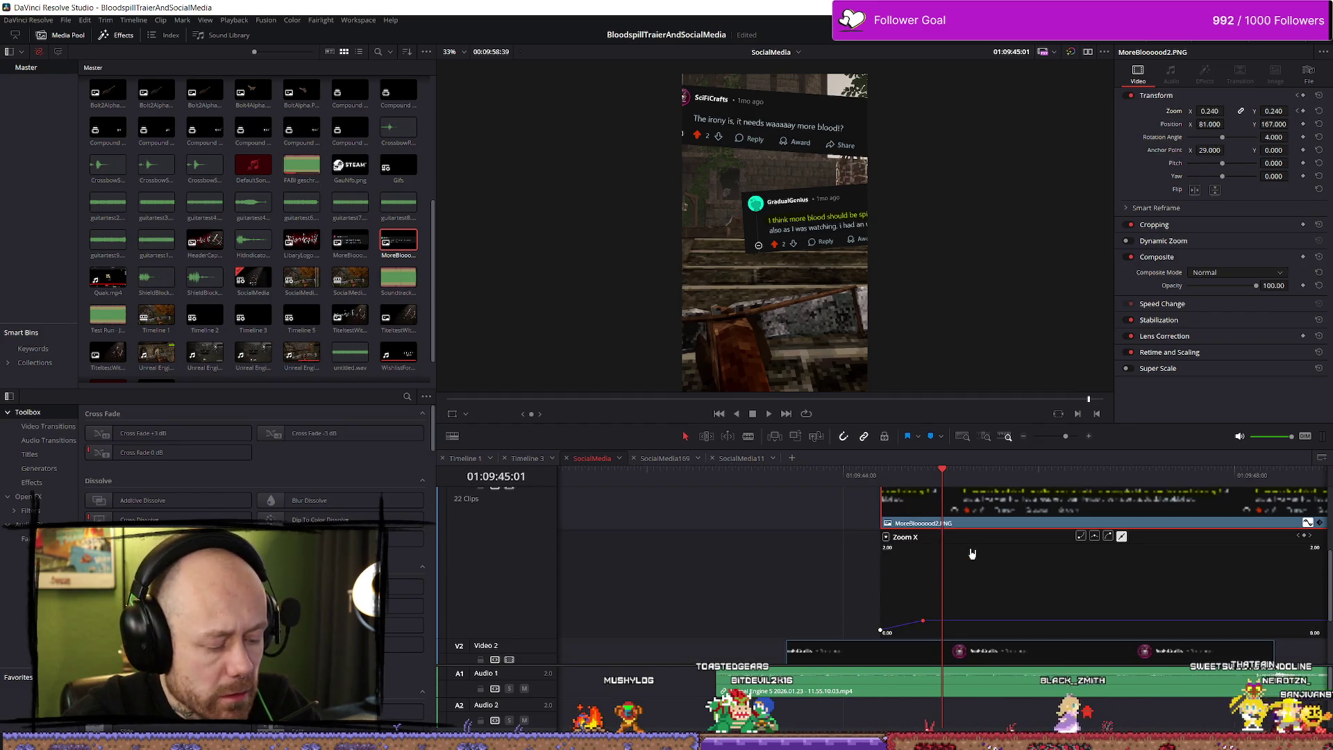
Step: Pull MoreBlooood2's end zoom keyframe earlier, raise its final zoom to 0.267, and play back
click(888, 480)
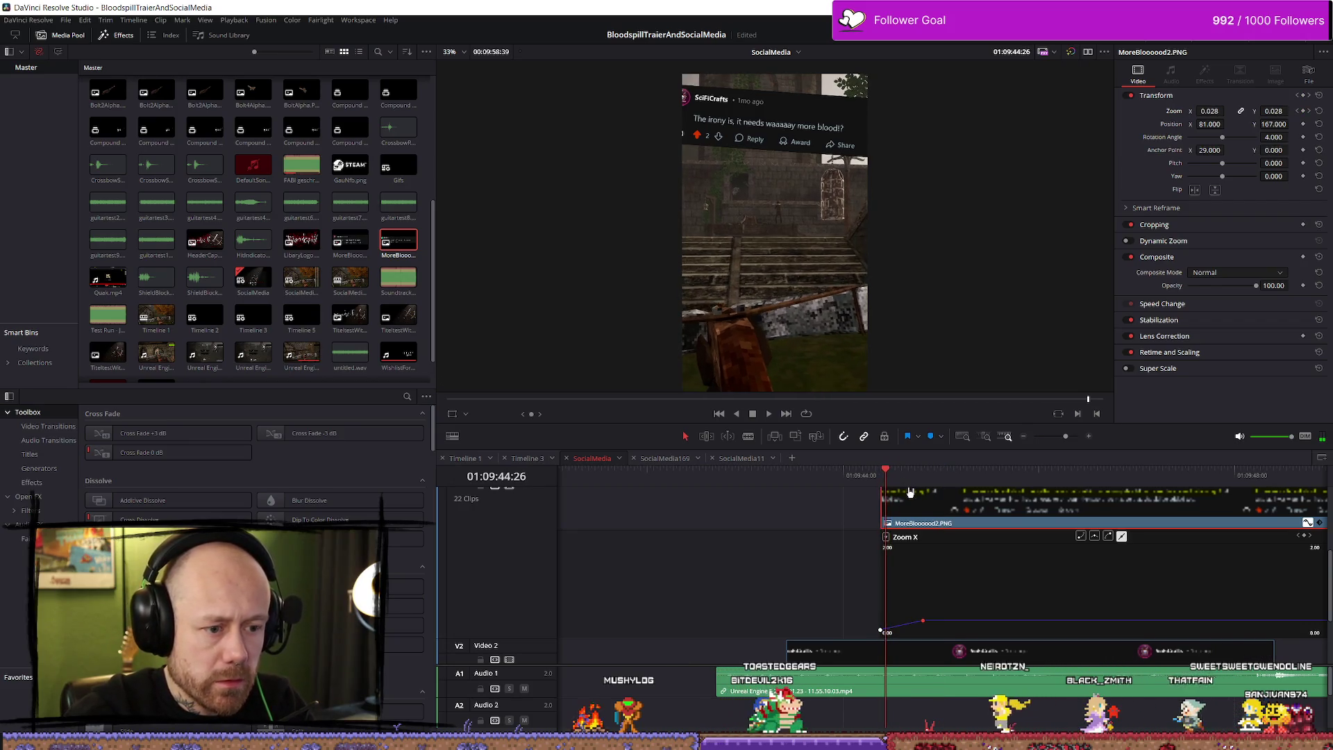
key(Left)
key(Left)
key(Left)
mouse_move(871, 480)
mouse_down()
mouse_move(900, 479)
mouse_move(882, 479)
mouse_up()
key(Right)
key(Right)
key(Right)
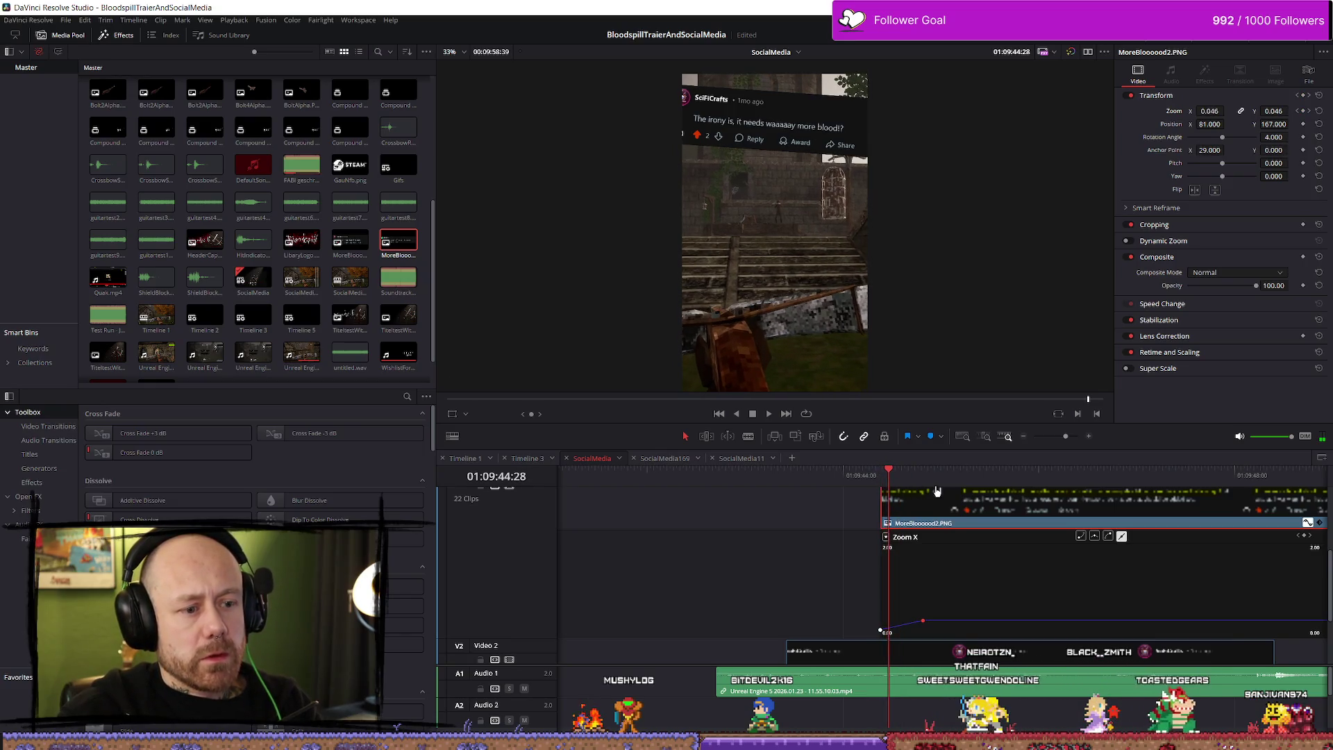
key(Right)
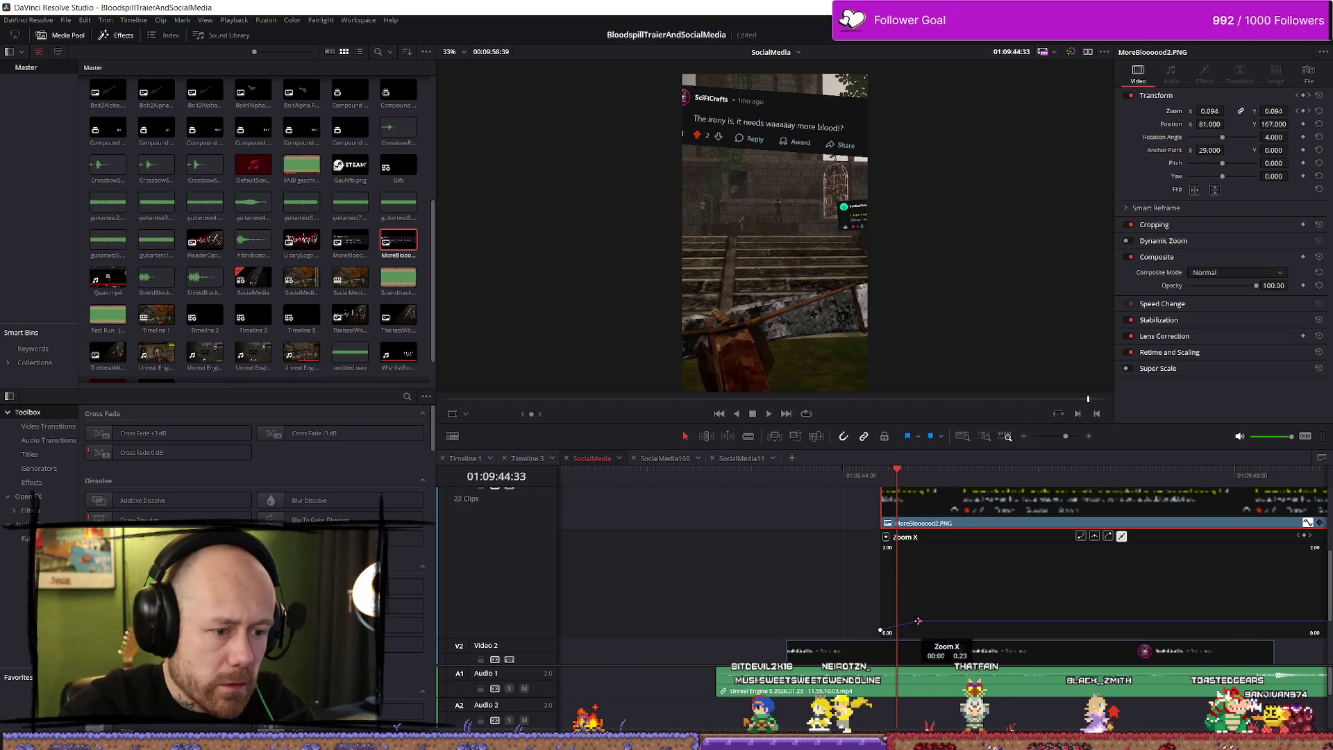
drag(921, 621, 900, 621)
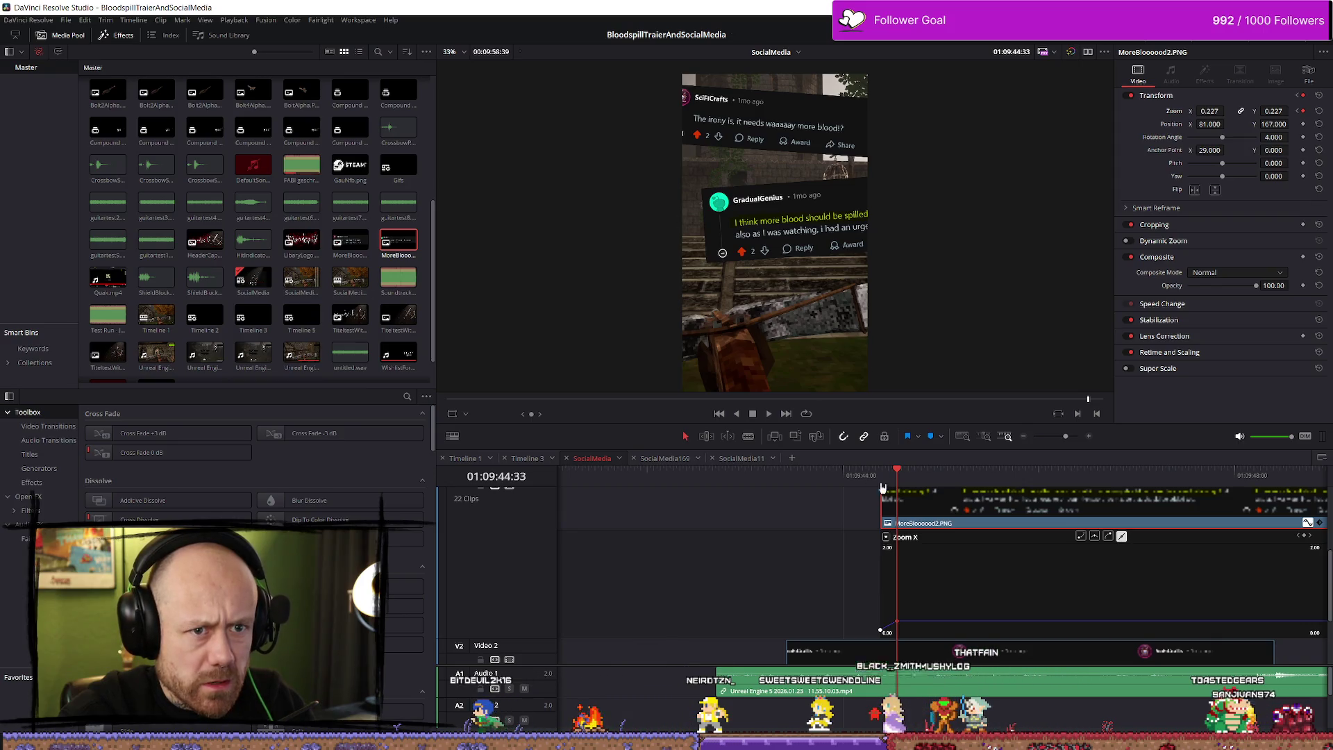
drag(1215, 111, 1228, 111)
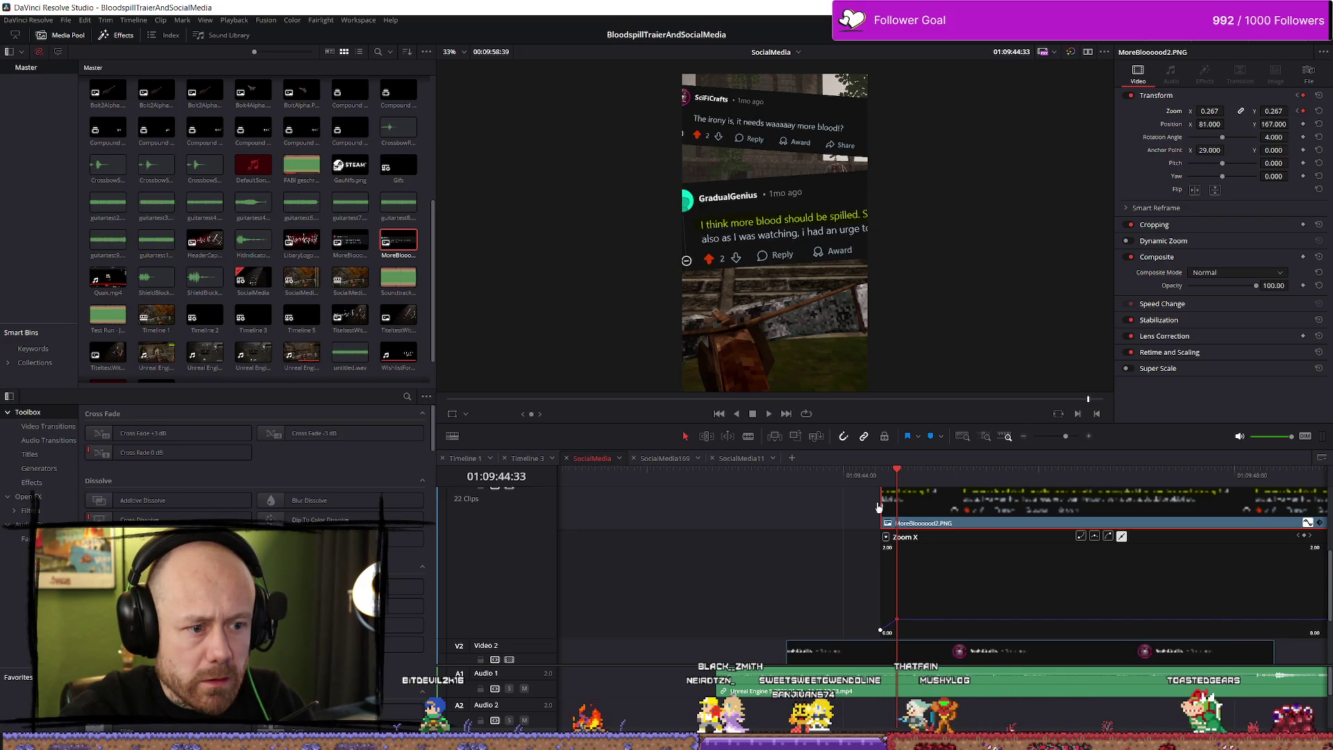
key(space)
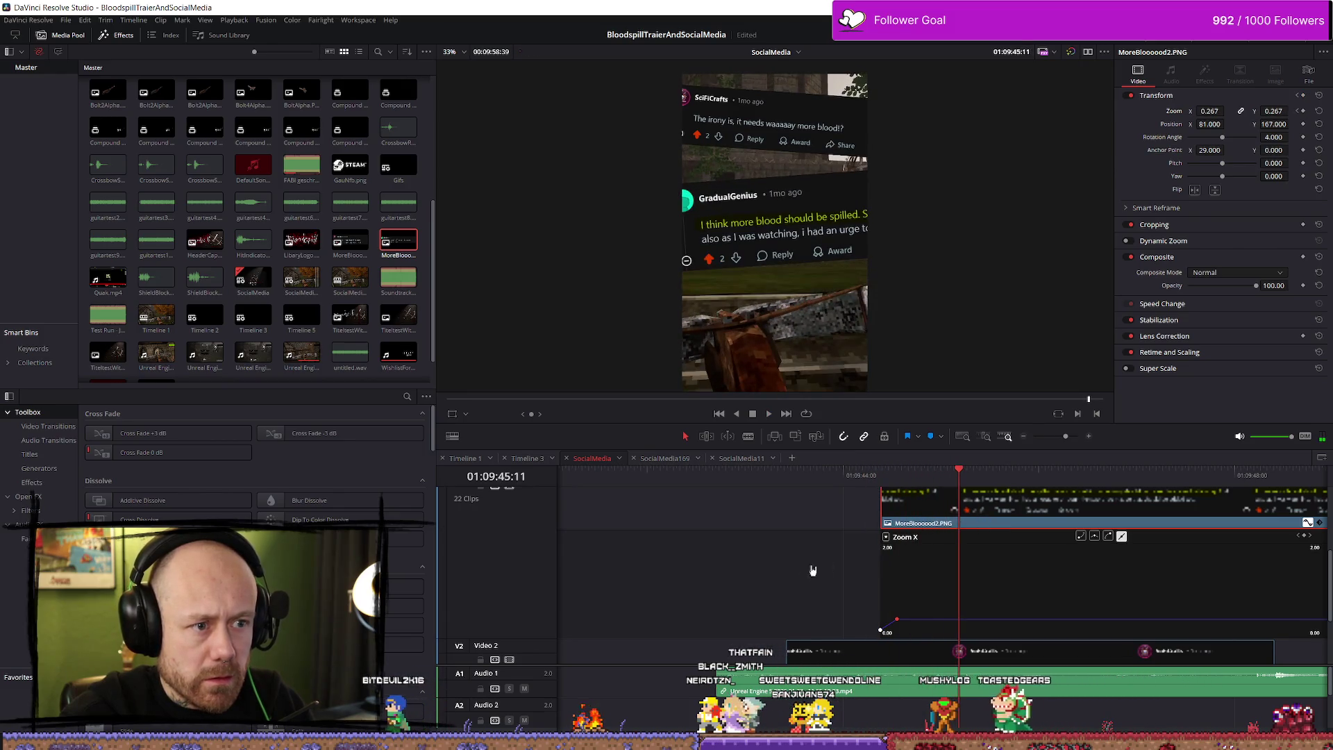
key(space)
scroll(981, 647, down, 3)
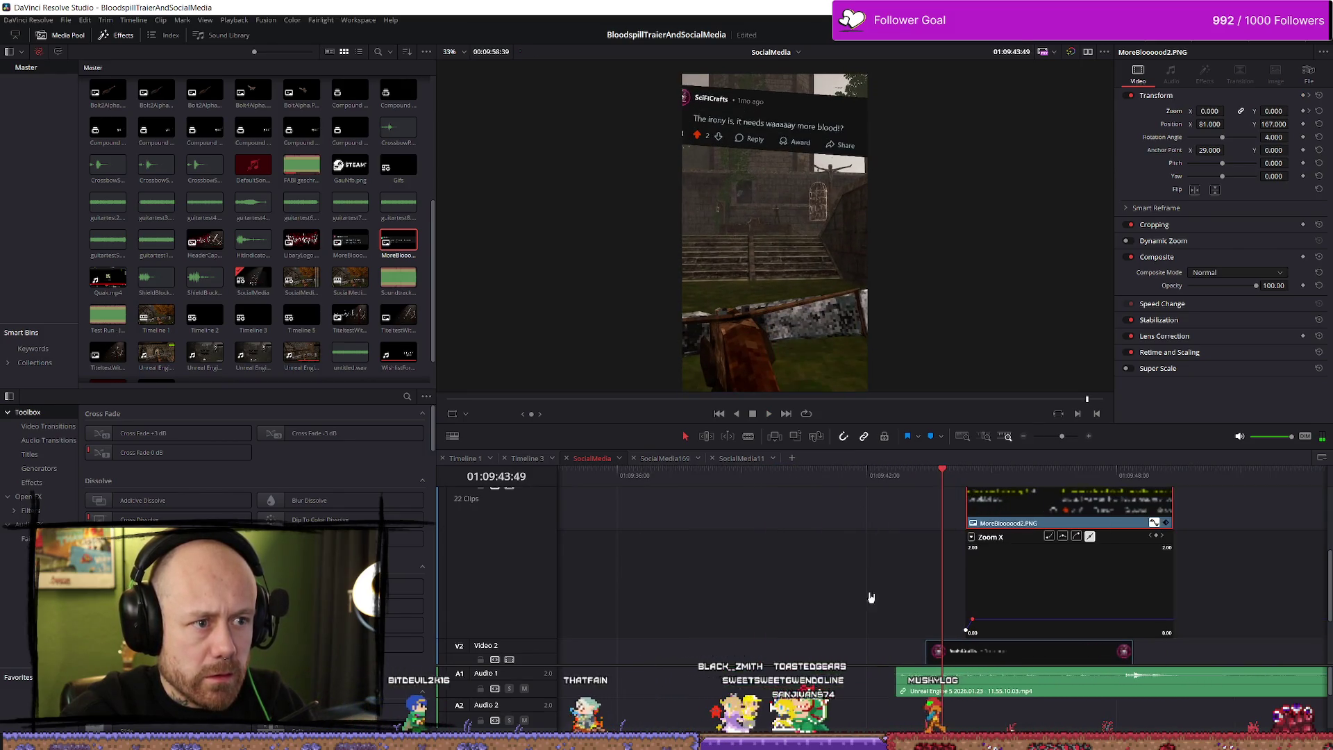
Step: Move MoreBlooood1's end Zoom X keyframe earlier, raise its final zoom to about 0.210, and replay
scroll(983, 639, down, 2)
scroll(989, 605, up, 3)
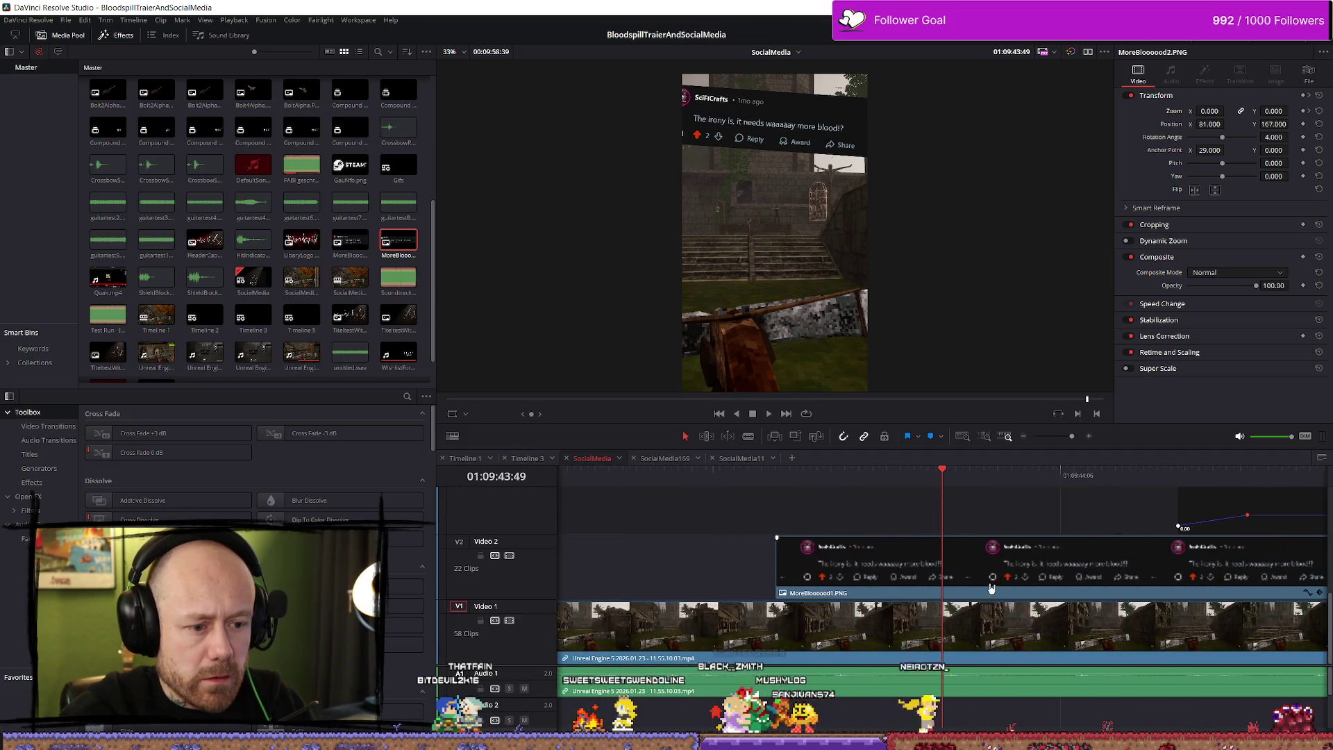
scroll(1057, 571, down, 2)
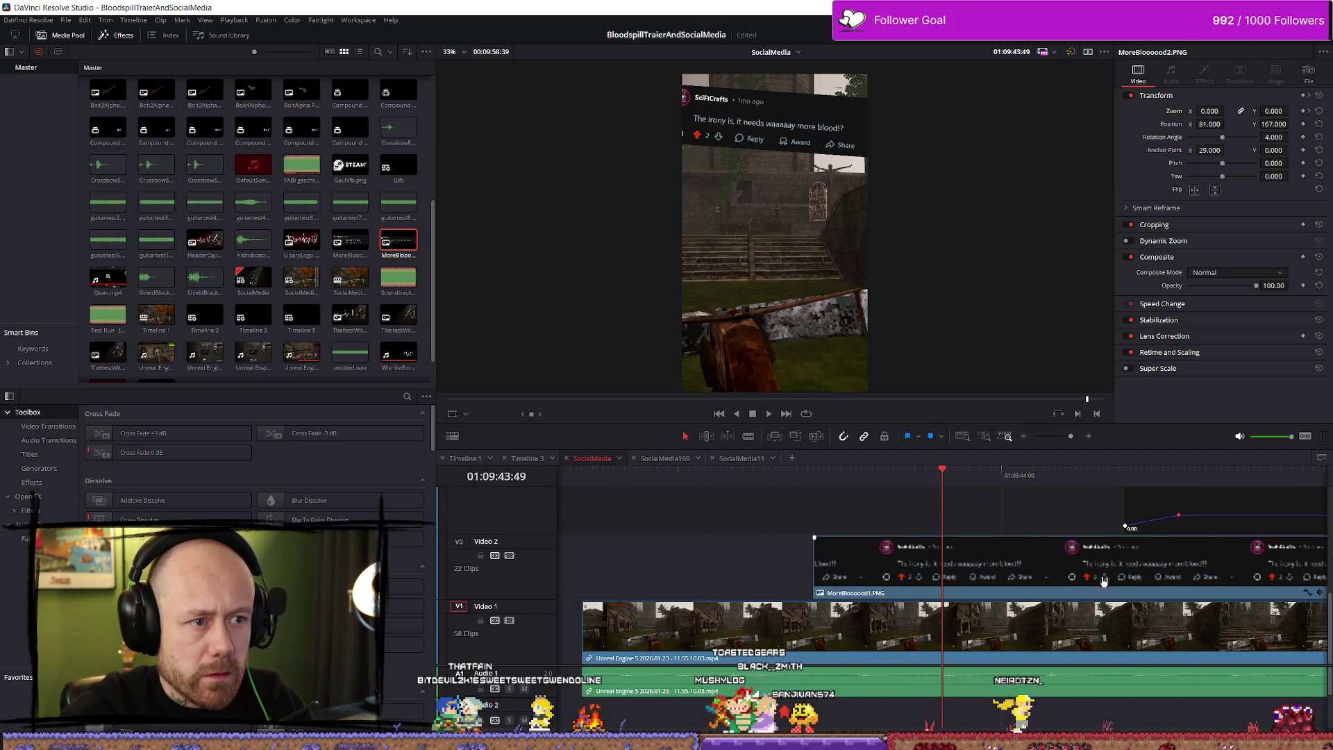
click(1310, 592)
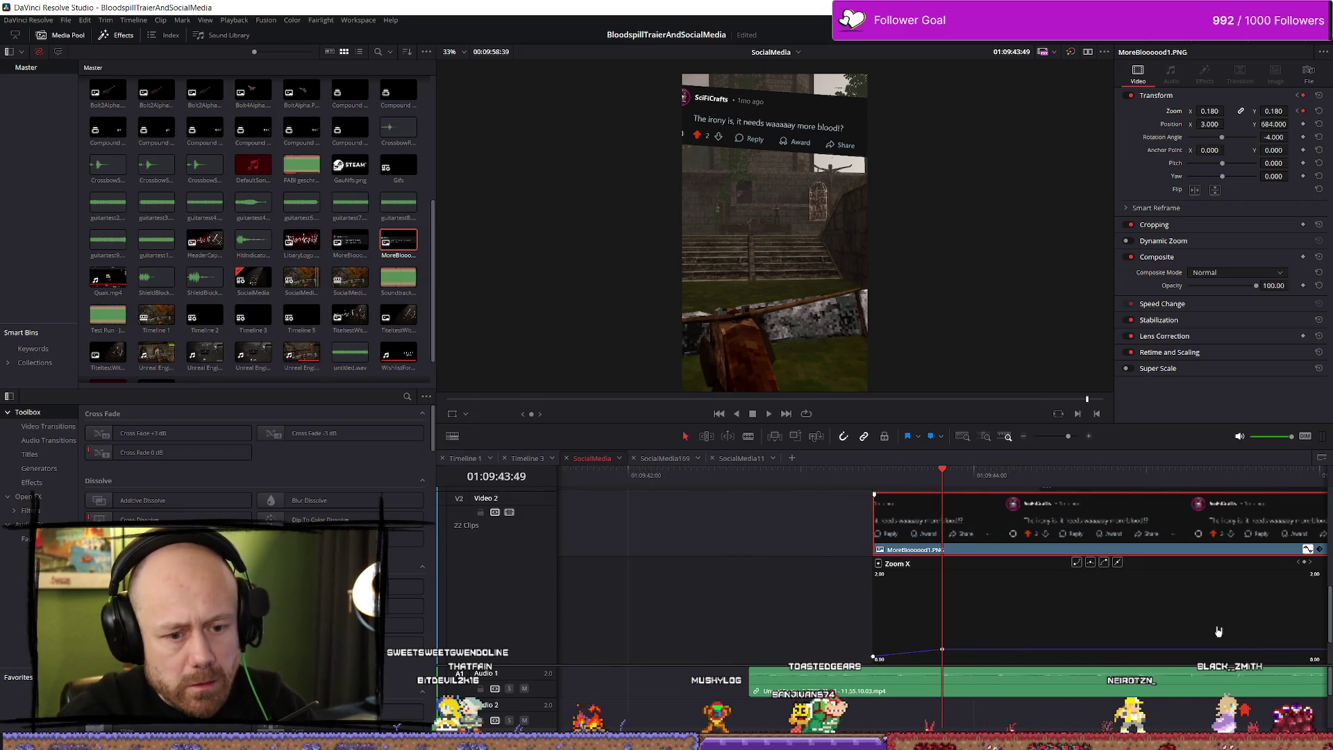
scroll(1208, 633, down, 3)
scroll(1211, 632, up, 3)
drag(846, 477, 865, 477)
key(Right)
key(Right)
key(Right)
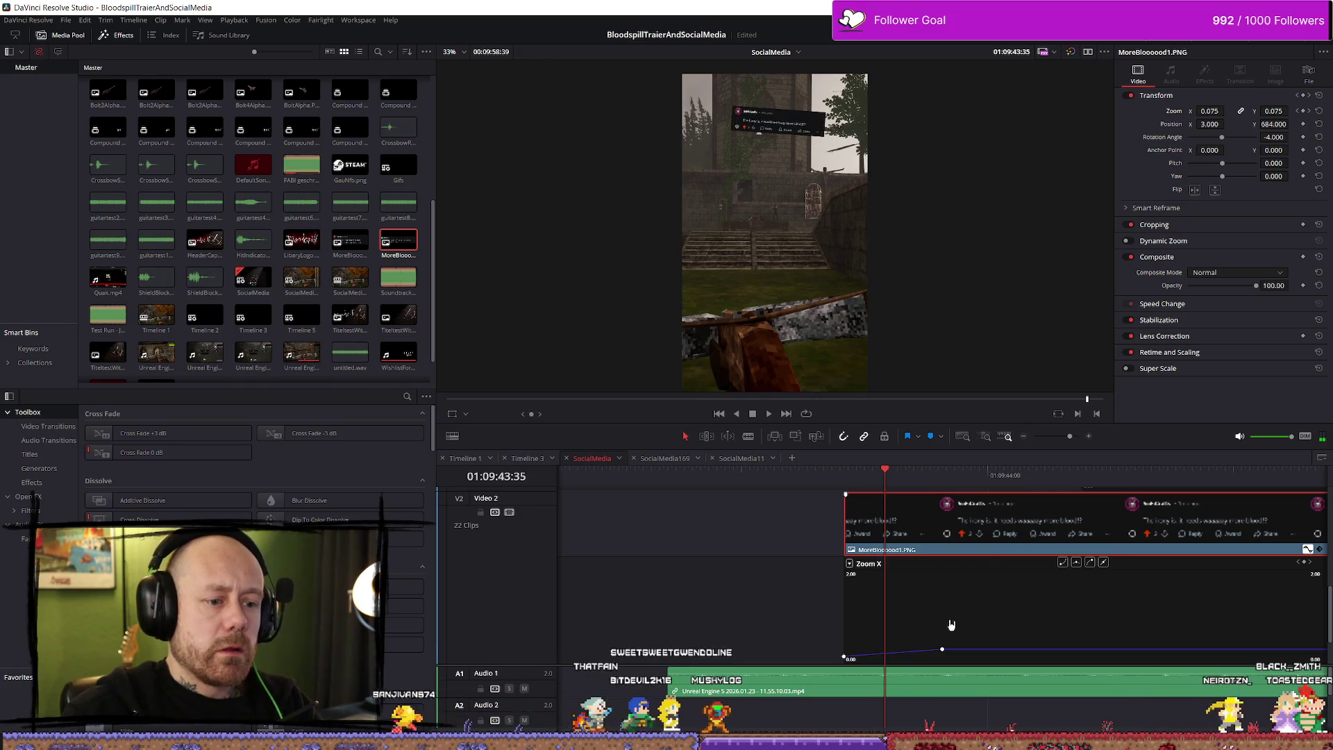
drag(941, 649, 887, 648)
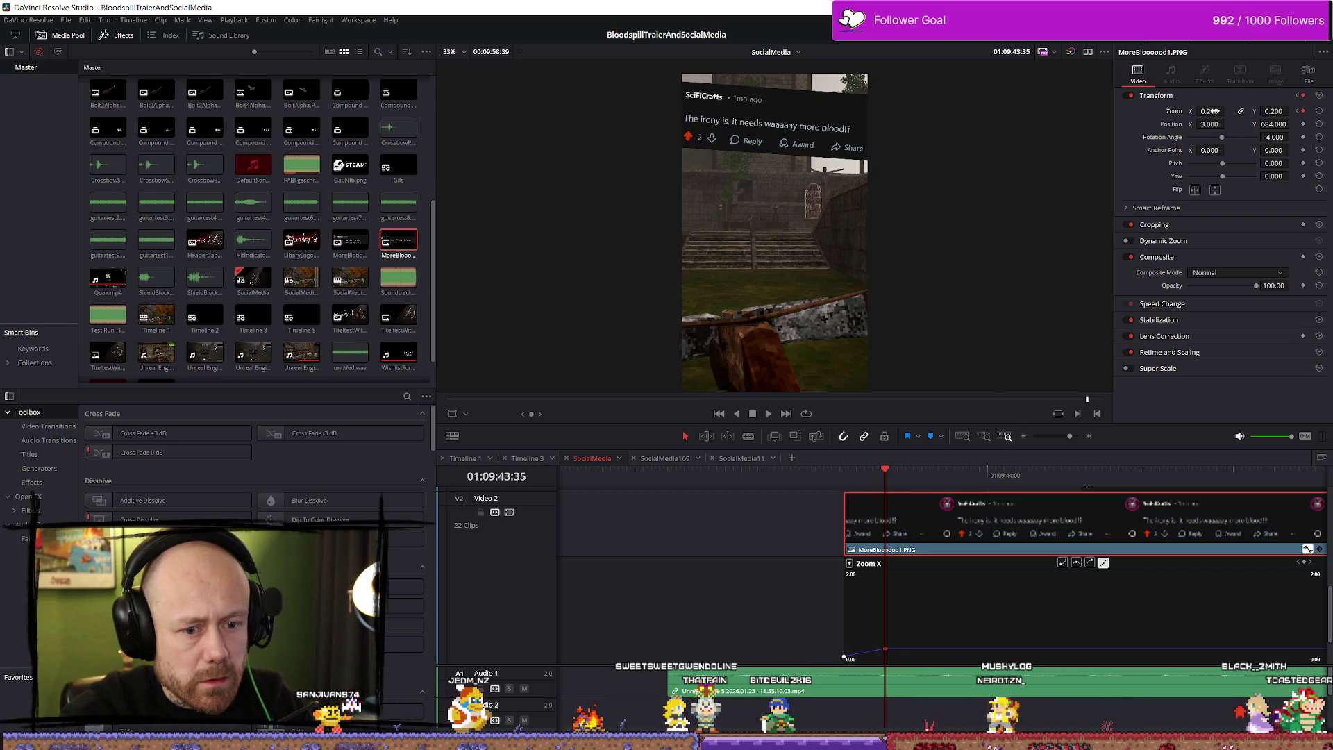
drag(1215, 107, 1227, 124)
click(802, 480)
key(space)
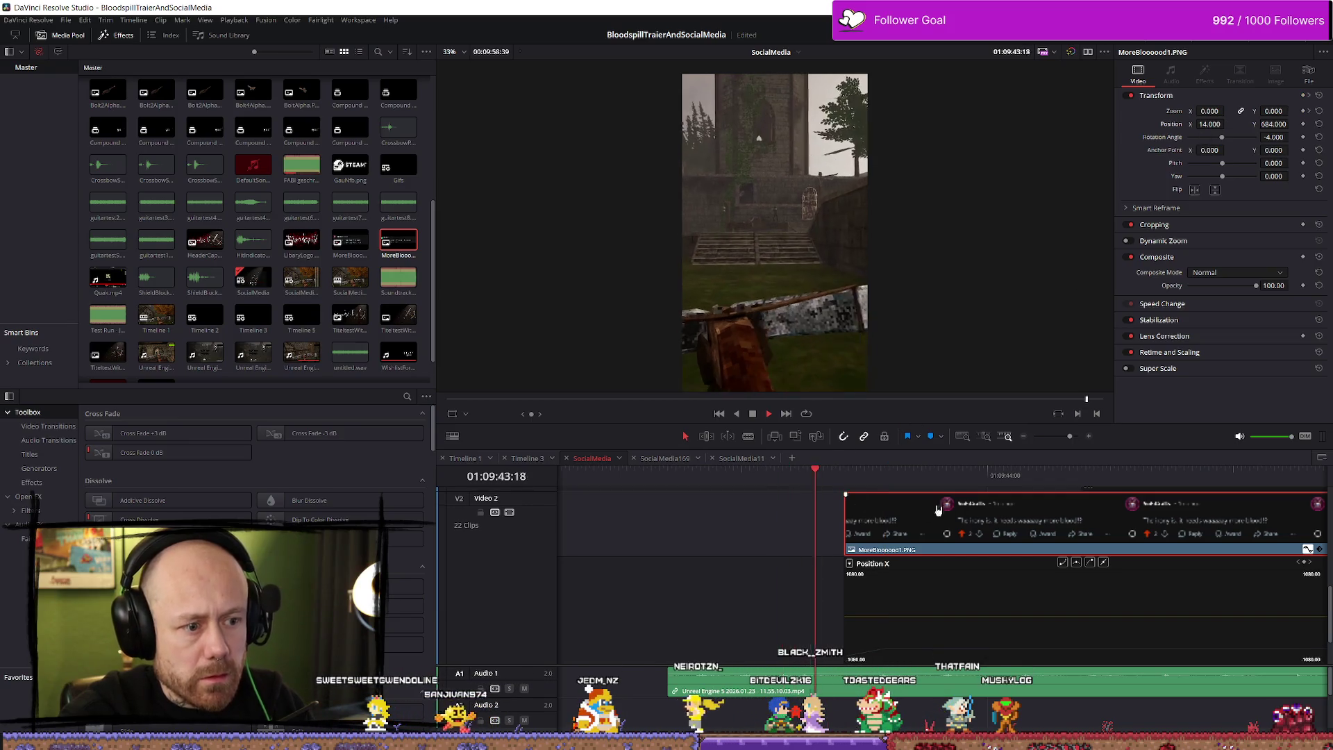
Step: Move the MoreBlooood2 comment clip earlier to start at the playhead and preview its zoom
key(space)
scroll(1048, 531, down, 1)
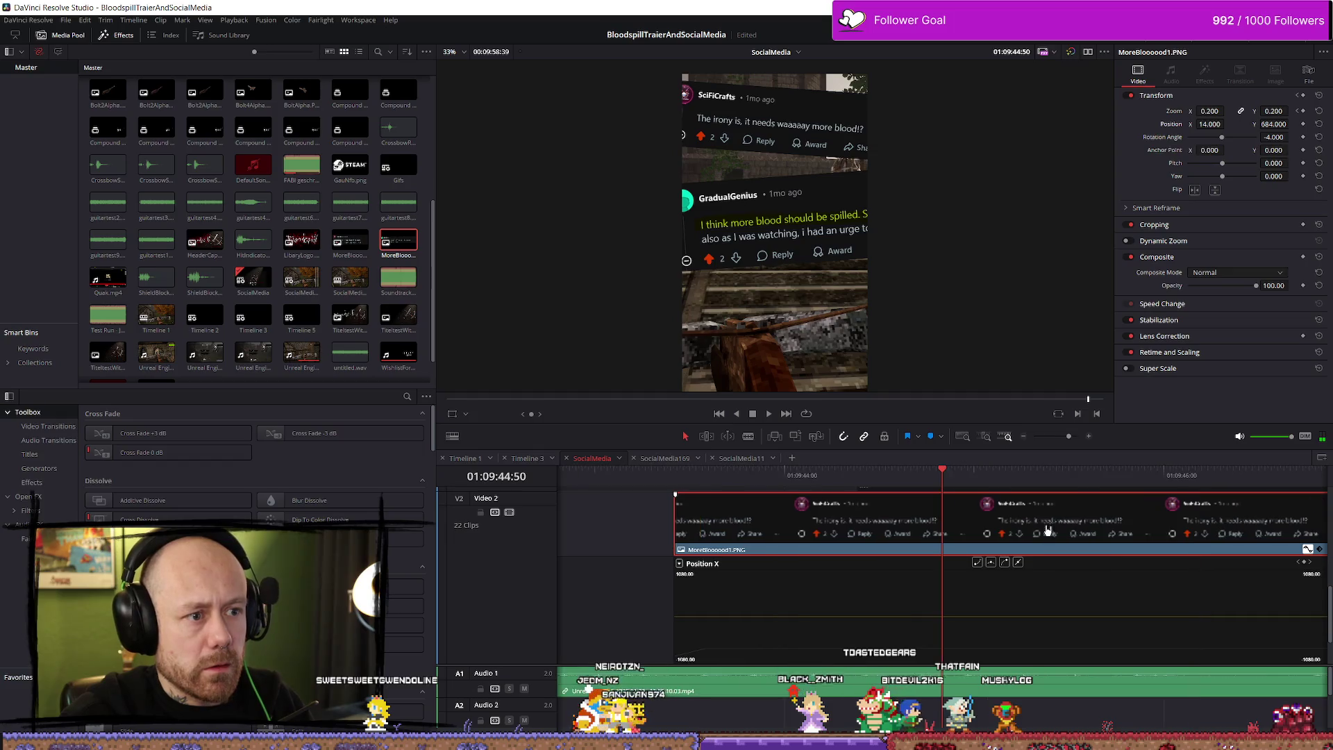
scroll(992, 522, down, 2)
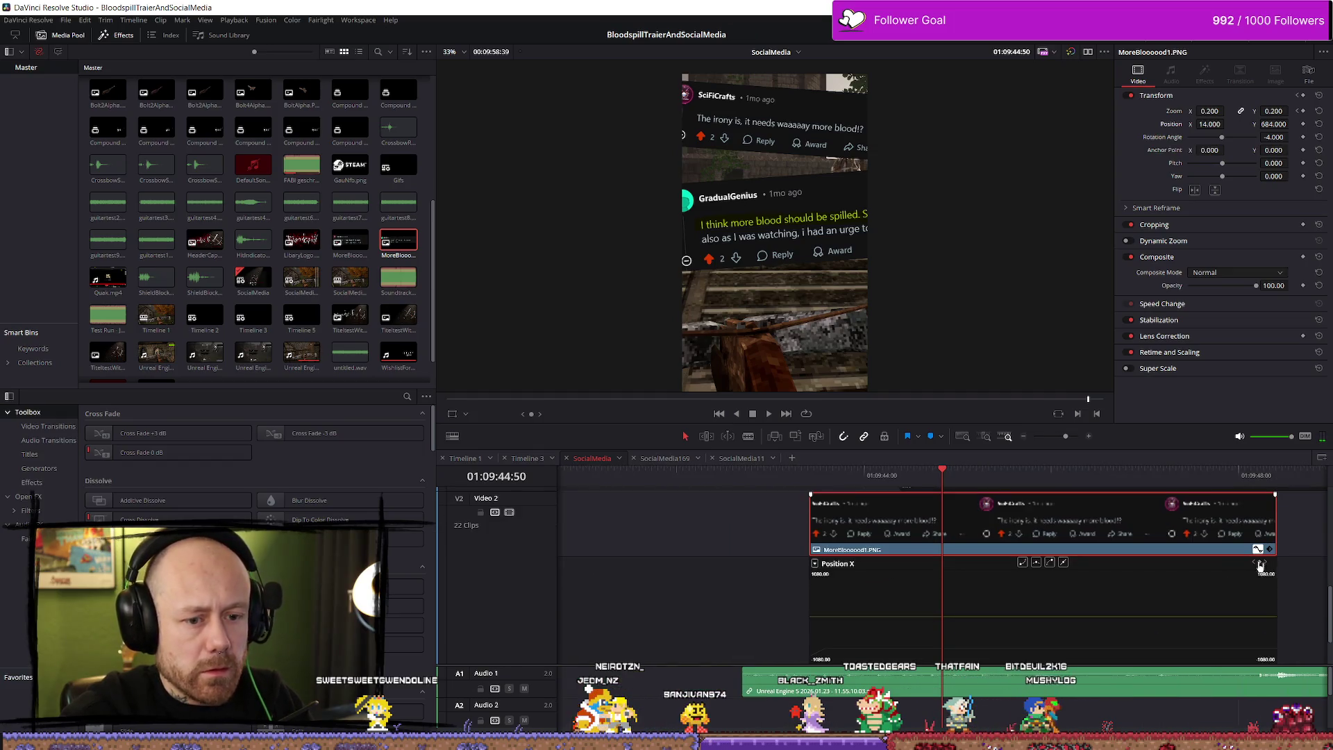
scroll(1055, 578, up, 2)
scroll(1042, 549, down, 5)
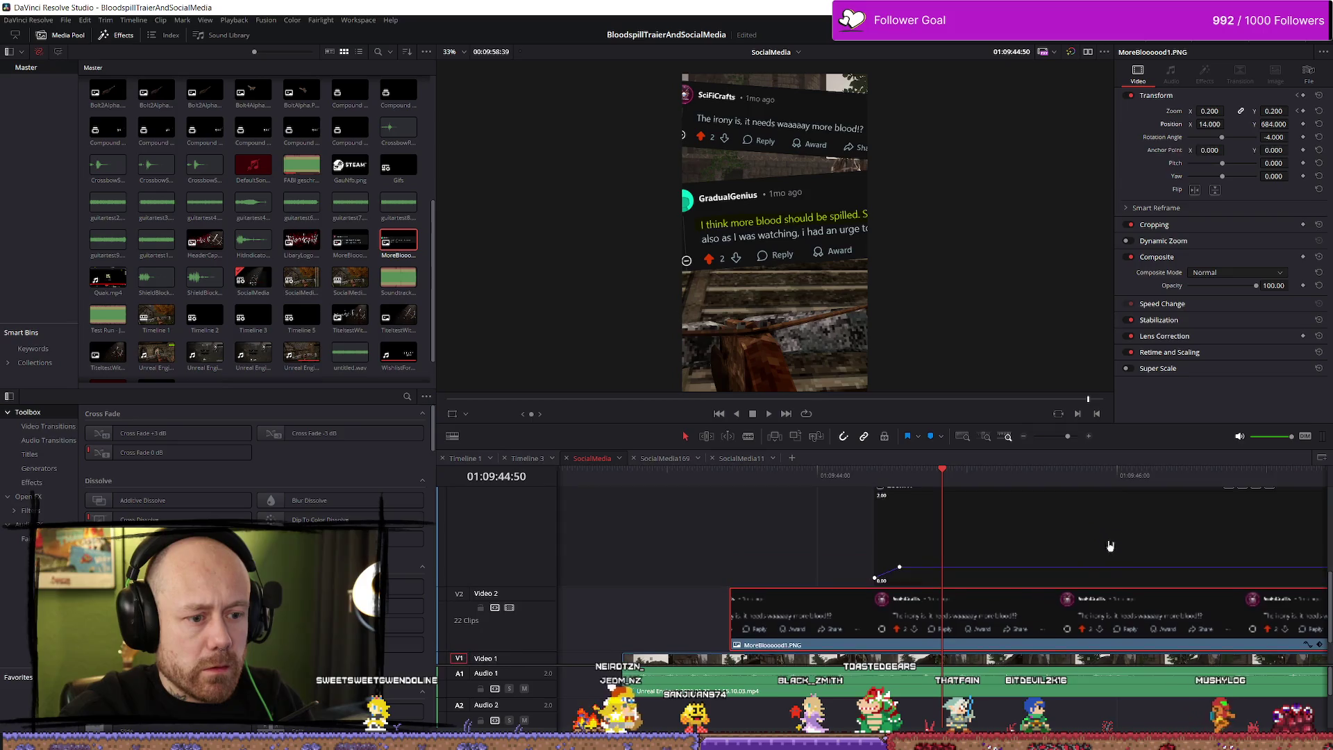
click(1009, 513)
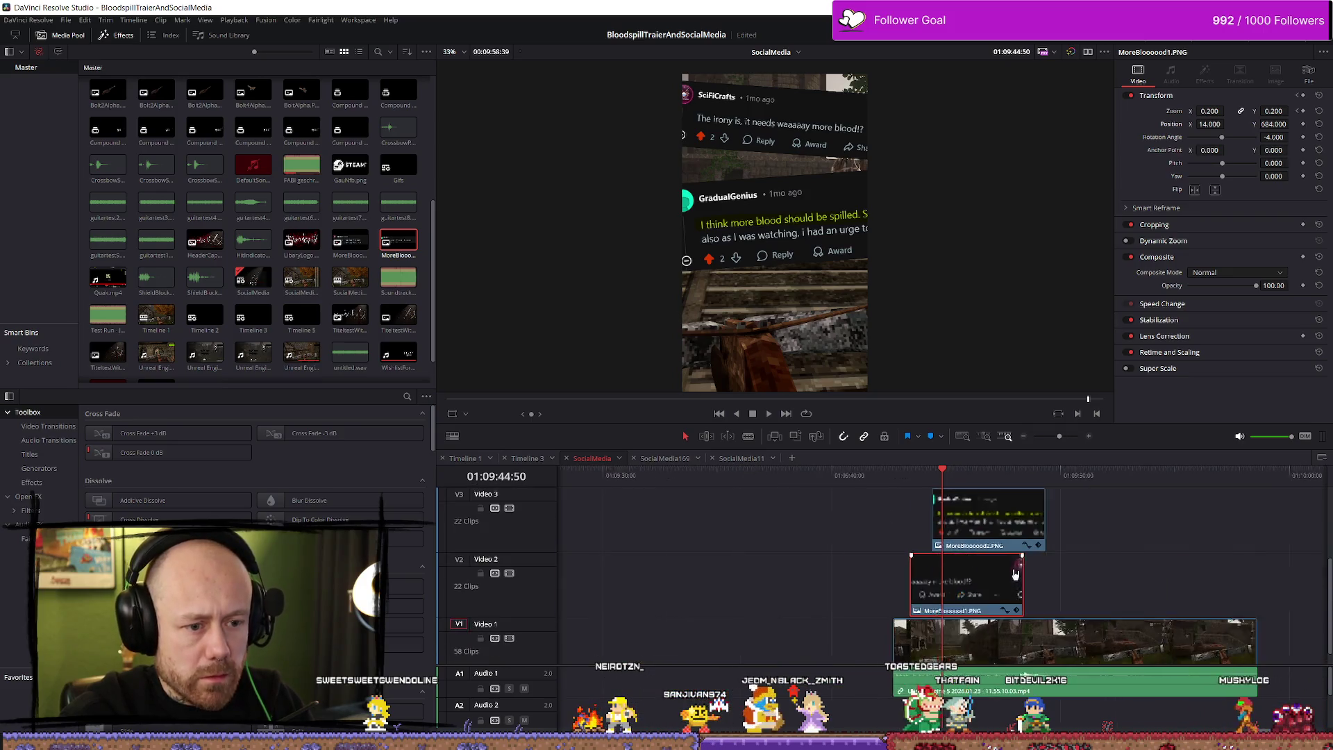
scroll(827, 491, up, 4)
mouse_move(823, 476)
mouse_down()
mouse_move(798, 476)
mouse_move(838, 478)
mouse_move(768, 477)
mouse_move(849, 476)
mouse_up()
click(867, 477)
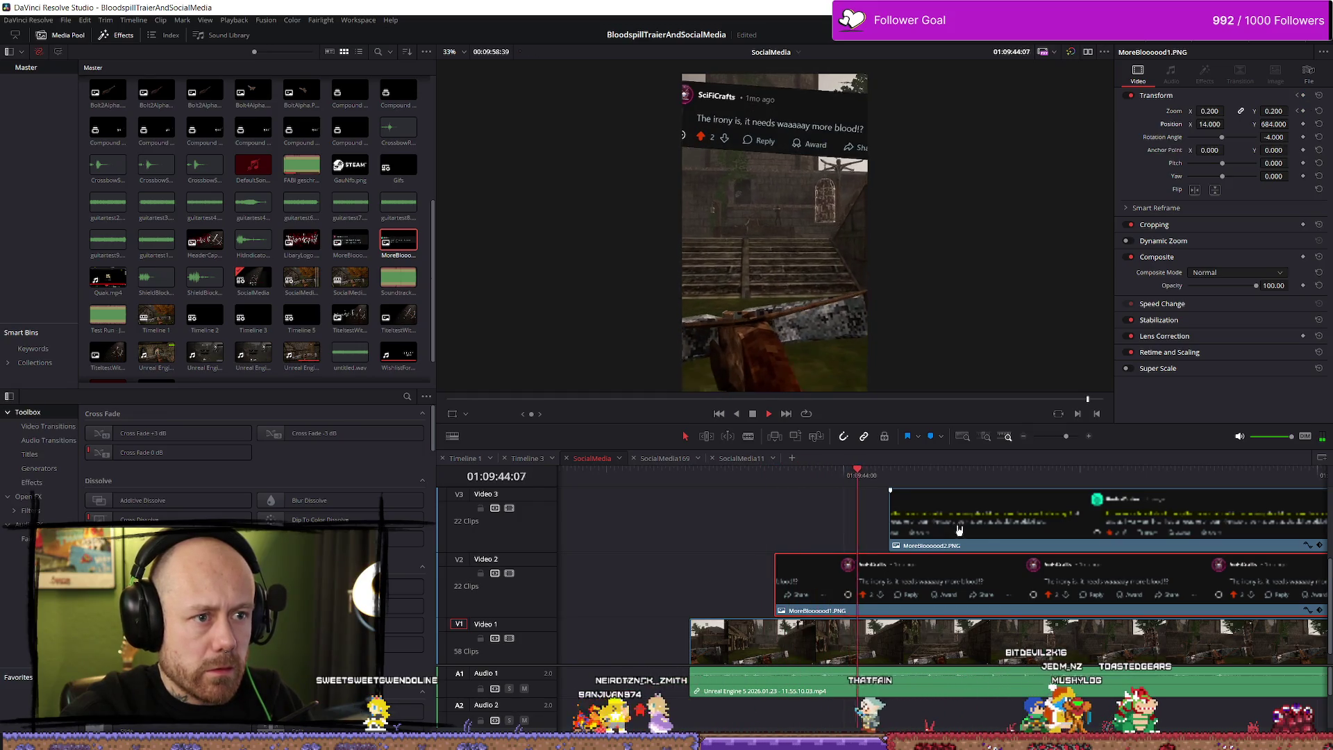
drag(945, 528, 923, 528)
key(space)
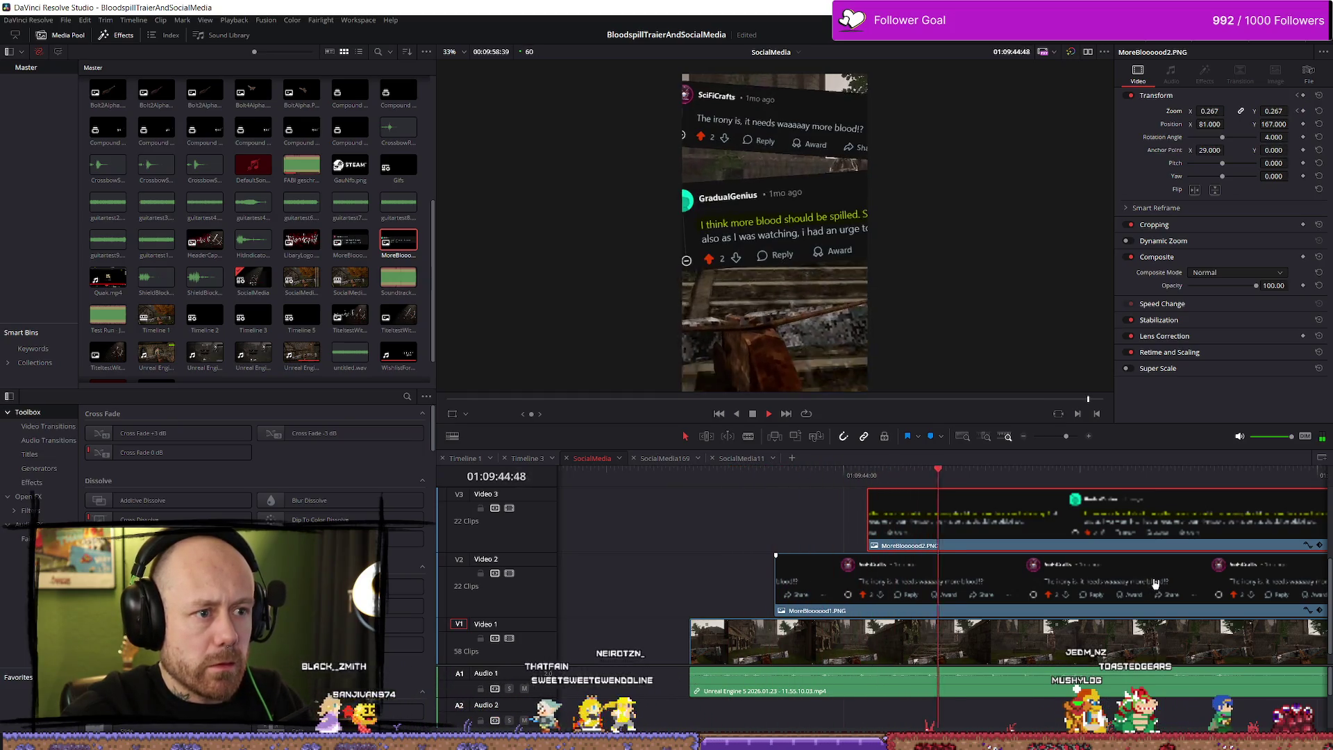
key(space)
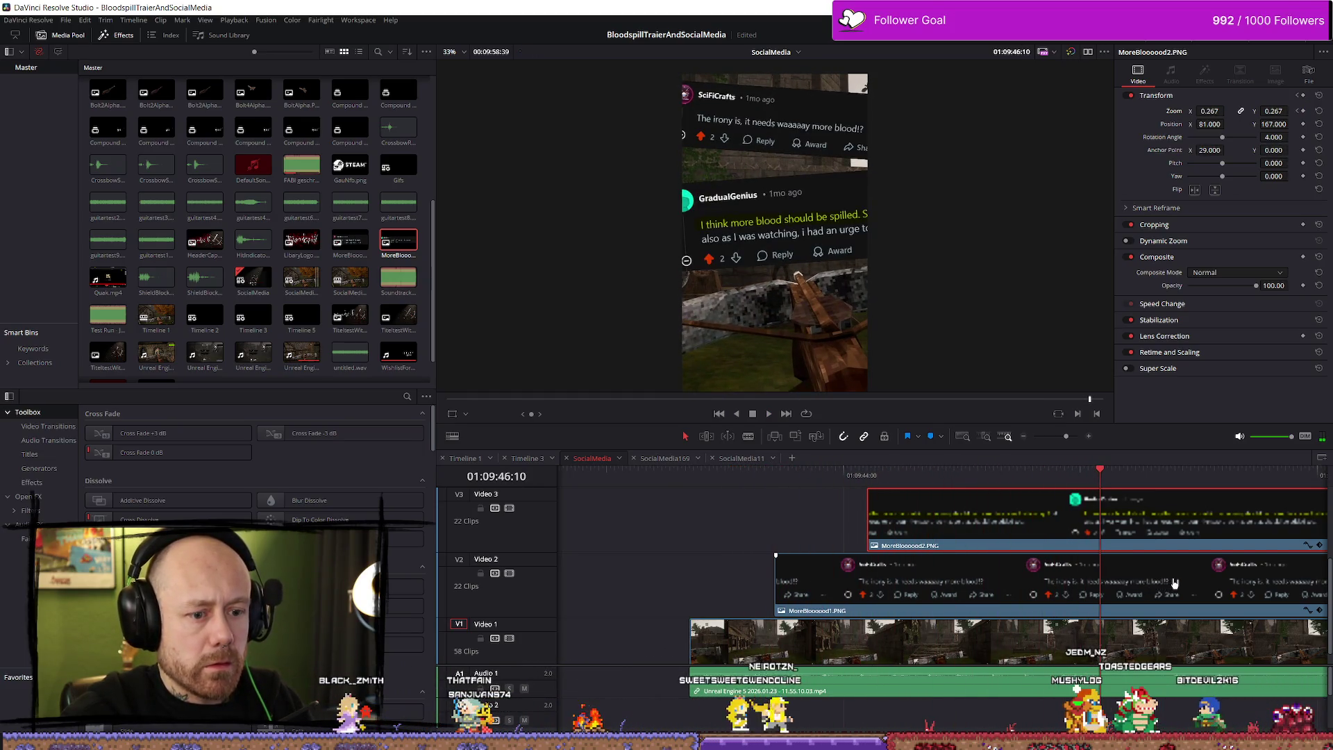
Step: Trim MoreBlooood1 and MoreBlooood2 to end at the playhead, fade out MoreBlooood1, and replay
scroll(1167, 580, down, 2)
drag(1112, 583, 949, 588)
mouse_move(1173, 513)
mouse_down()
mouse_move(950, 518)
mouse_move(949, 501)
mouse_up()
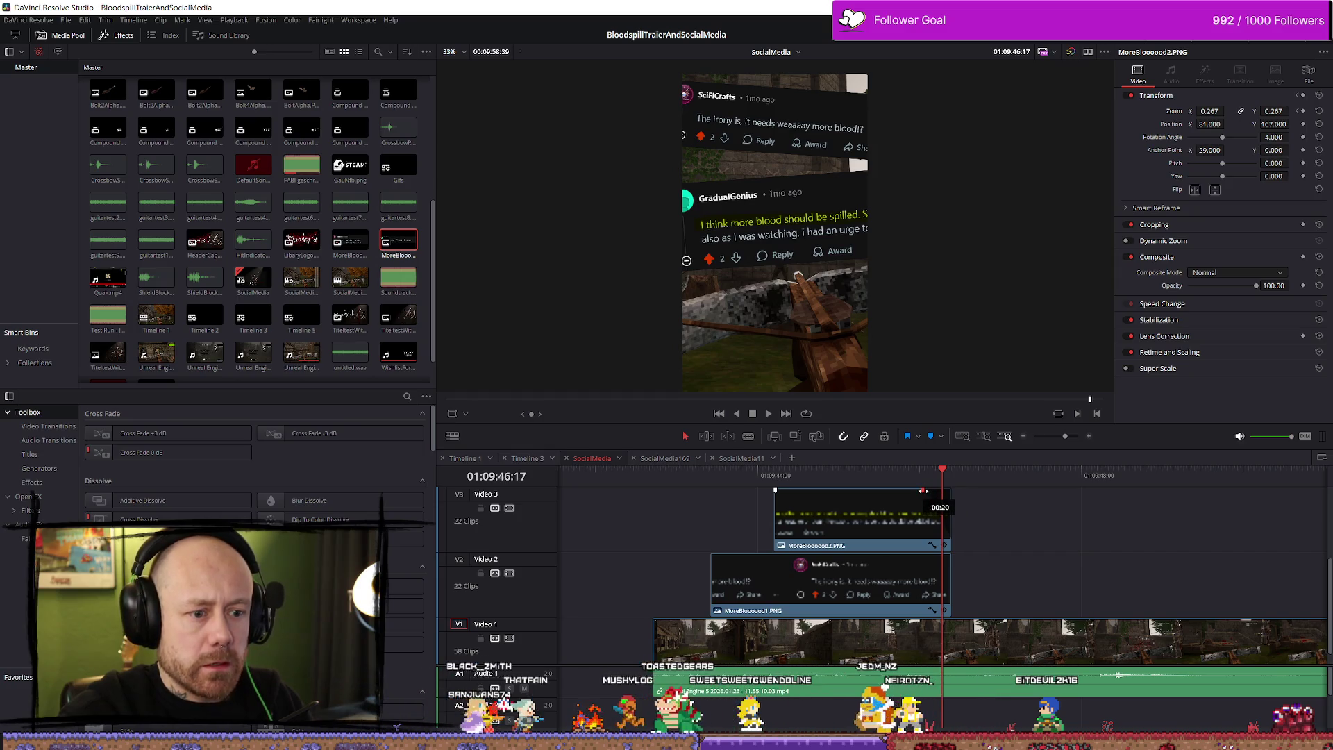
drag(945, 556, 931, 558)
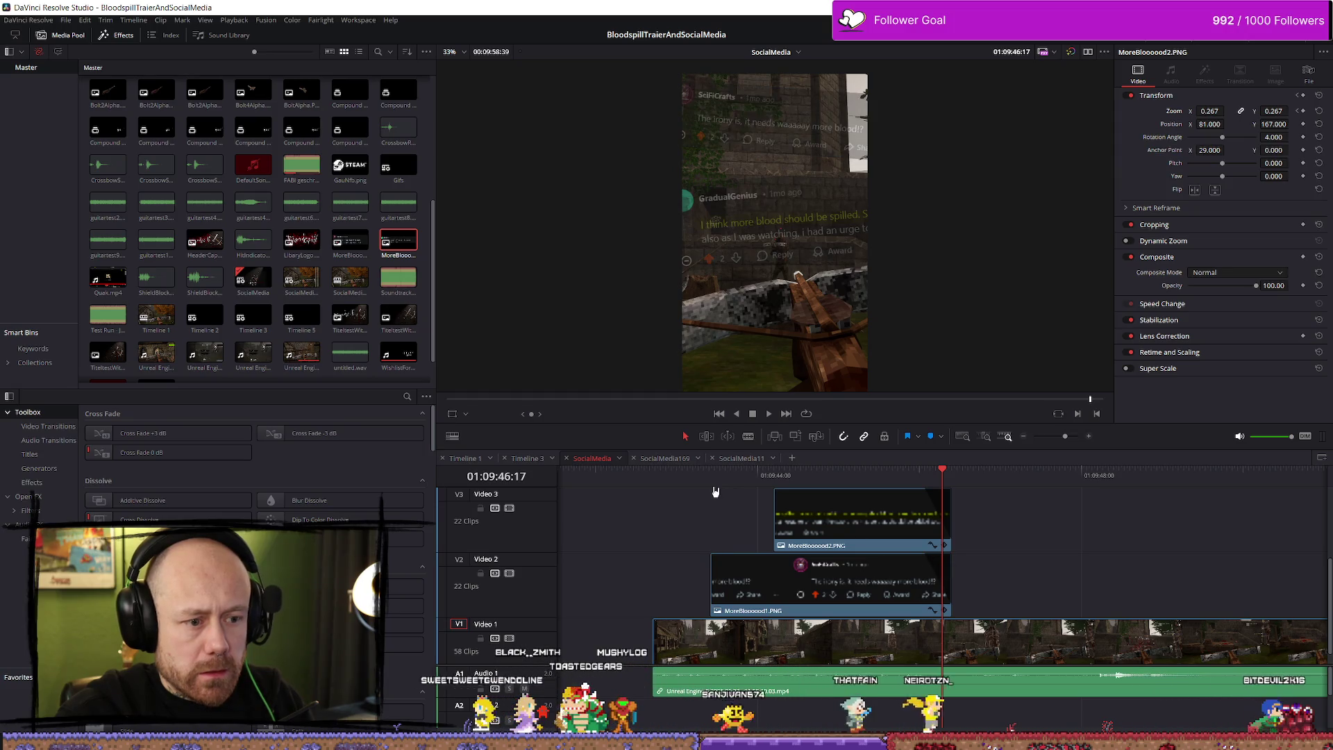
click(691, 477)
key(space)
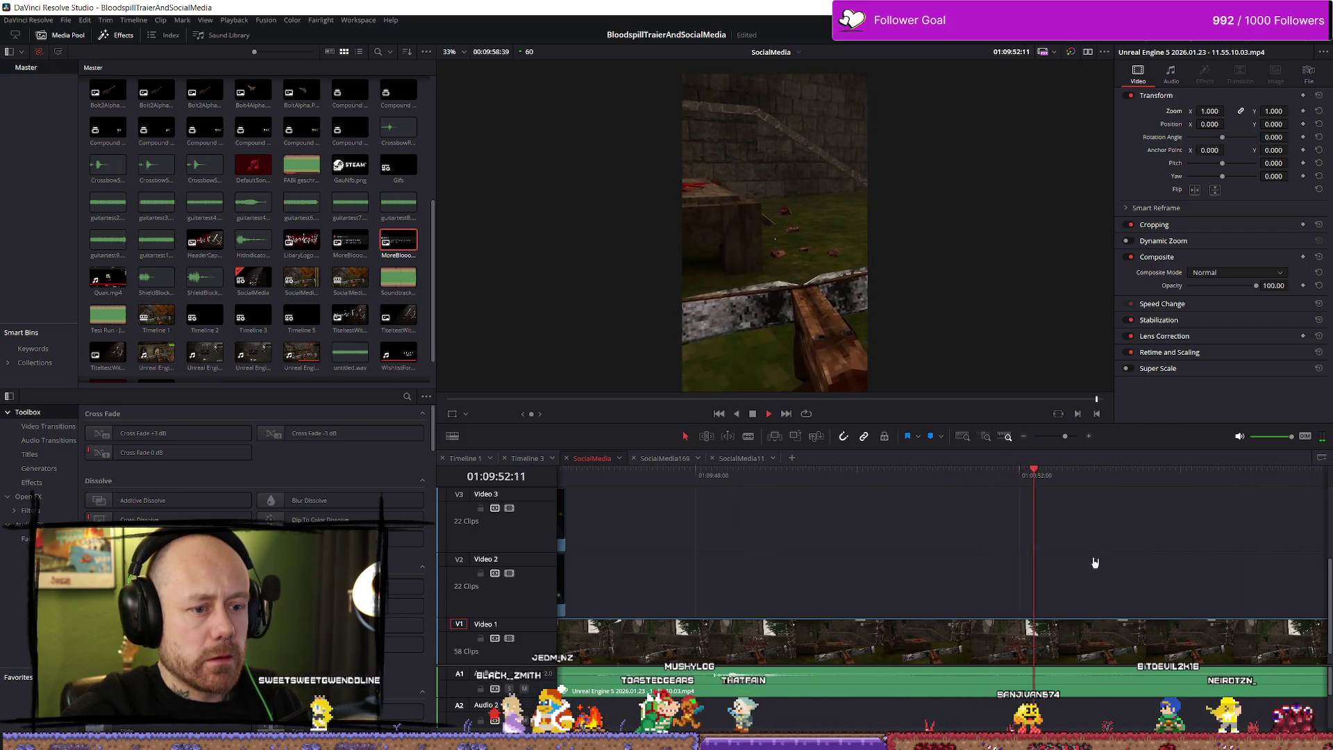
scroll(1077, 559, down, 6)
key(space)
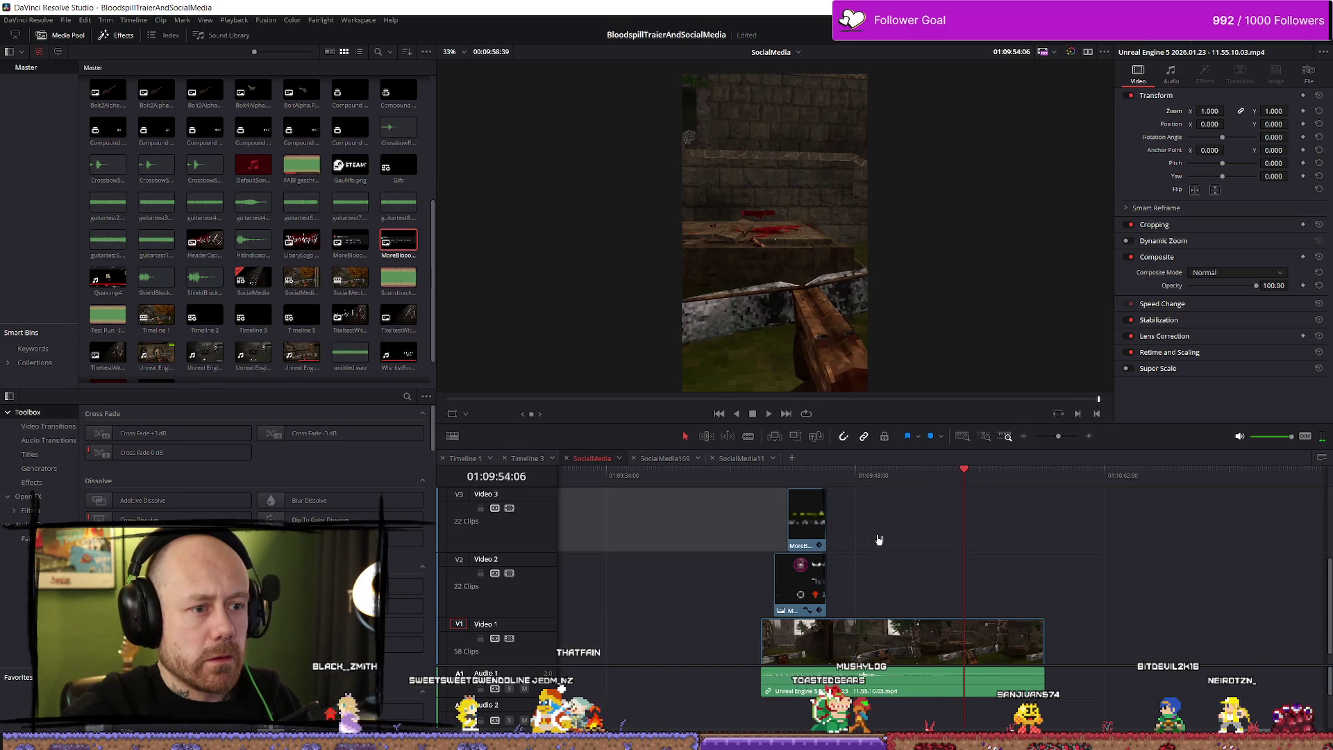
click(752, 473)
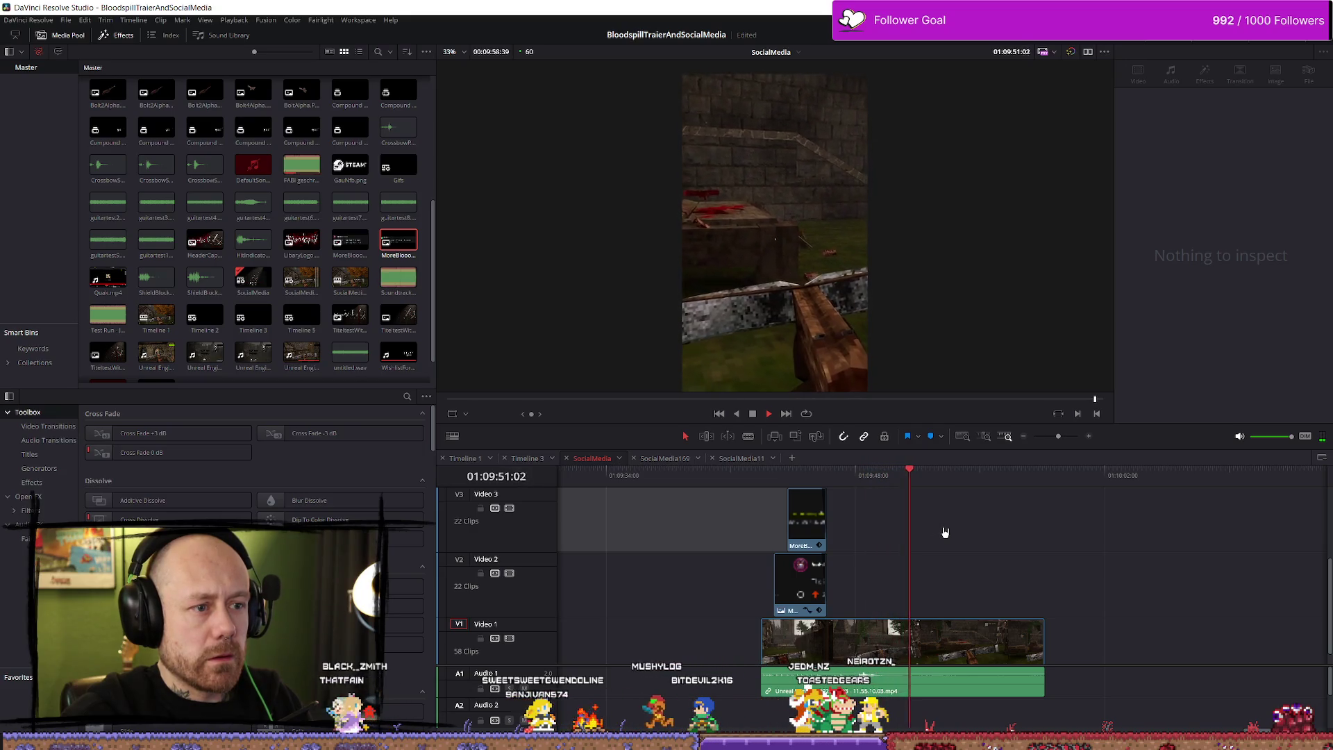
key(space)
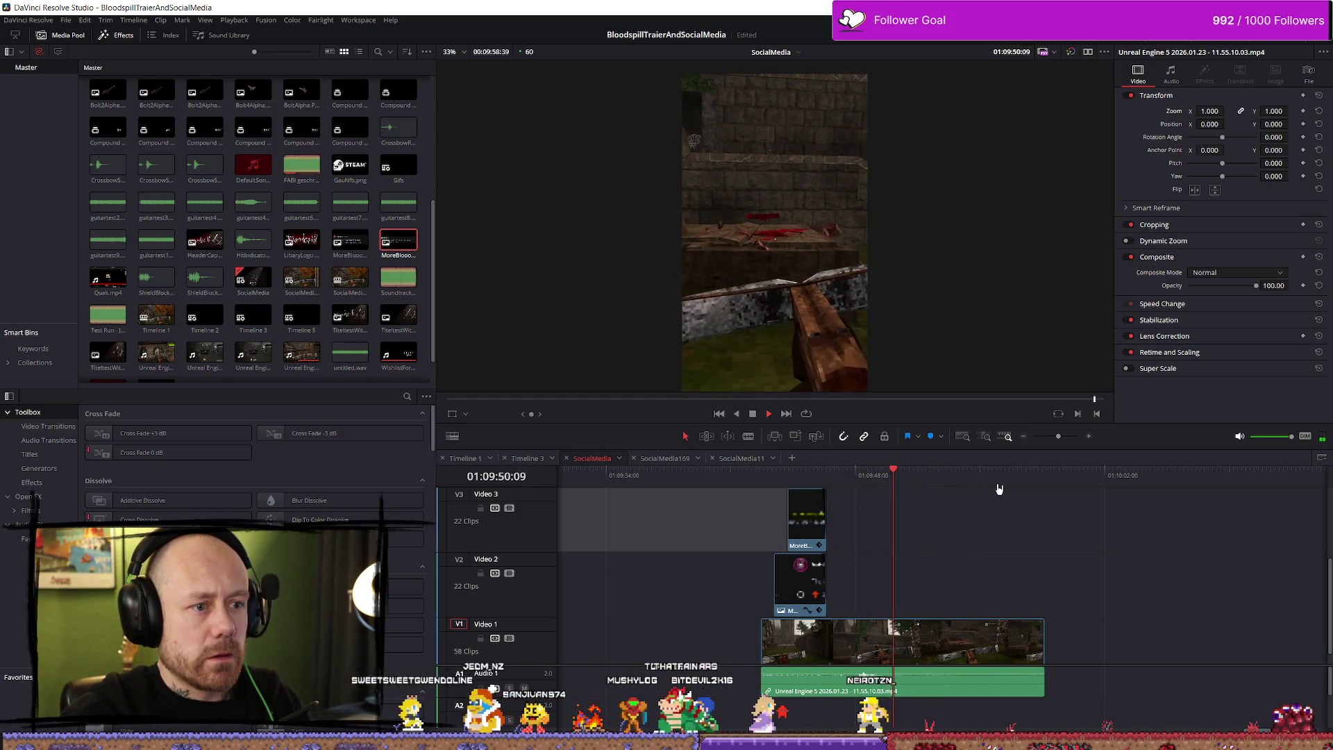
key(space)
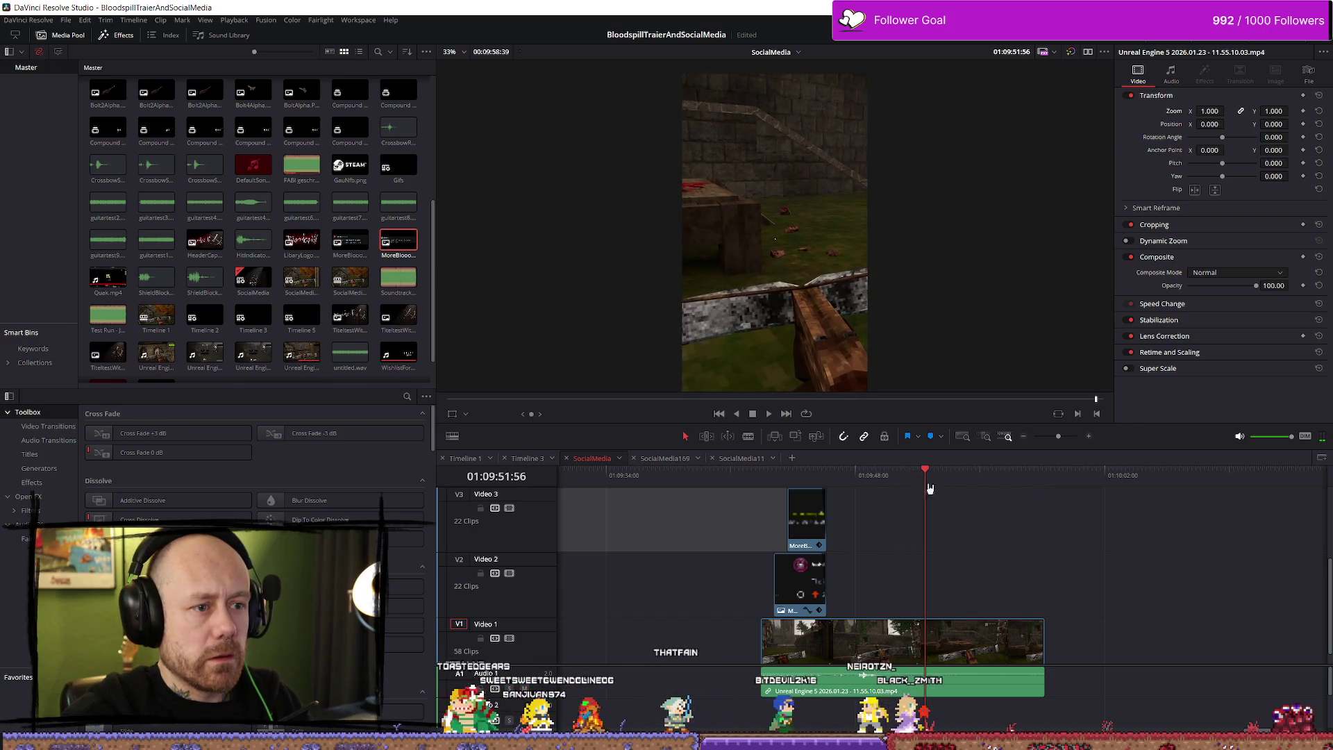
key(space)
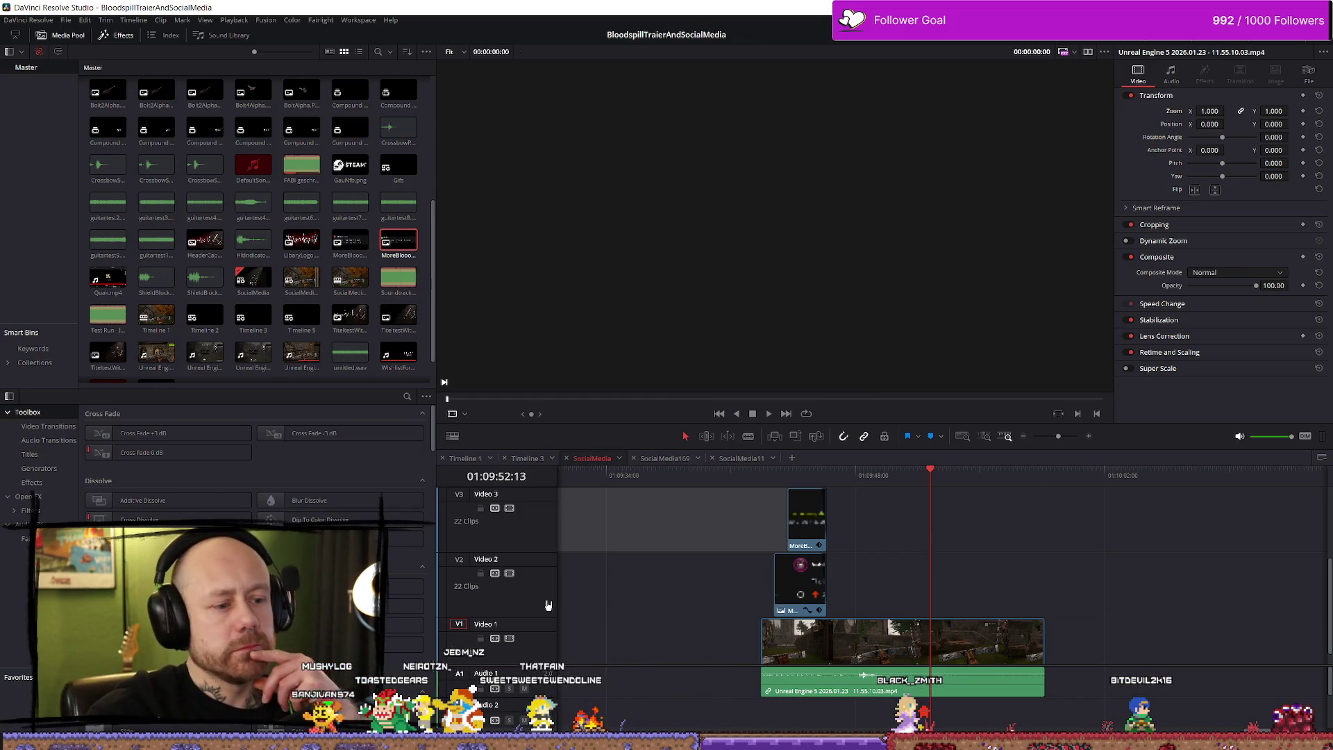
click(408, 397)
text(text)
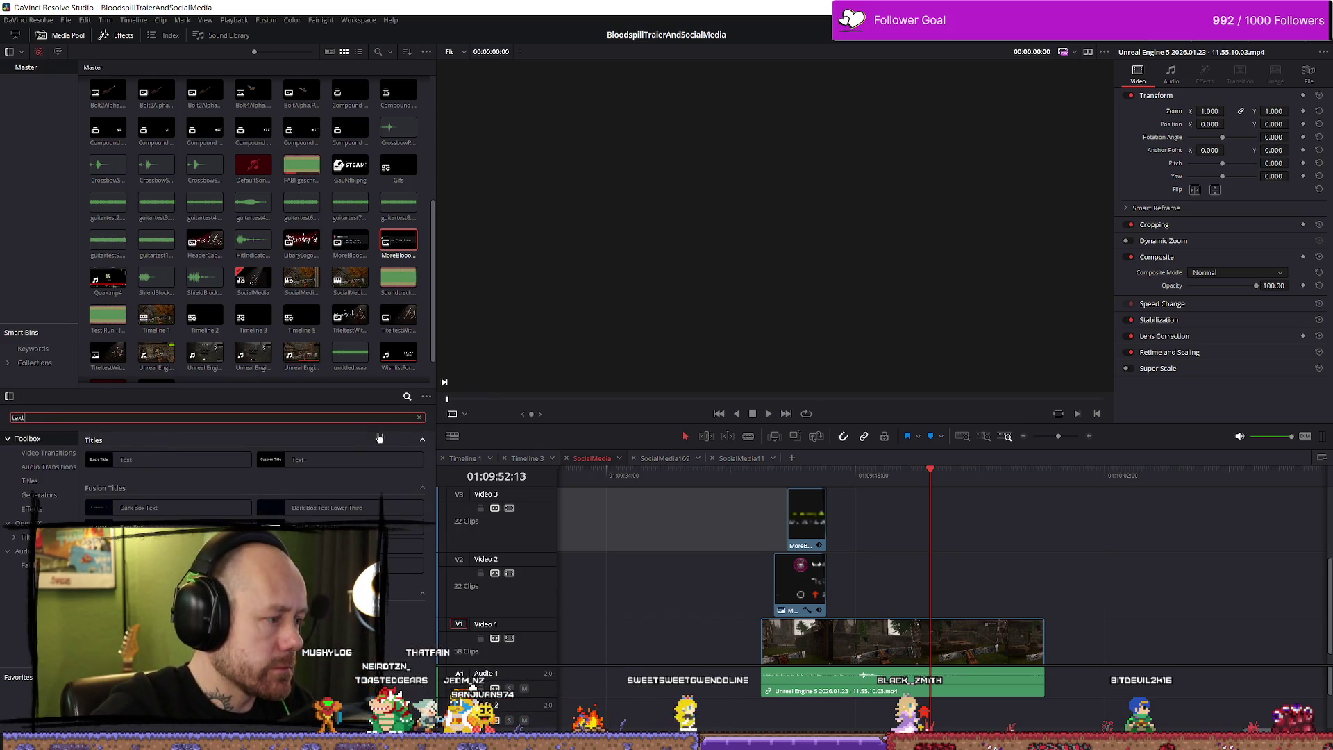
Step: Add a basic Text title at the playhead, browse its fonts, then delete it
mouse_move(167, 462)
mouse_down()
mouse_move(1006, 539)
mouse_move(928, 545)
mouse_up()
click(939, 541)
text(like this?)
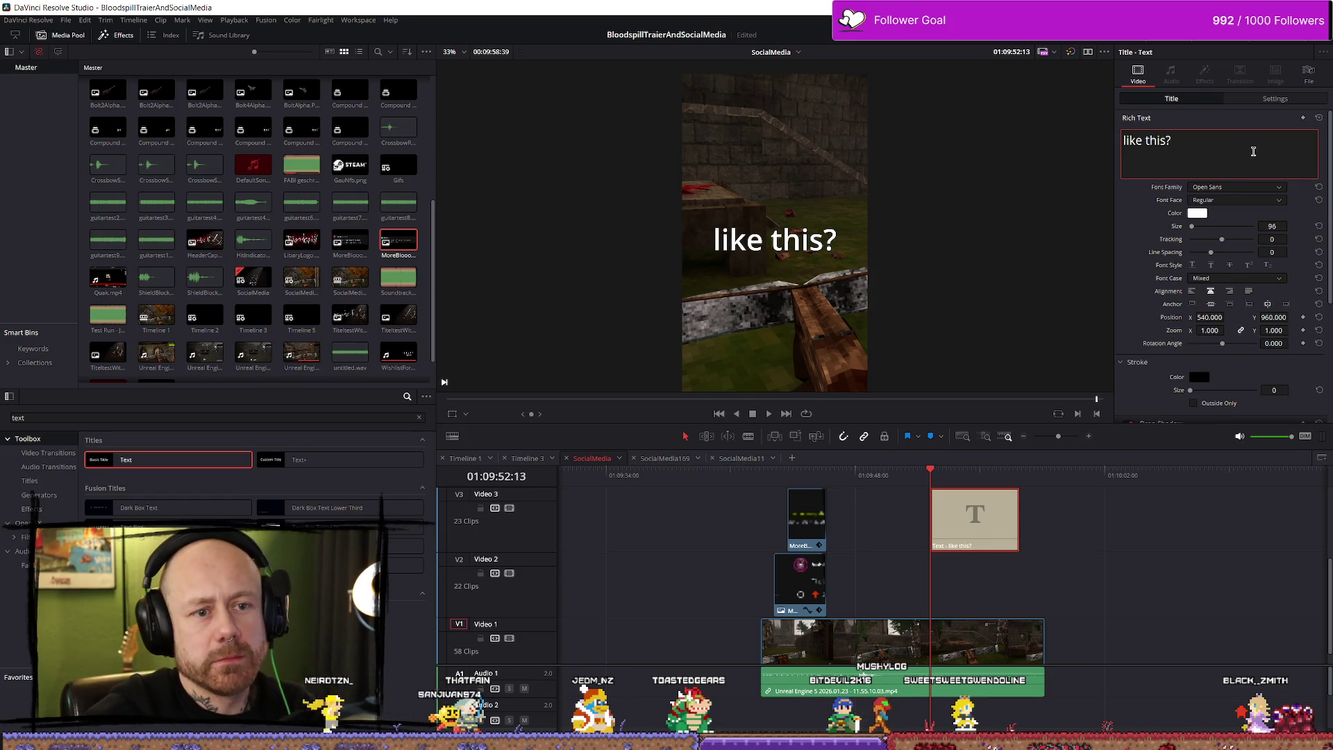
click(1270, 189)
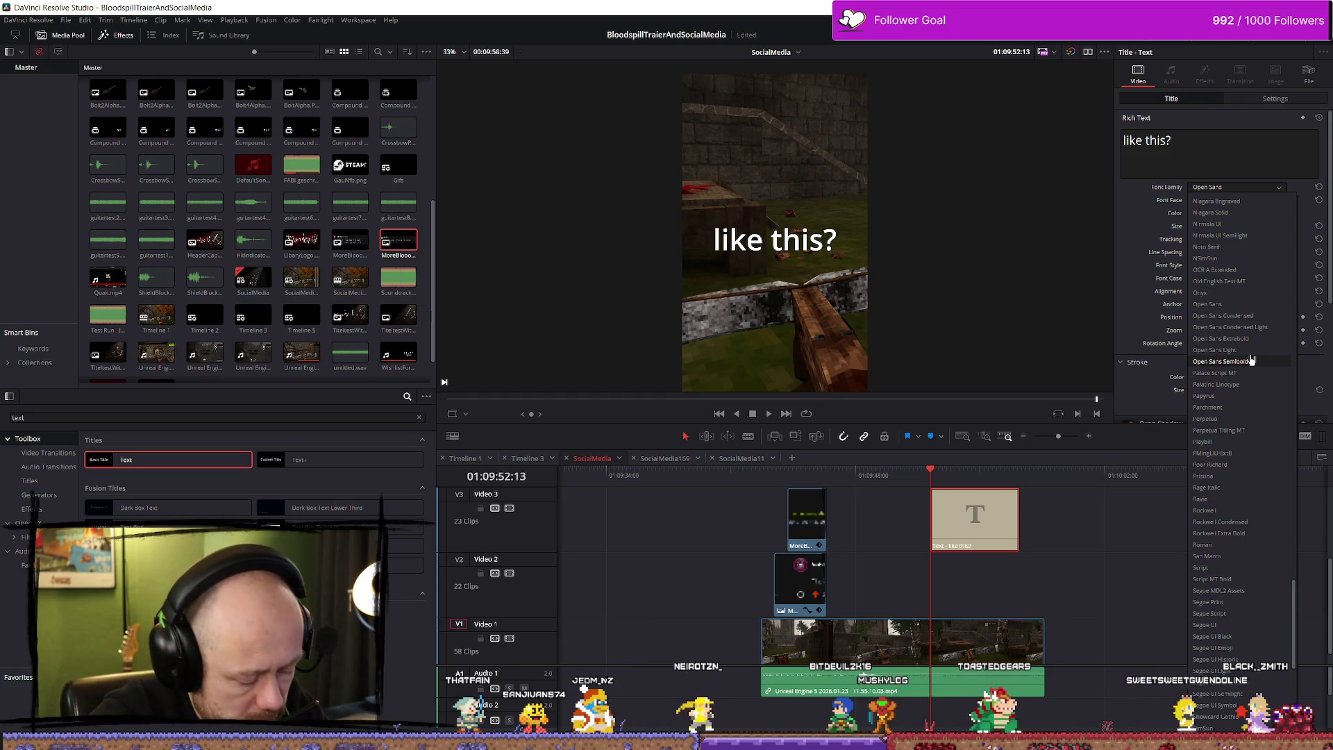
scroll(1257, 278, up, 15)
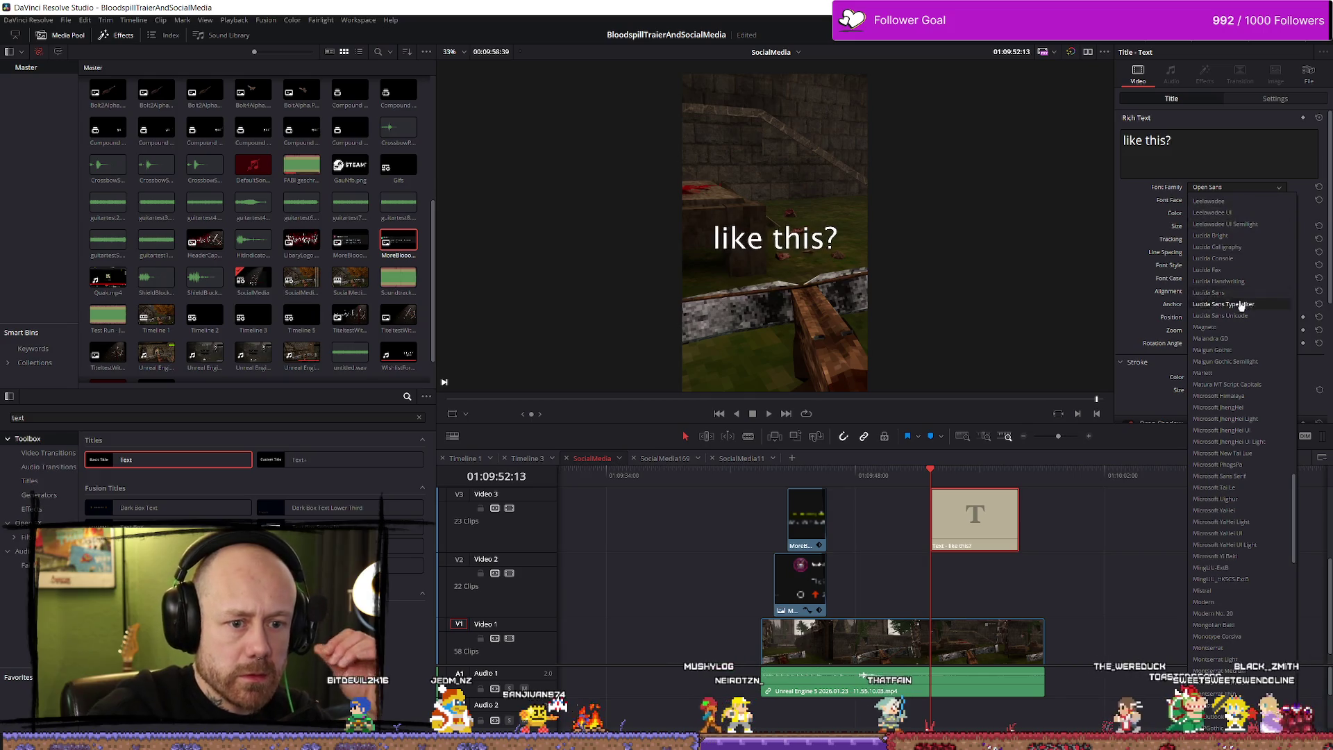
scroll(1251, 299, up, 20)
mouse_move(1290, 219)
mouse_down()
mouse_move(1314, 689)
mouse_move(1305, 565)
mouse_up()
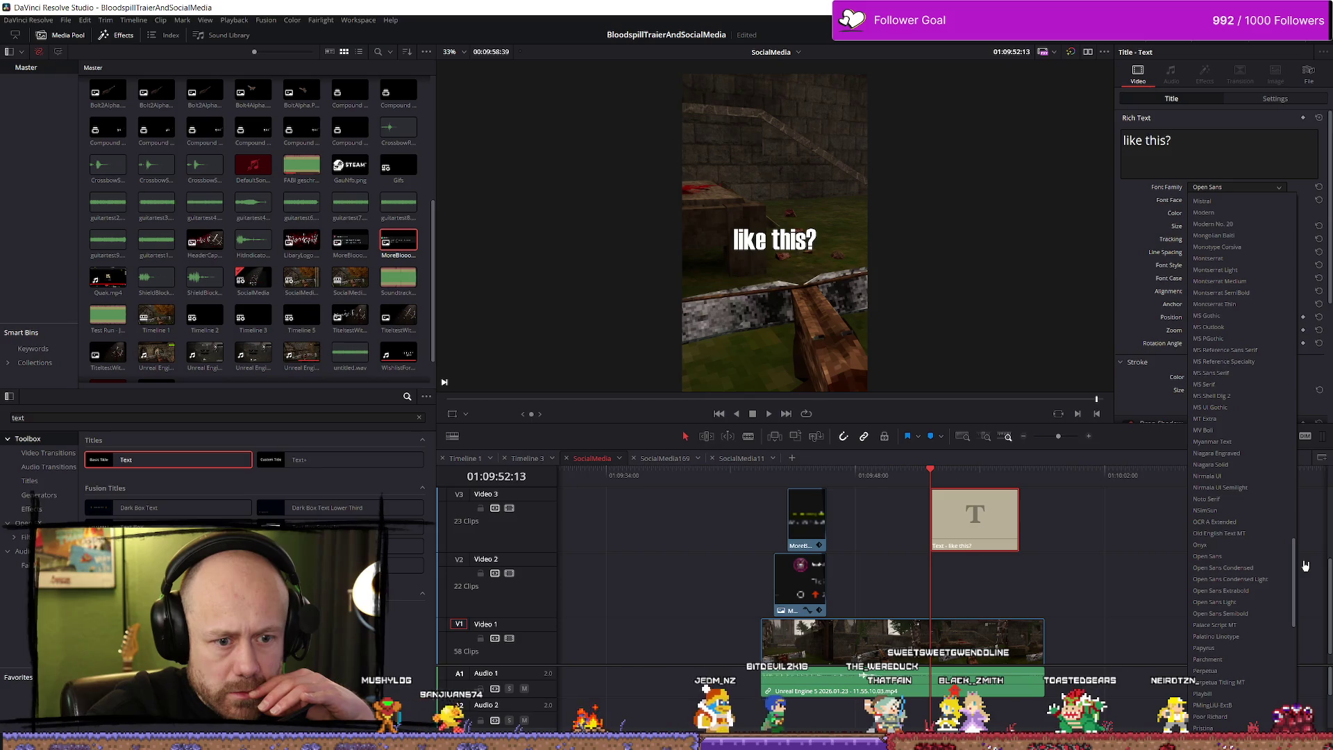
click(1208, 556)
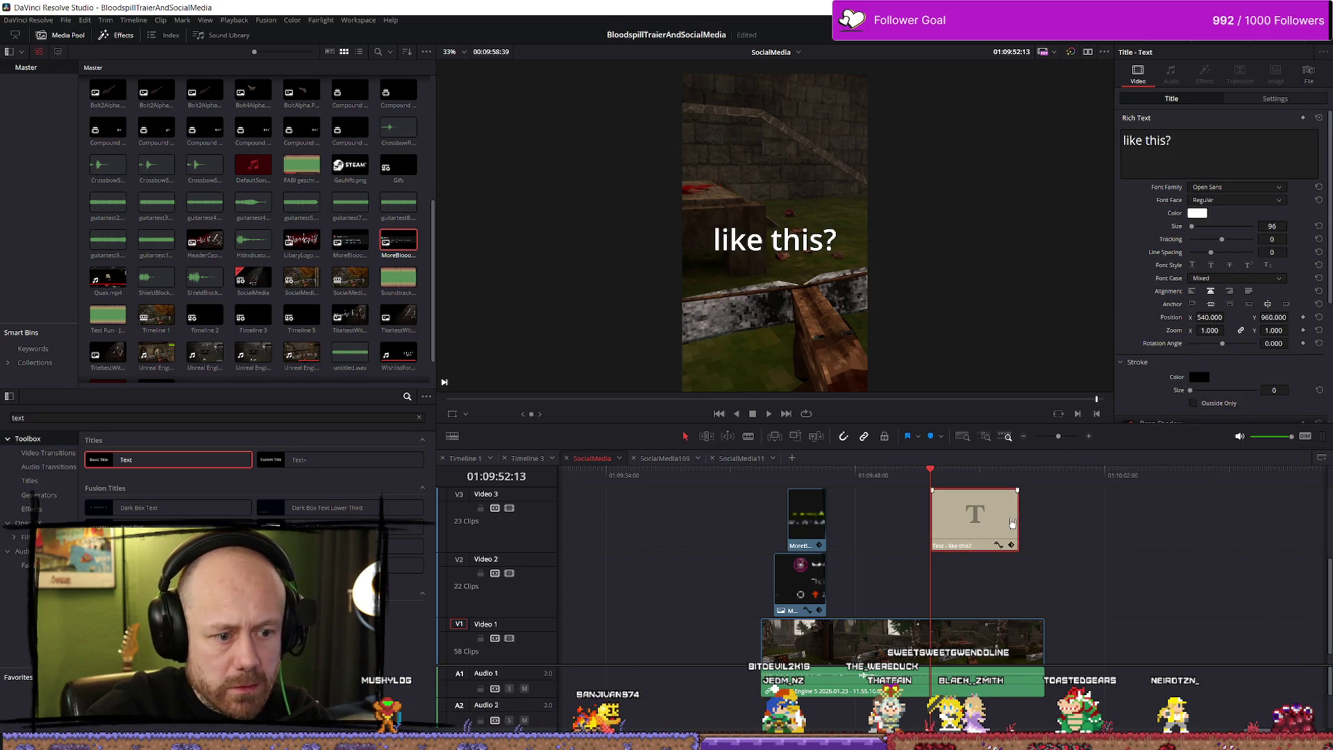
key(Delete)
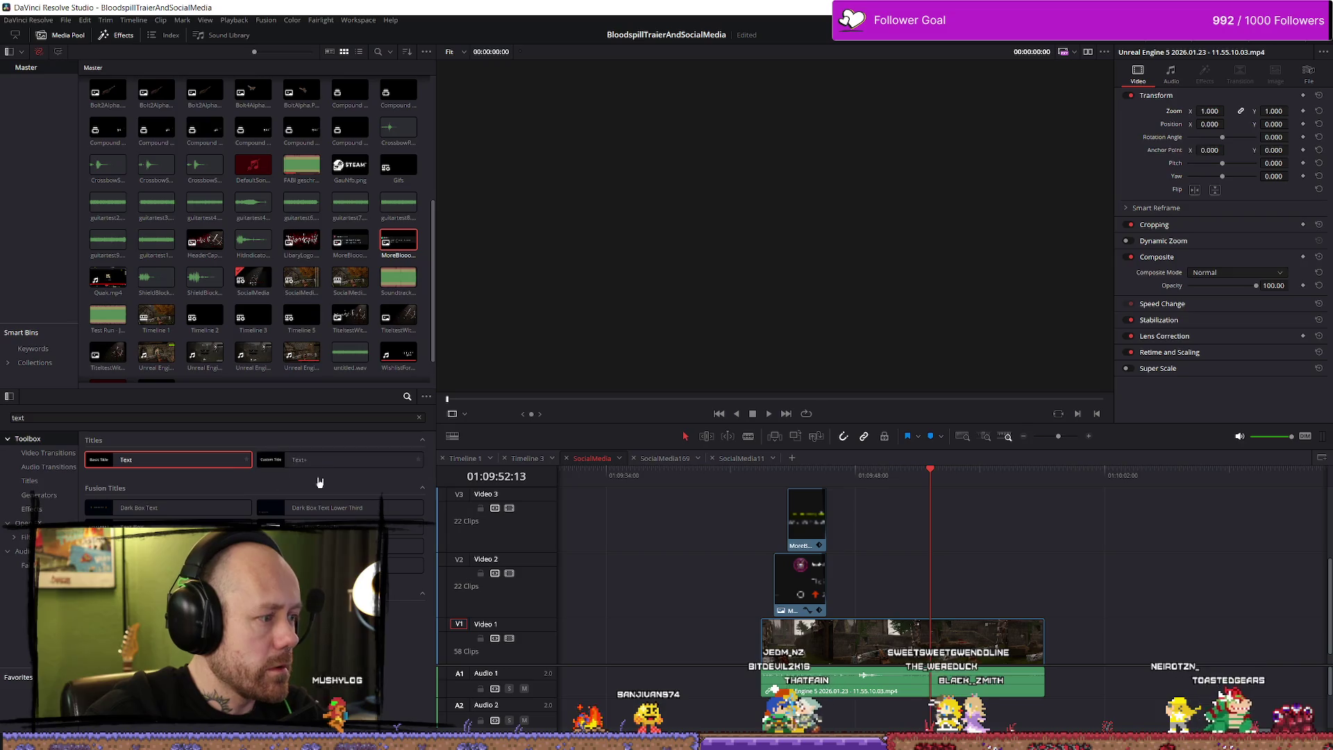
Step: Add a Text+ title on Video 2 and set its font to Jo_wrote_a_lovesong_Edited
drag(916, 509, 924, 584)
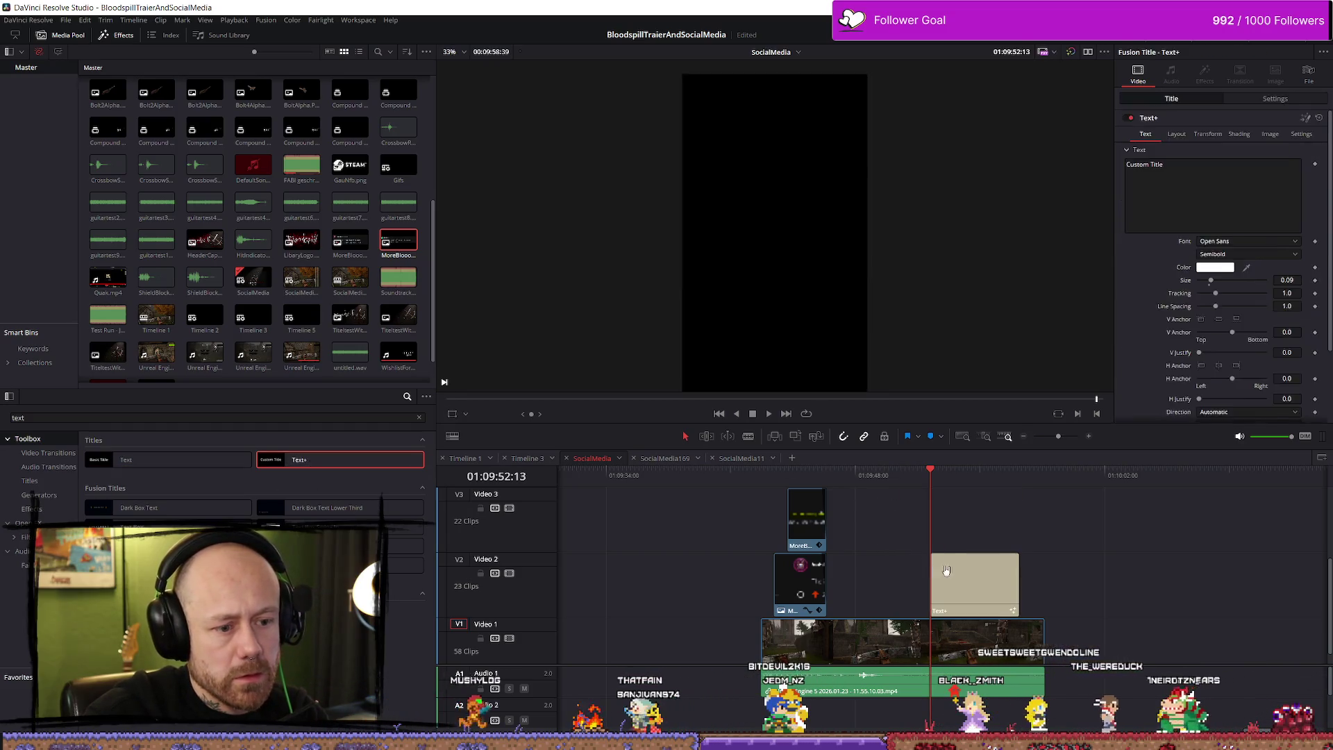
click(1240, 241)
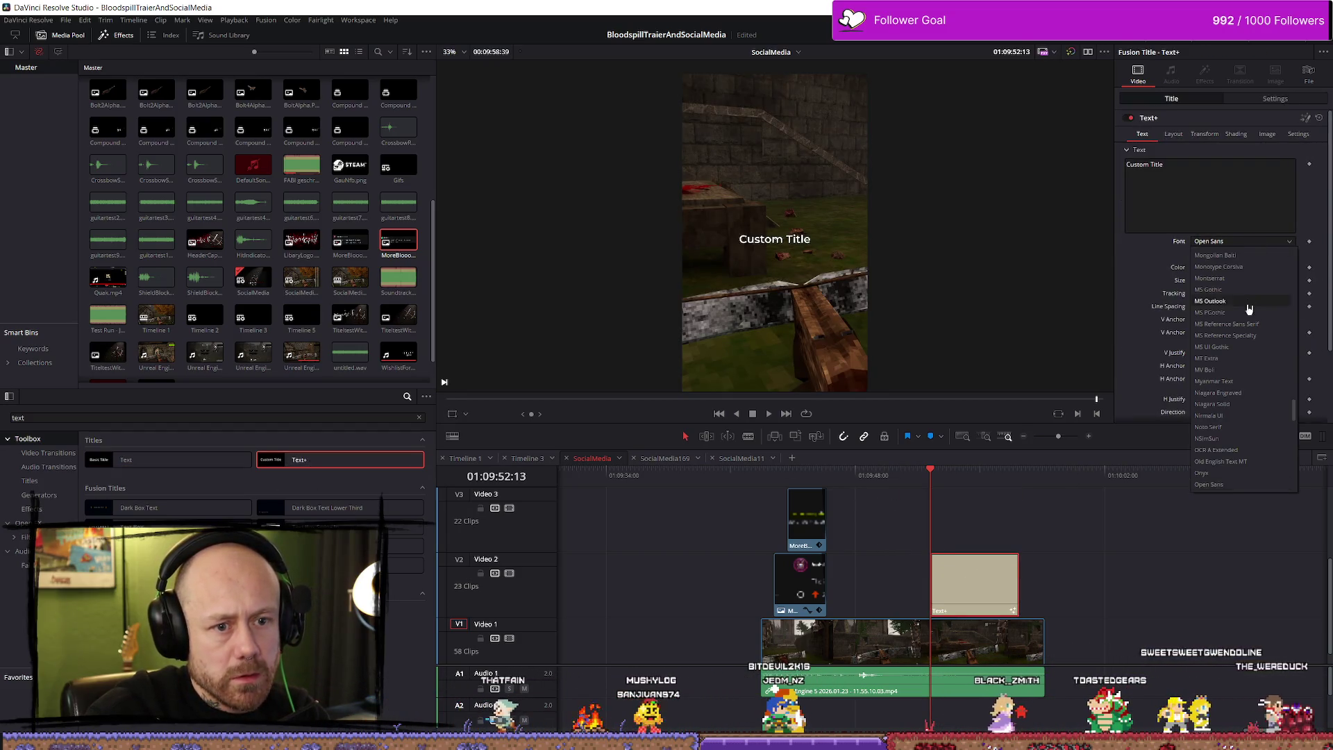
scroll(1248, 319, down, 10)
scroll(1280, 406, up, 8)
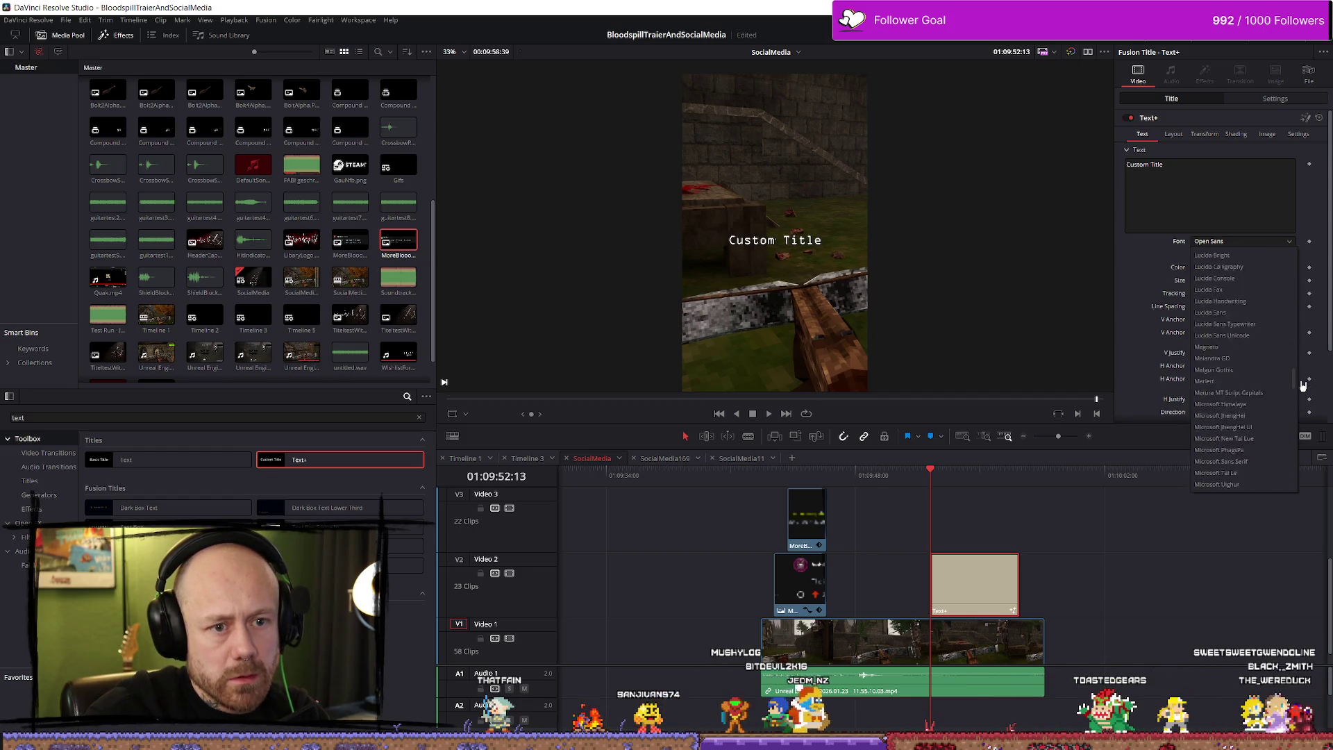
drag(1303, 387, 1304, 369)
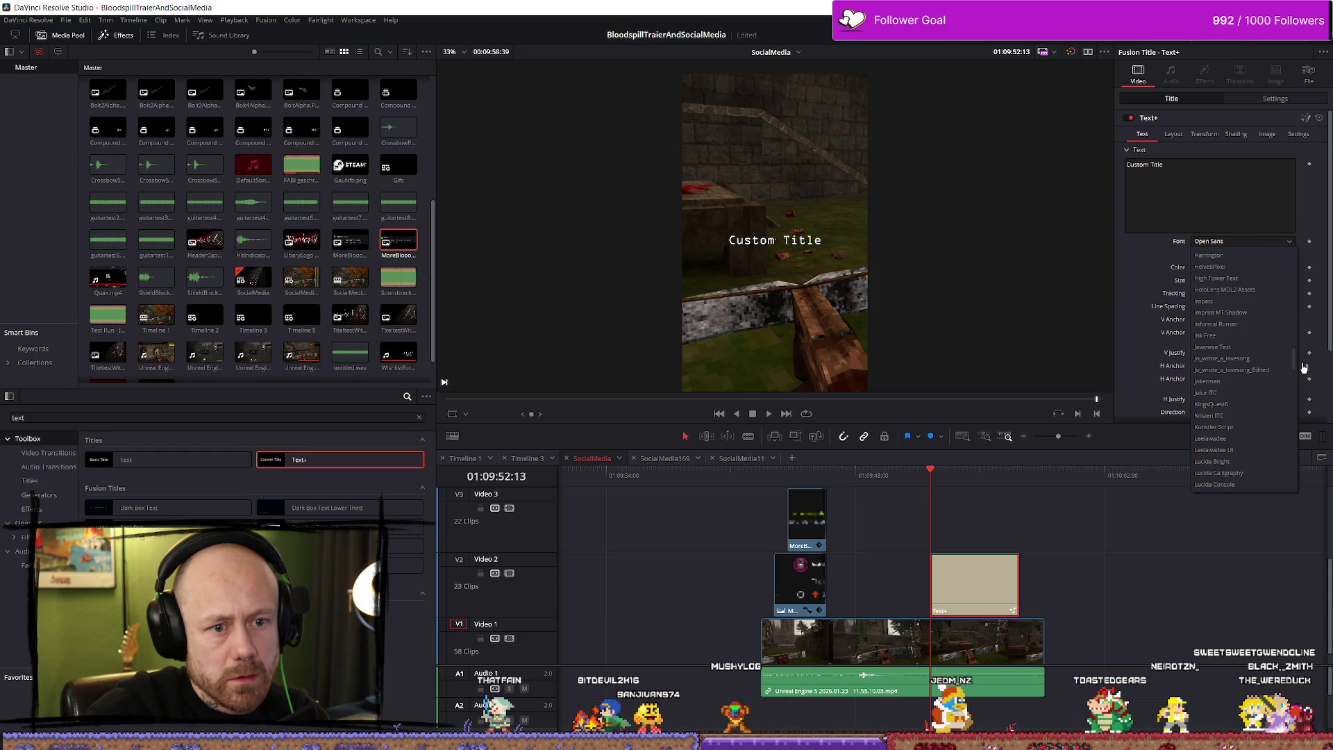
click(1257, 371)
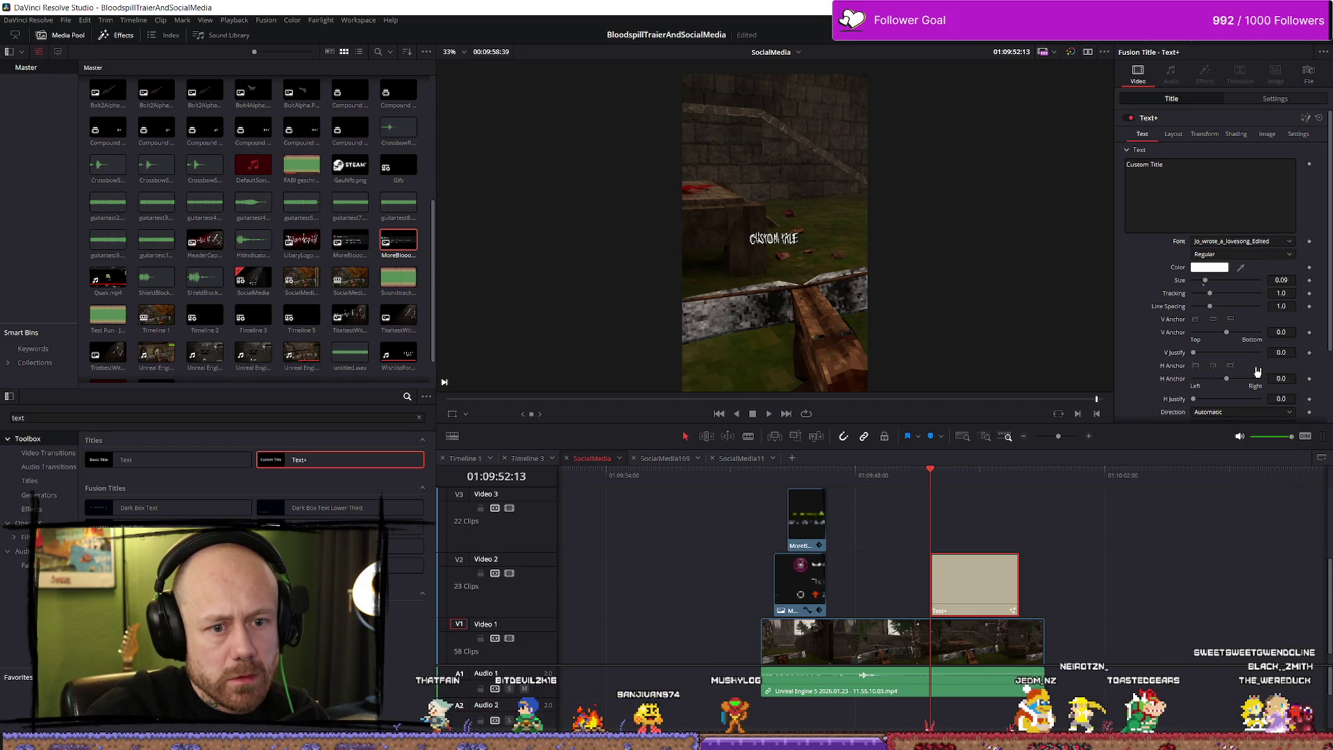
triple_click(1200, 194)
Step: Replace the placeholder text with 'like this ?' and enlarge the title to size 0.2598
key(BackSpace)
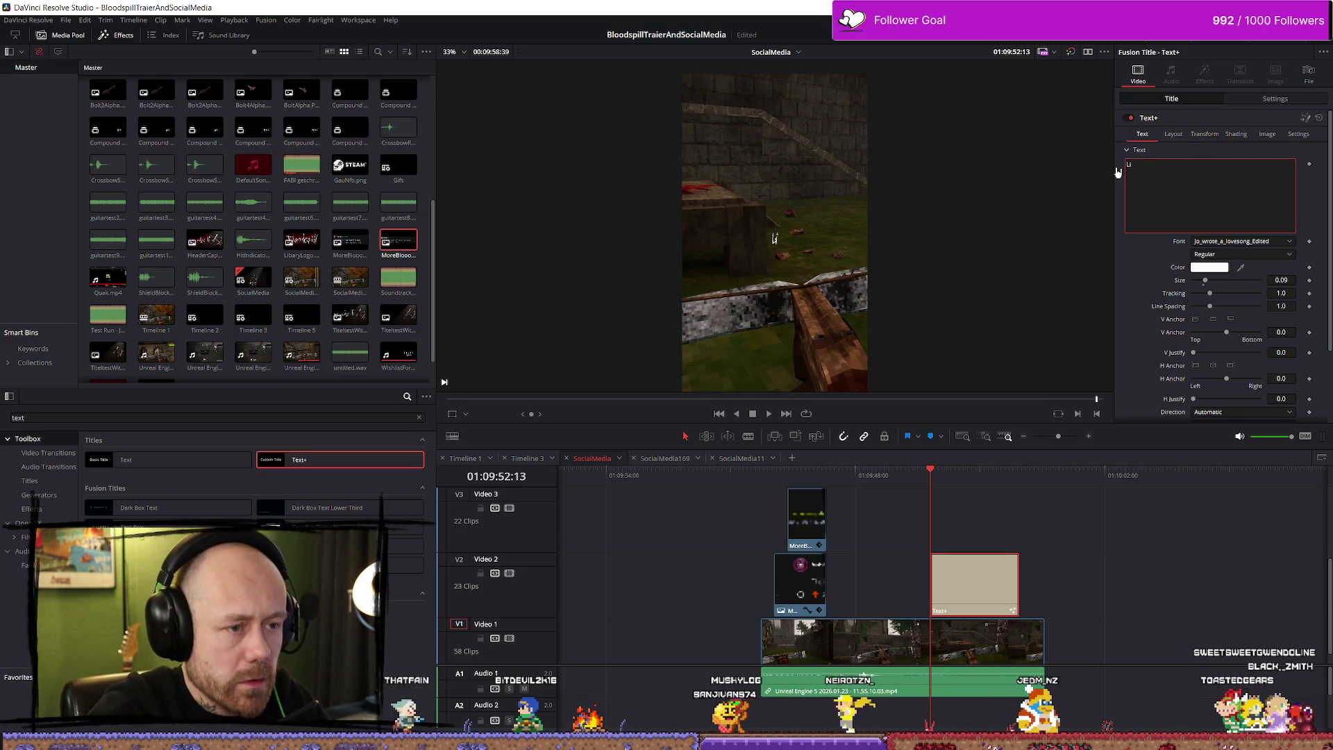
text(ike )
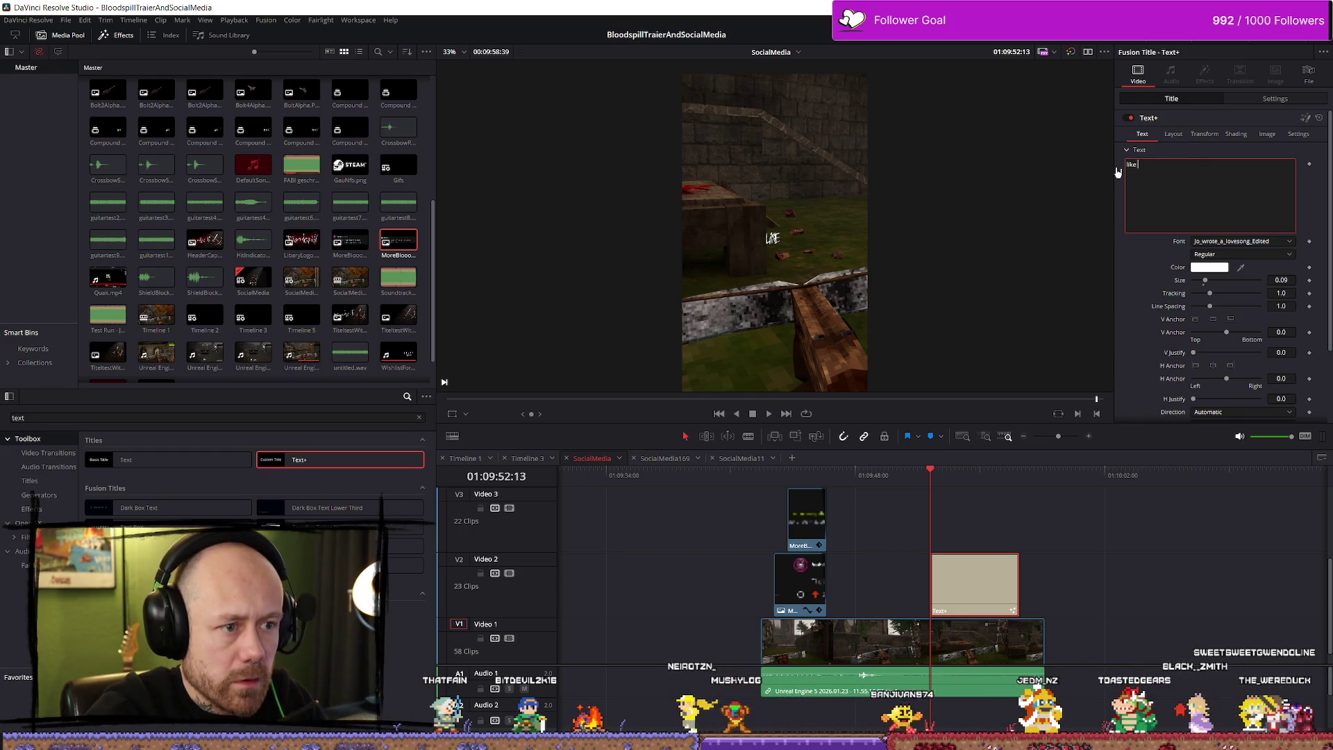
text(this ?)
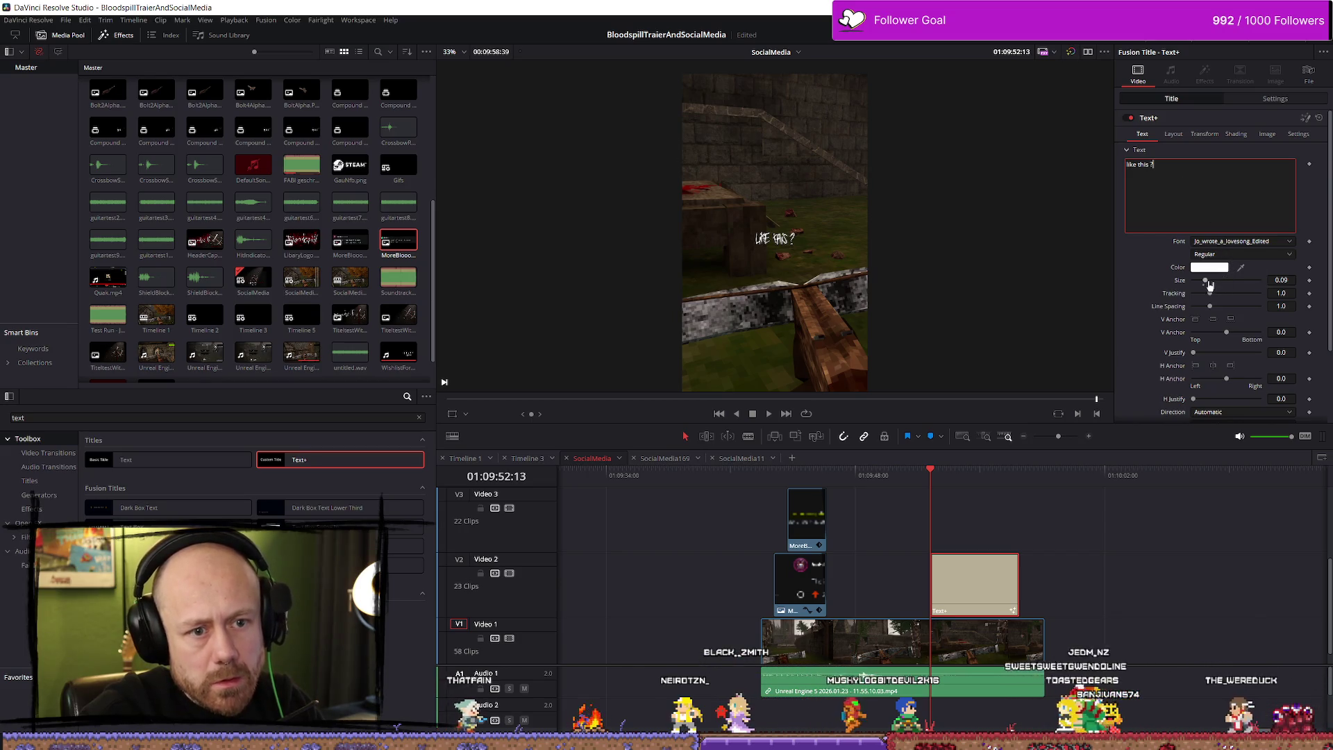
drag(1205, 280, 1230, 281)
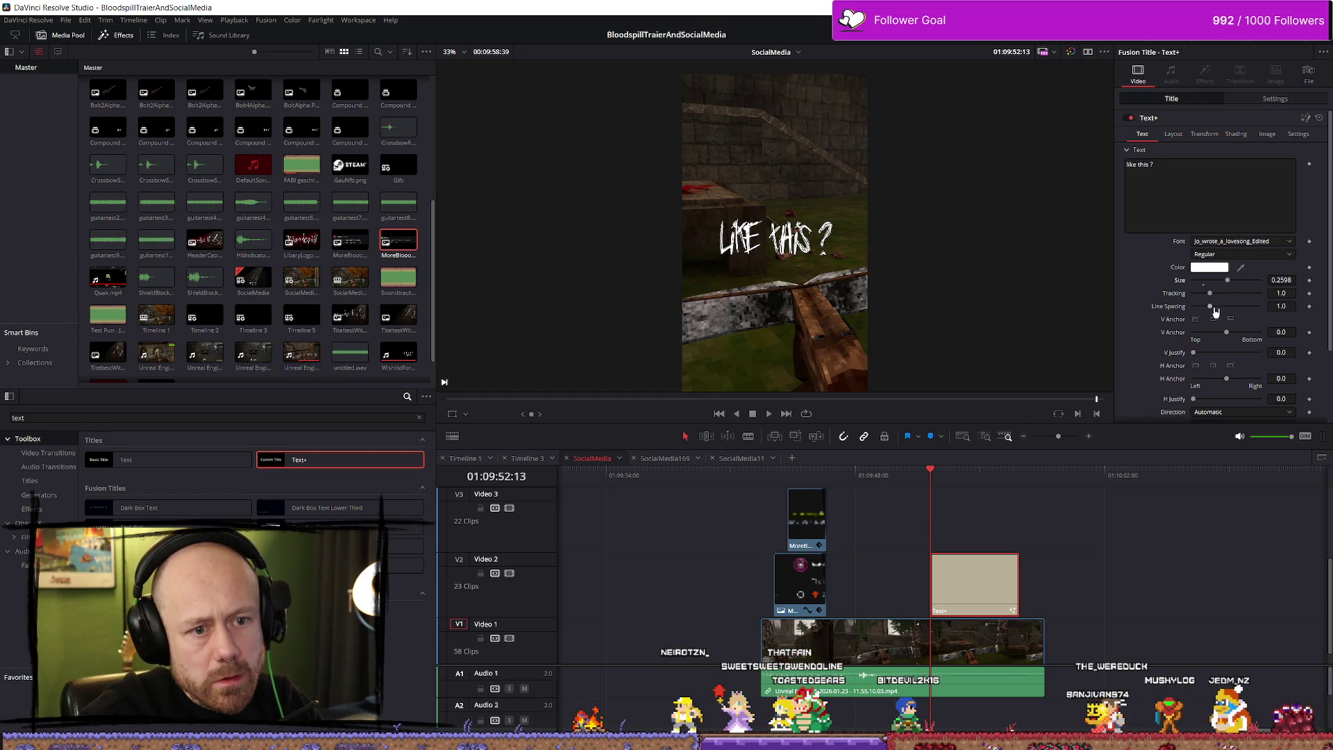
scroll(1230, 339, down, 1)
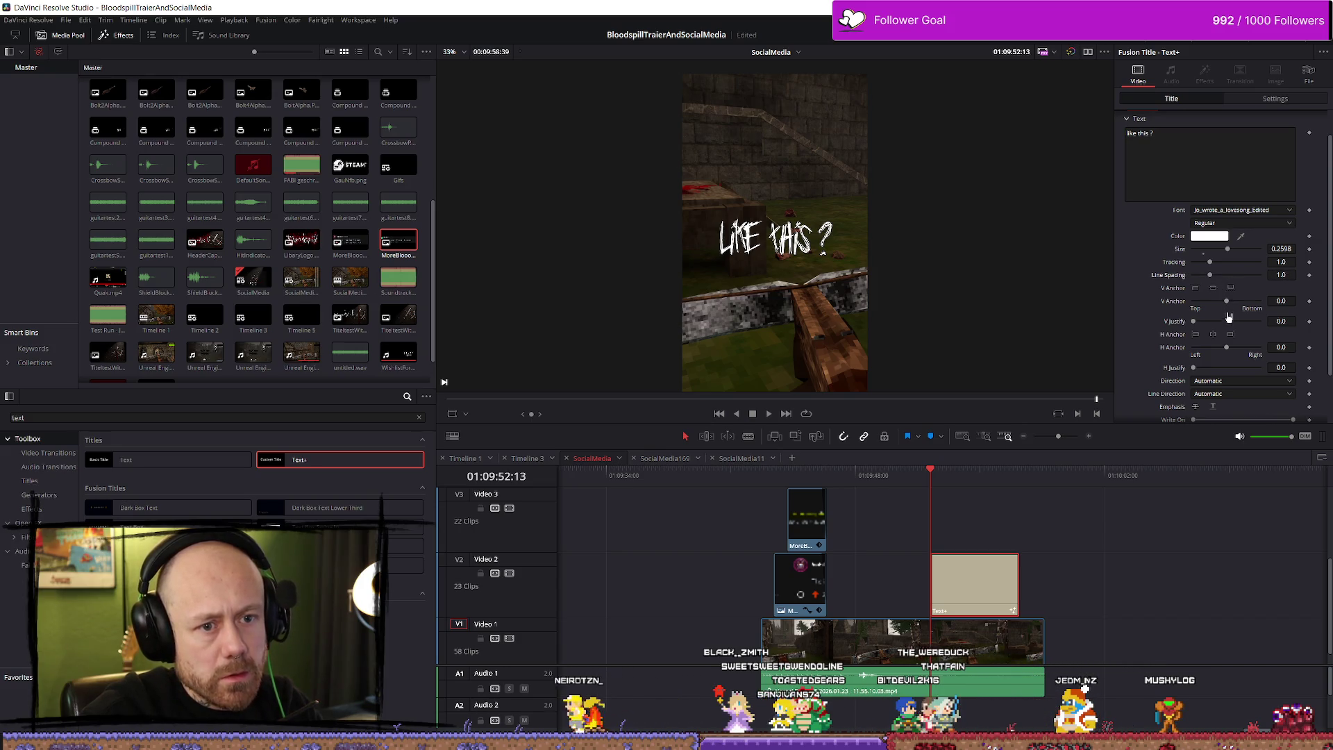
scroll(1228, 314, down, 1)
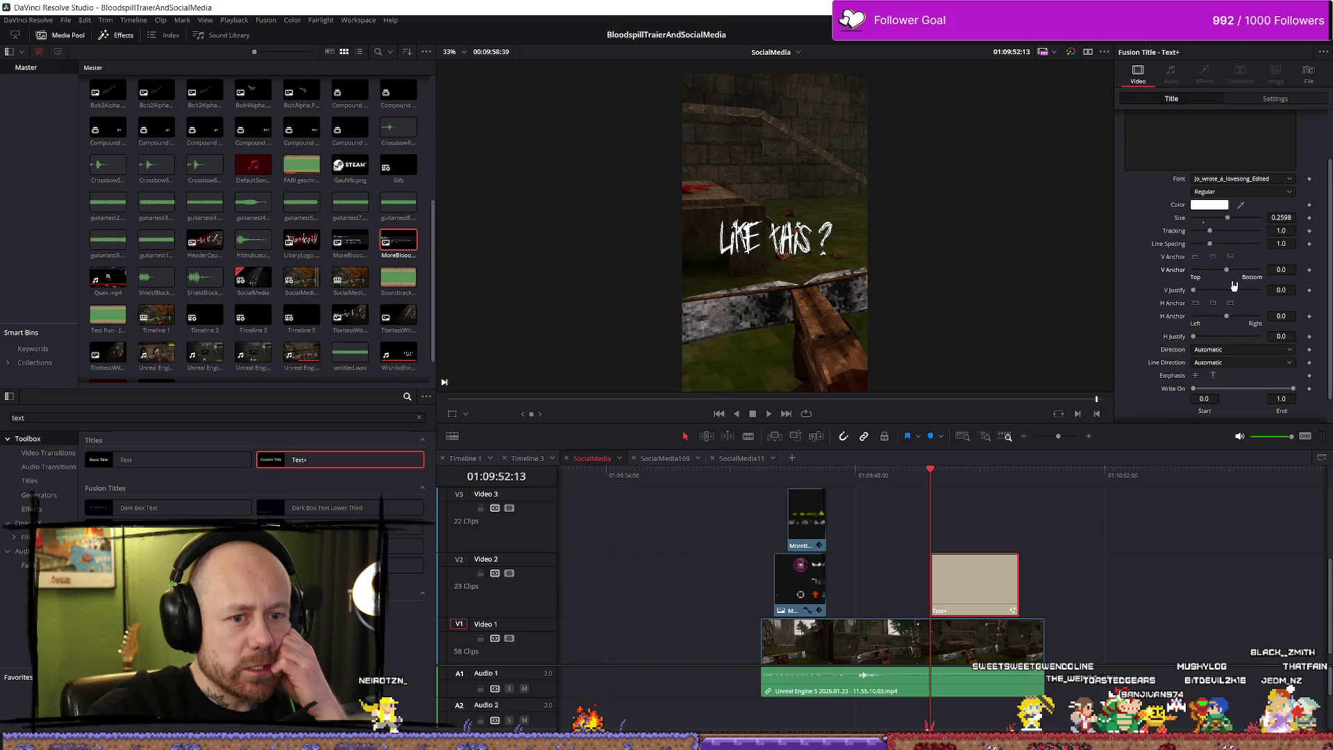
Step: Adjust the title's letter tracking, trying 1.2 and 1.1 before settling on 1.07
scroll(1222, 340, down, 2)
scroll(1230, 375, up, 2)
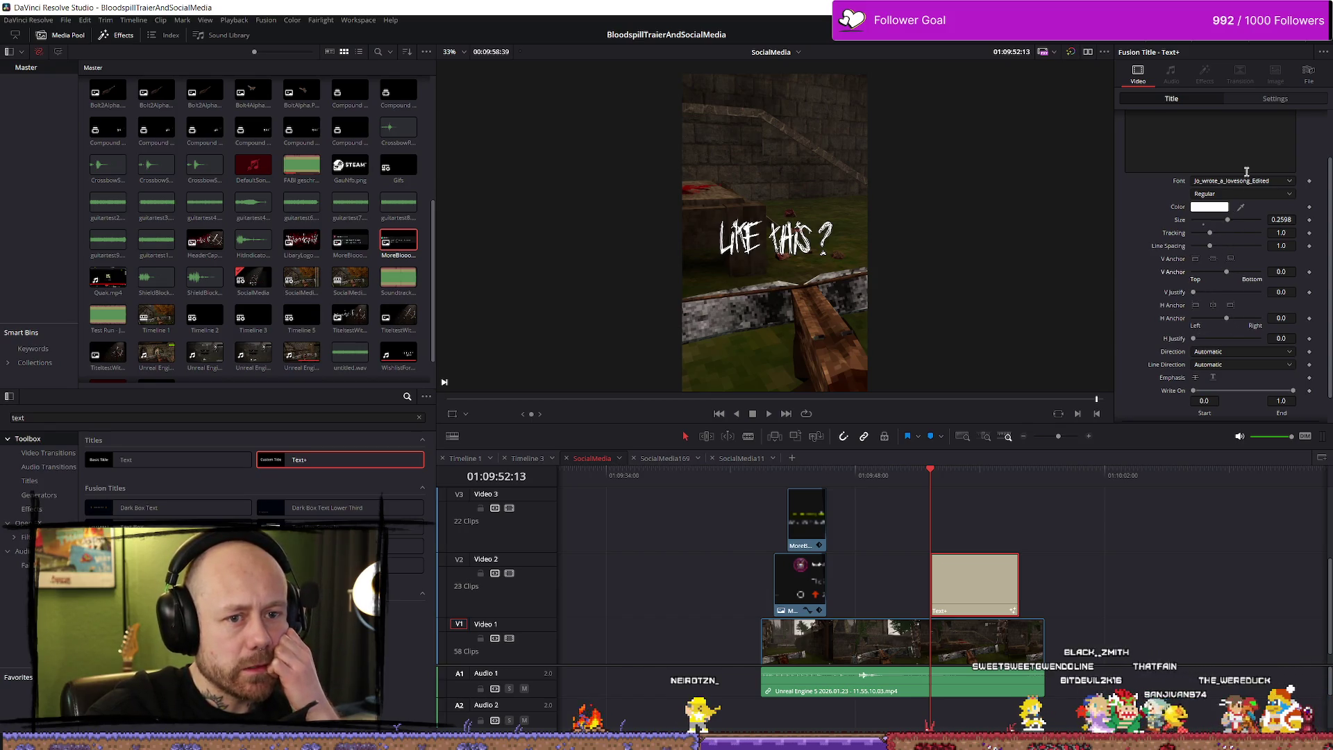
drag(1209, 233, 1212, 235)
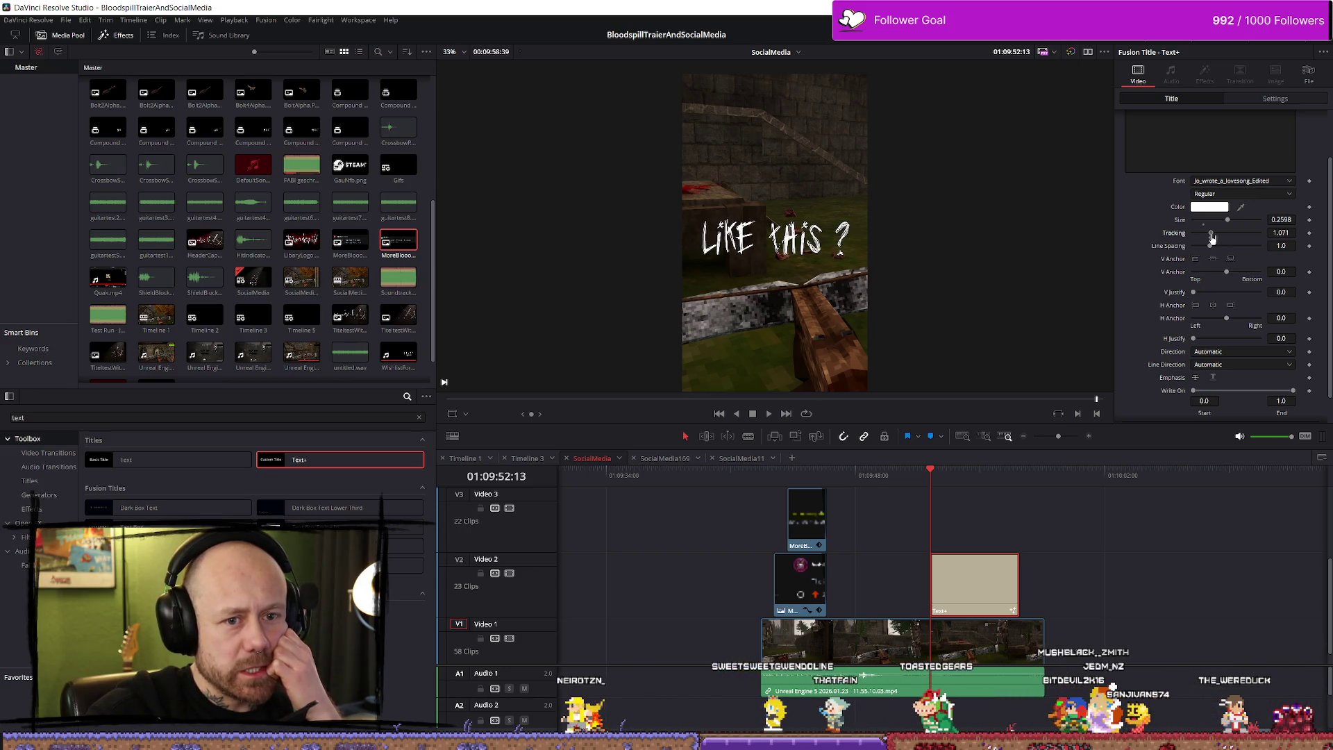
double_click(1212, 235)
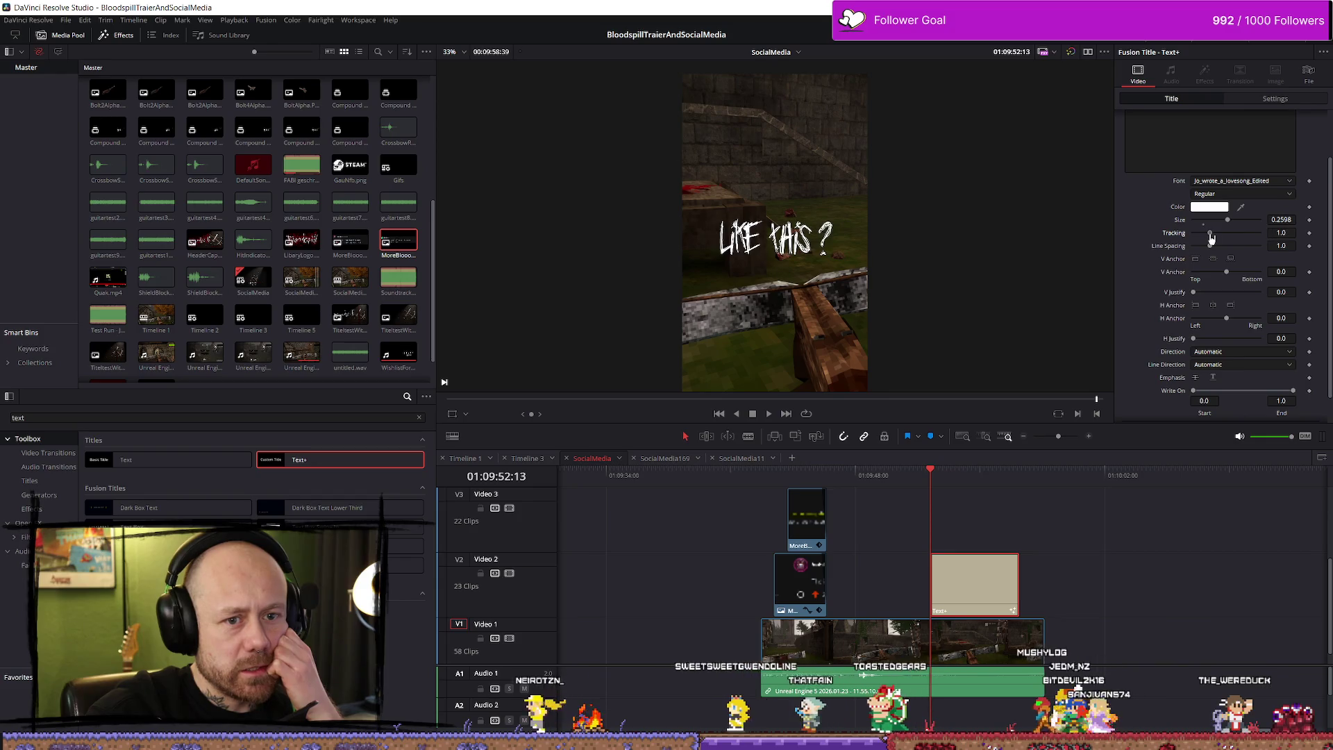
click(1290, 236)
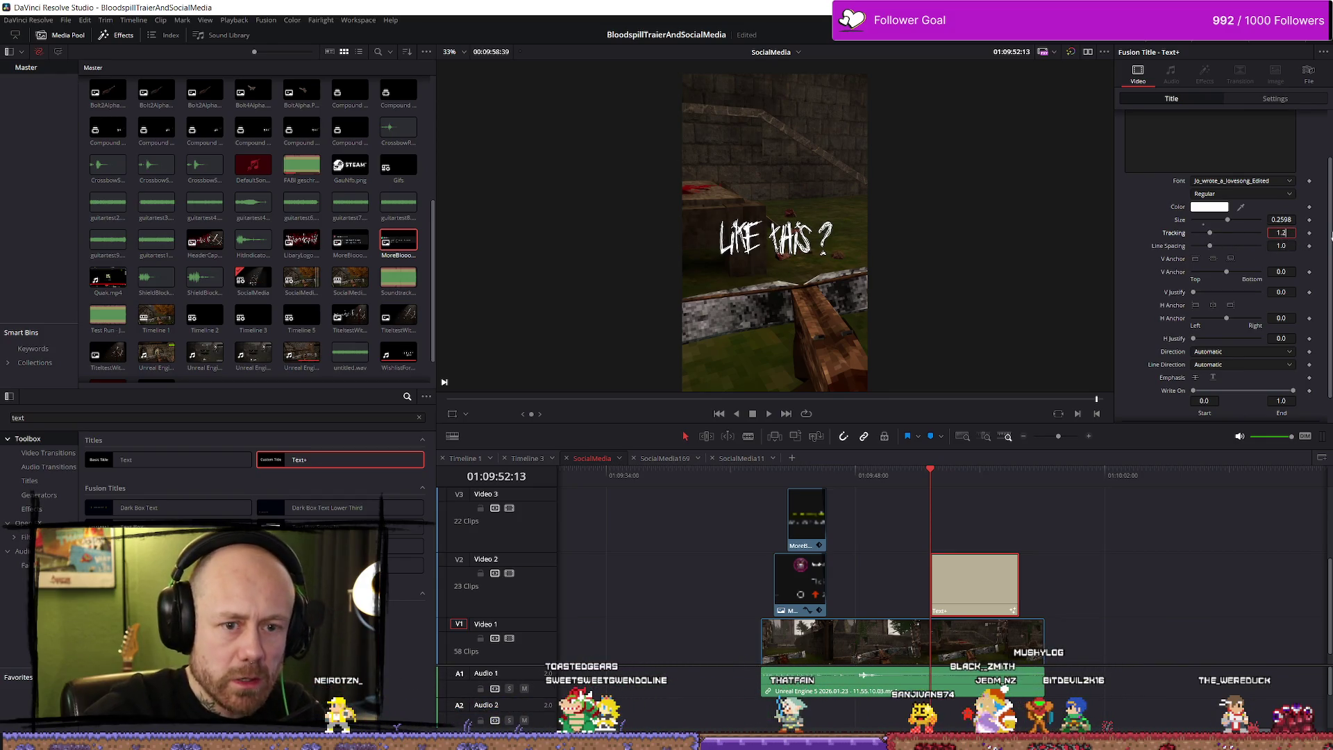
key(Tab)
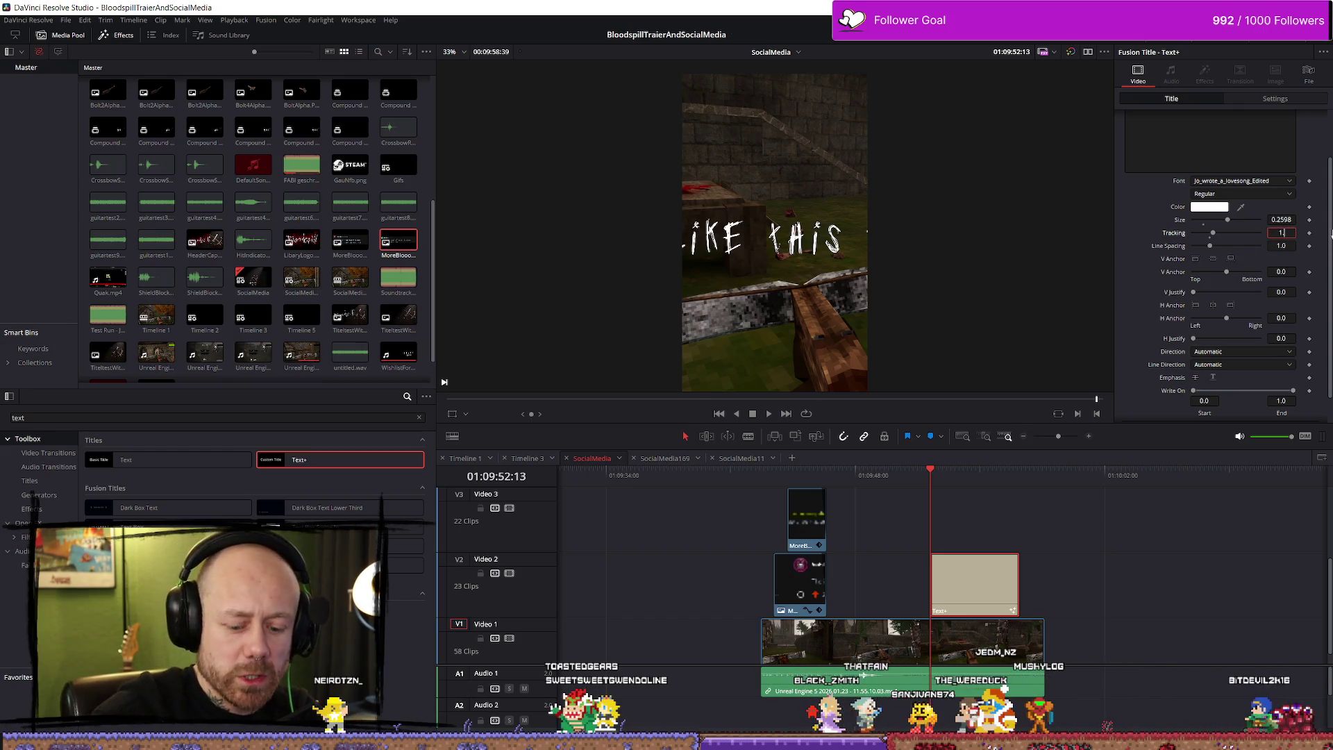
text(.1)
key(Tab)
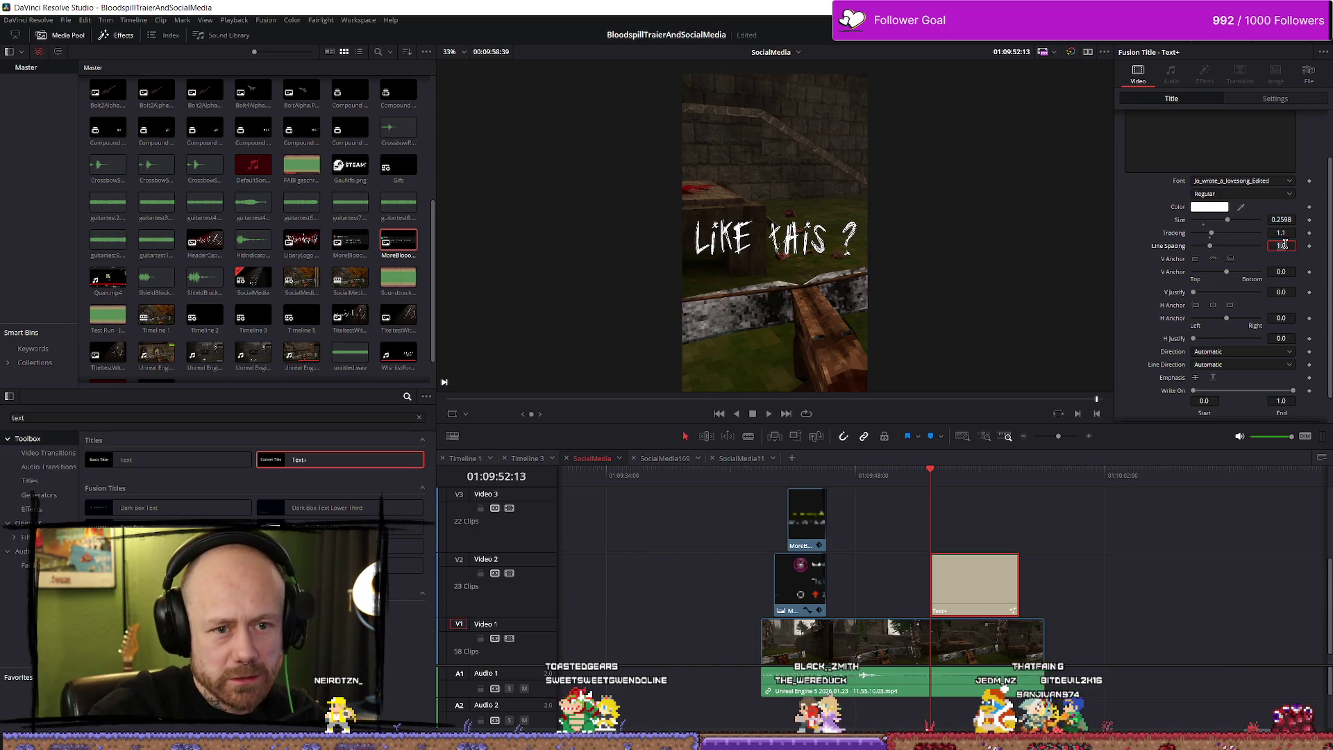
key(BackSpace)
text(07)
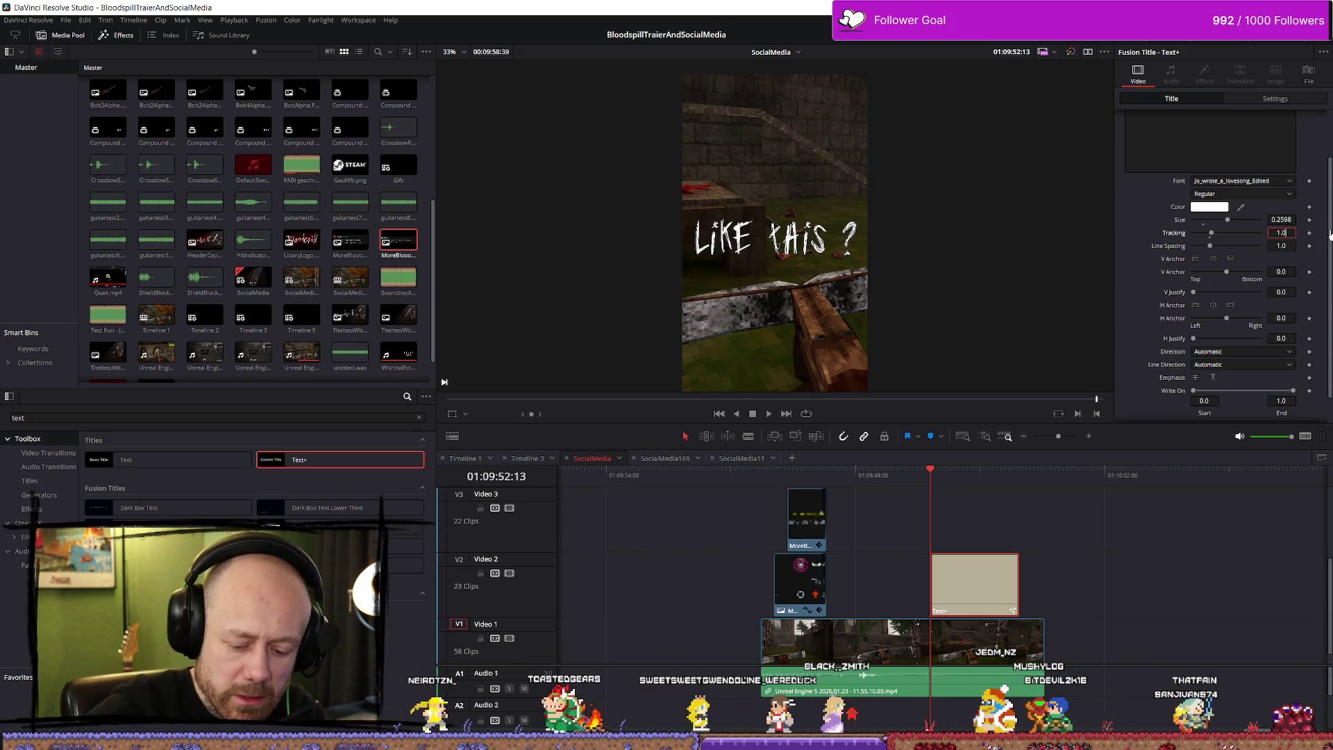
key(Tab)
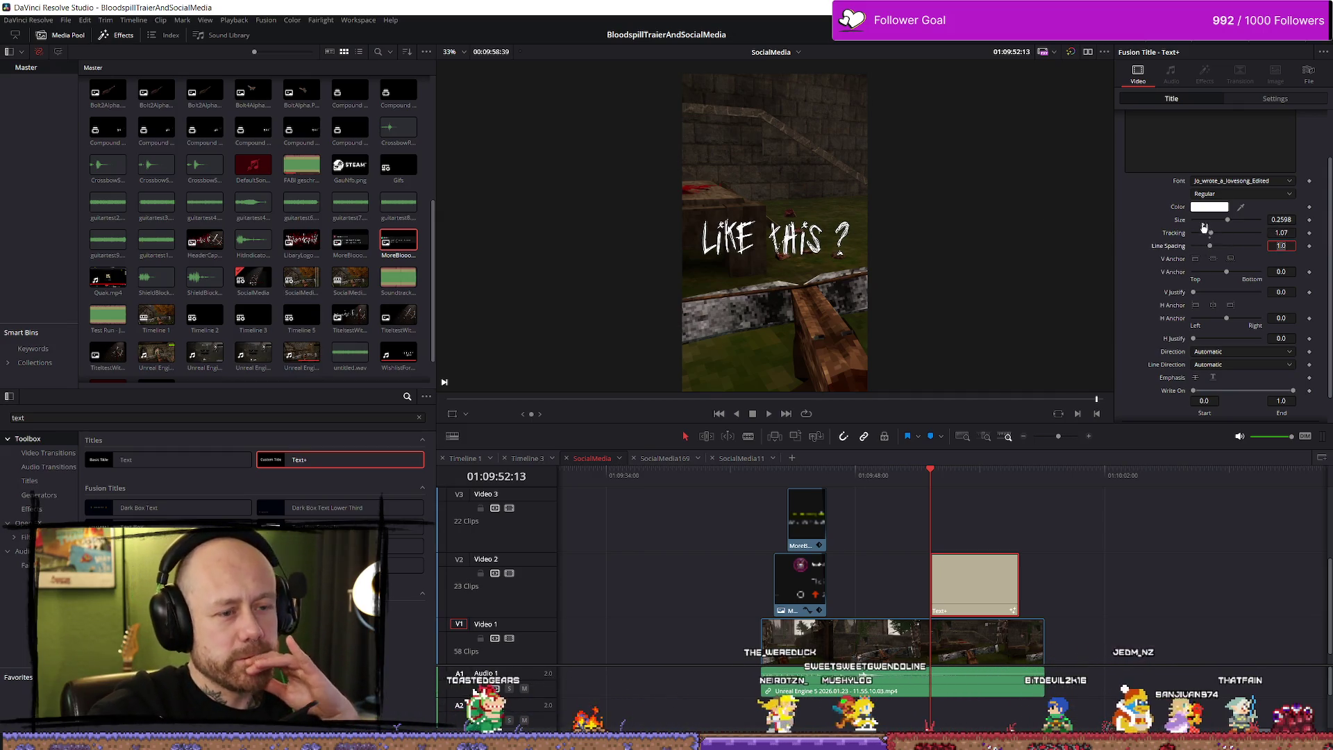
Step: Delete the space before the question mark and set tracking to 1.08
click(1177, 127)
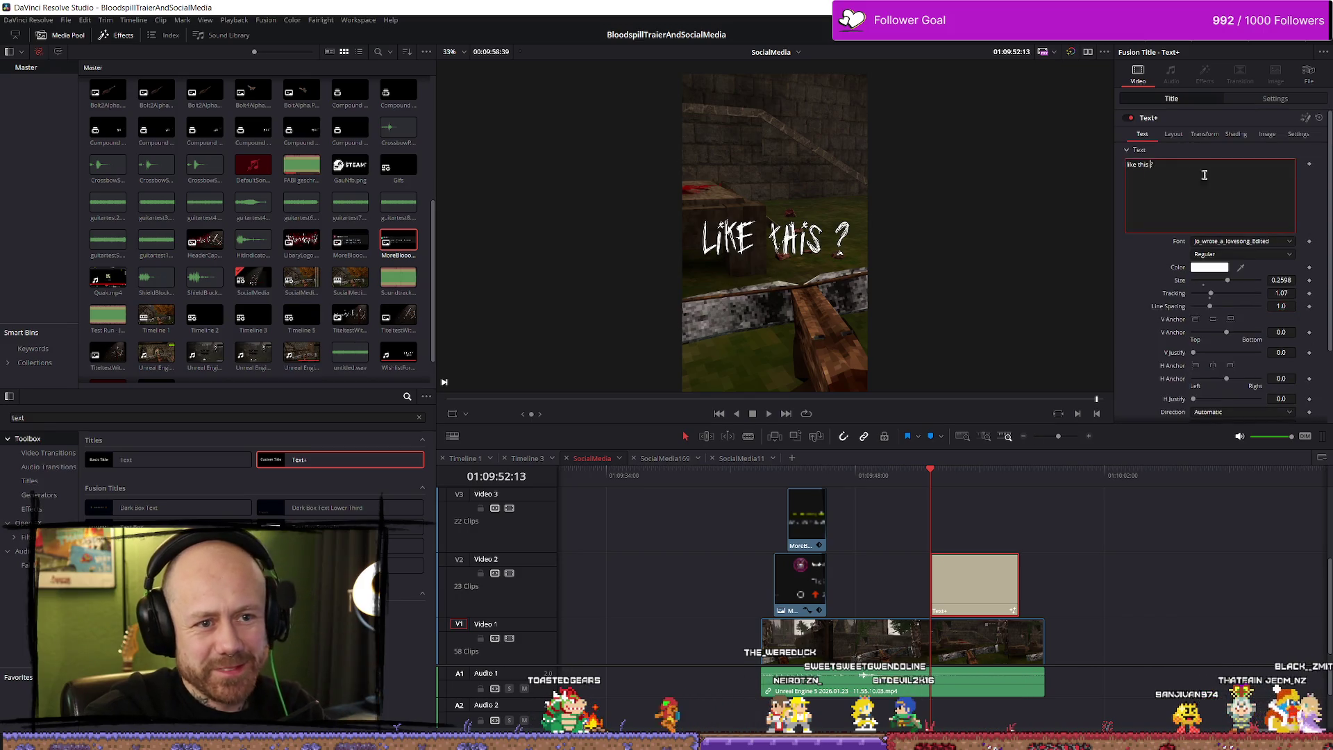
key(Left)
key(BackSpace)
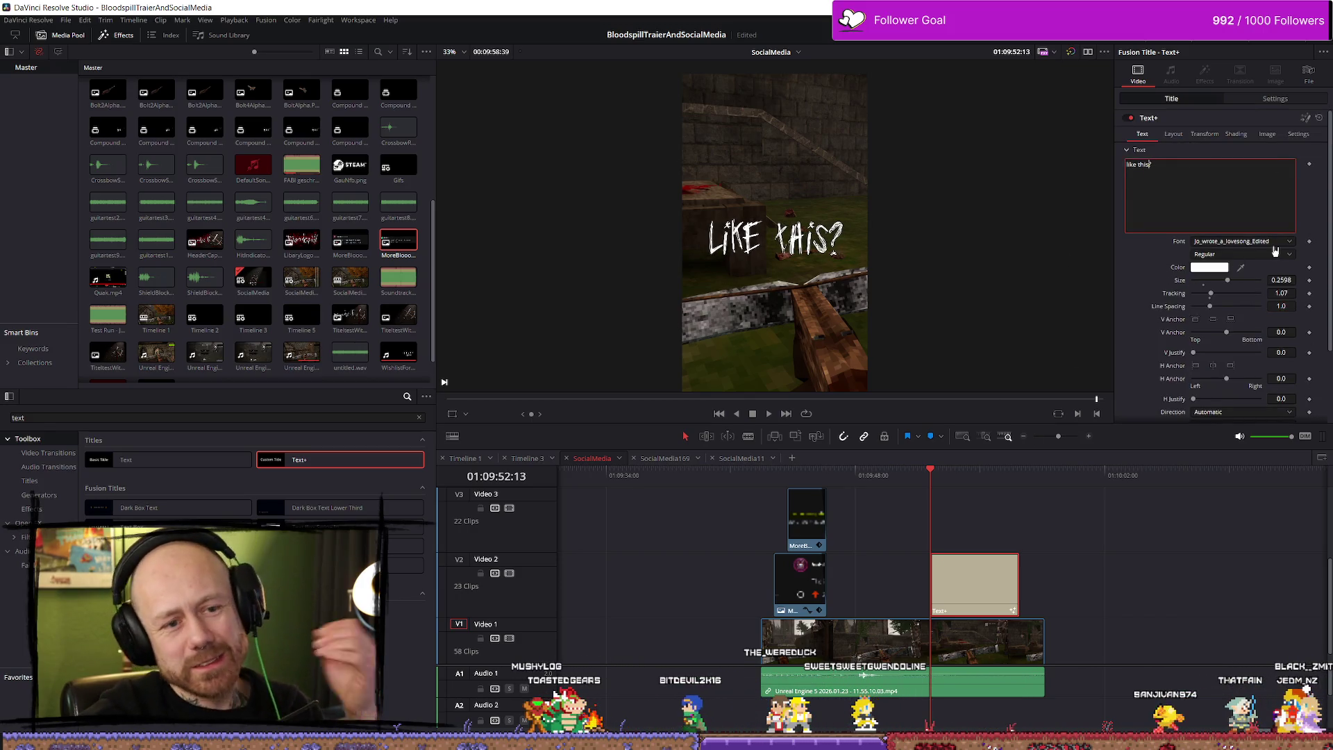
click(1282, 293)
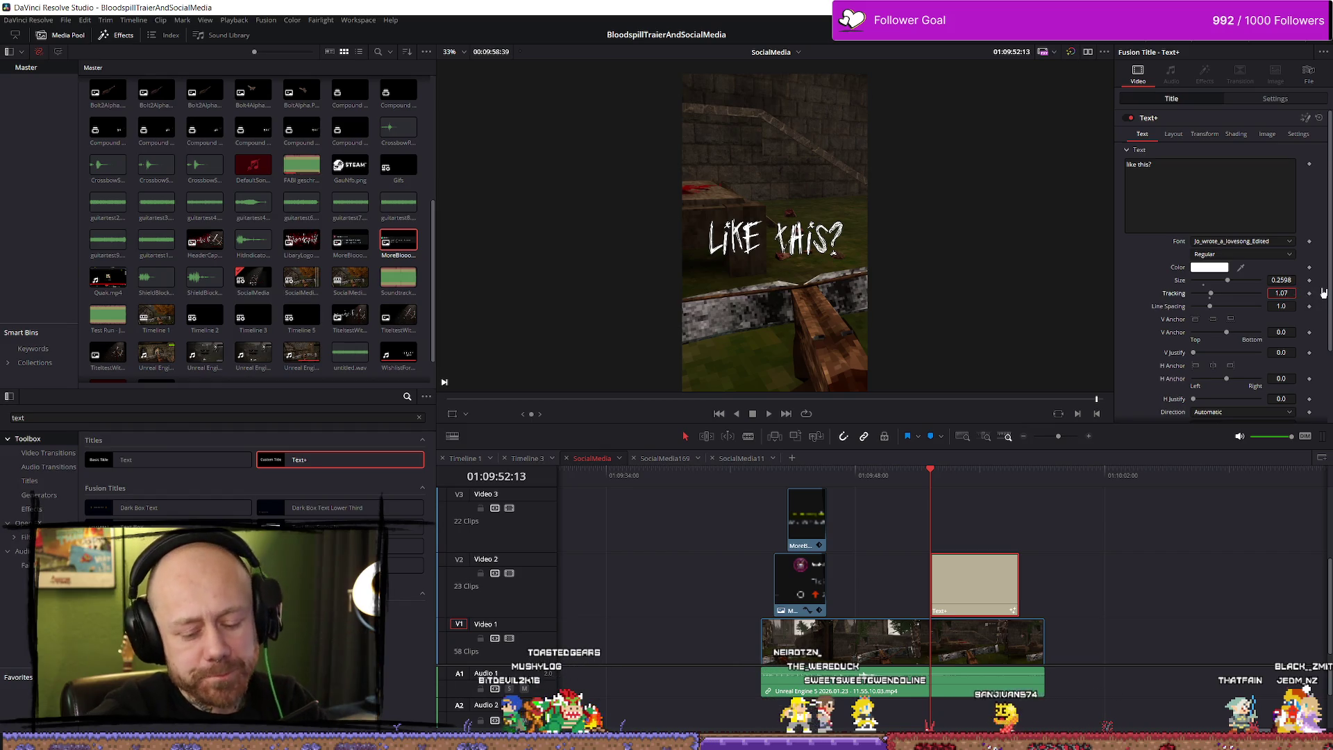
text(8)
key(Tab)
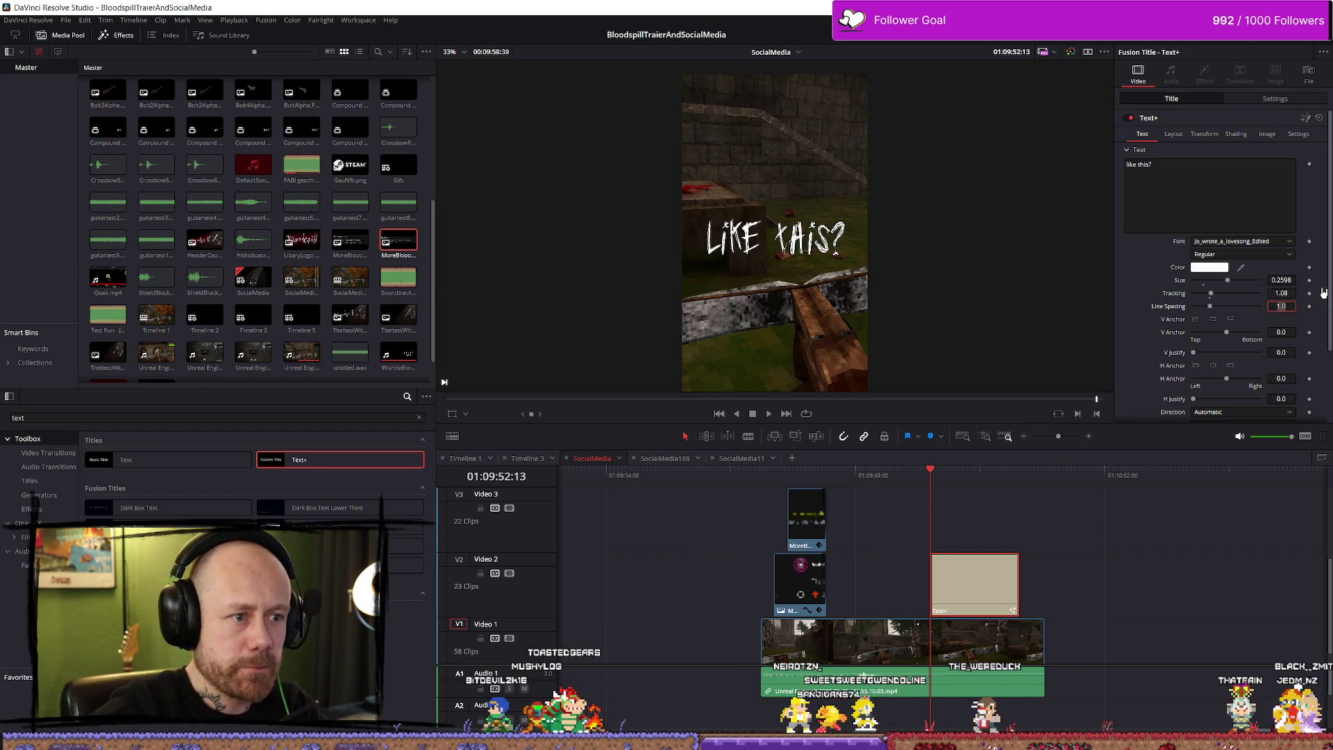
click(1204, 133)
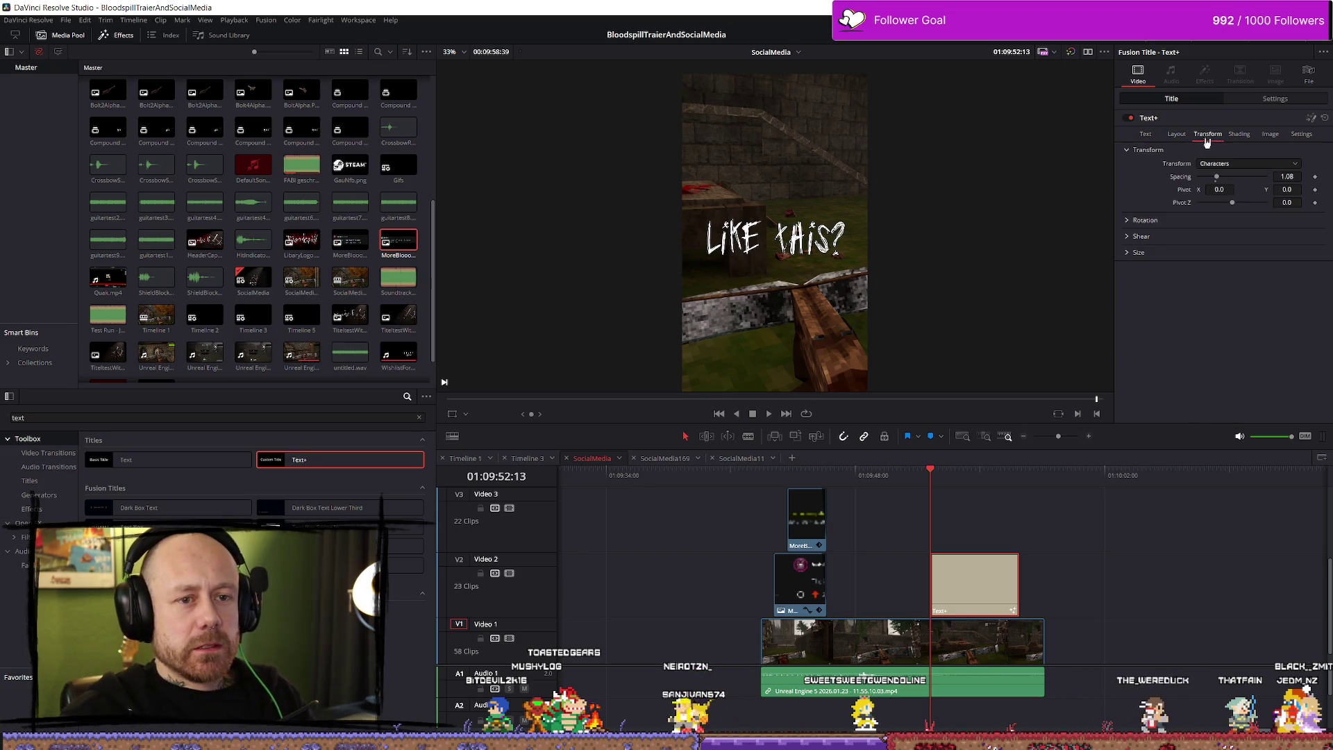
Step: Rotate the title 10 degrees and shift its position to X 8, Y 139
click(1275, 99)
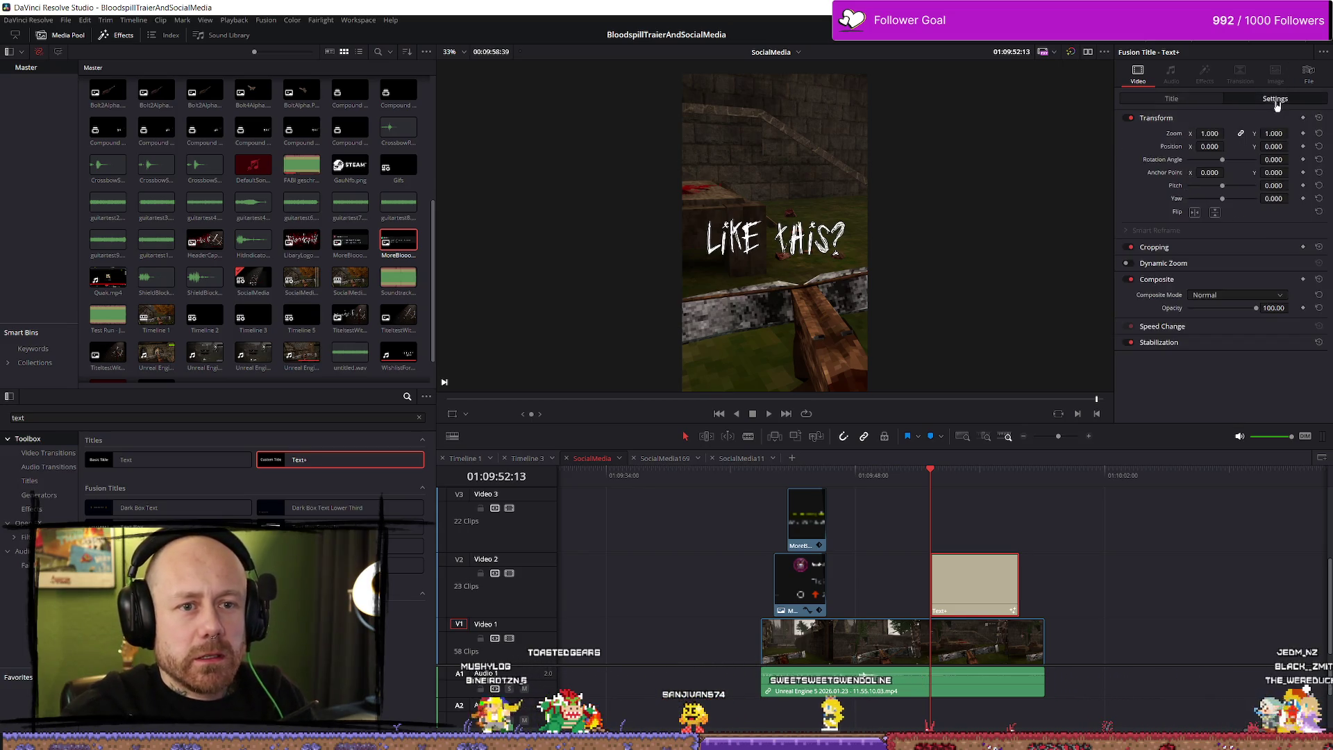
drag(1226, 163, 1227, 164)
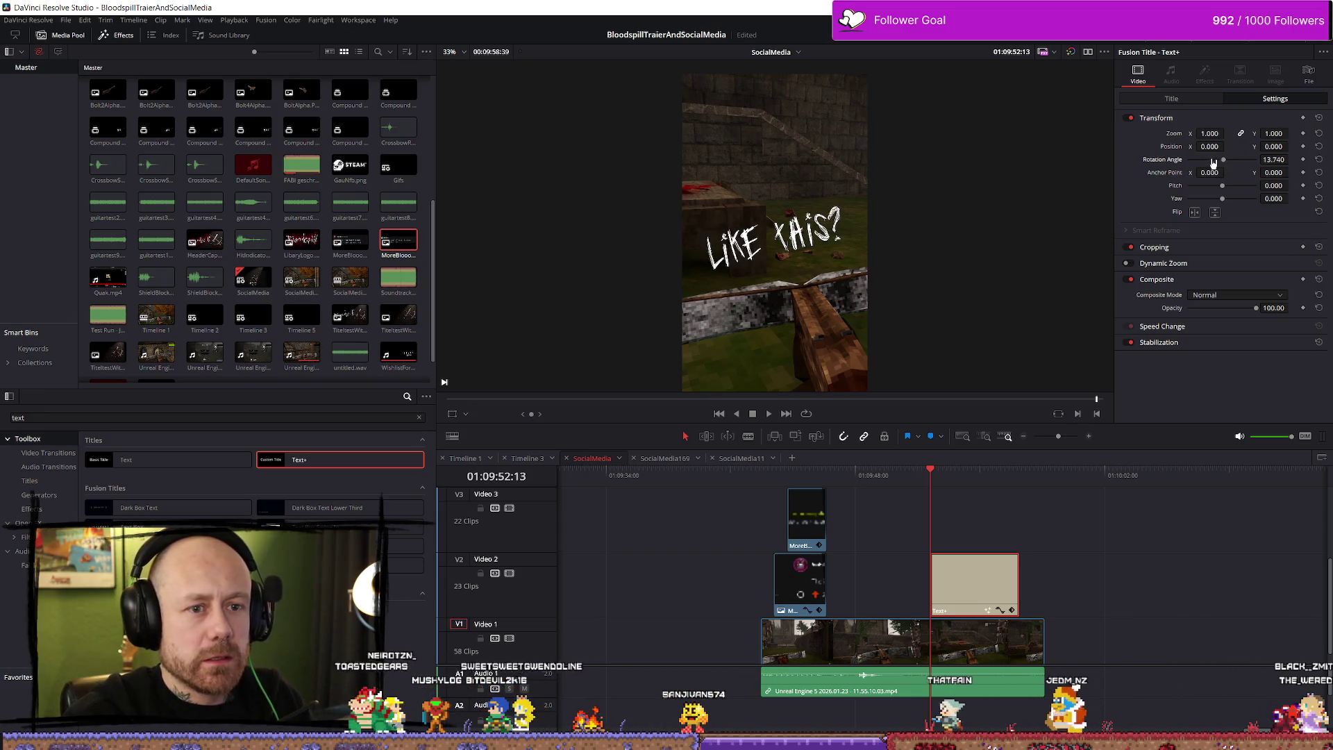
double_click(1275, 160)
text(10)
key(Return)
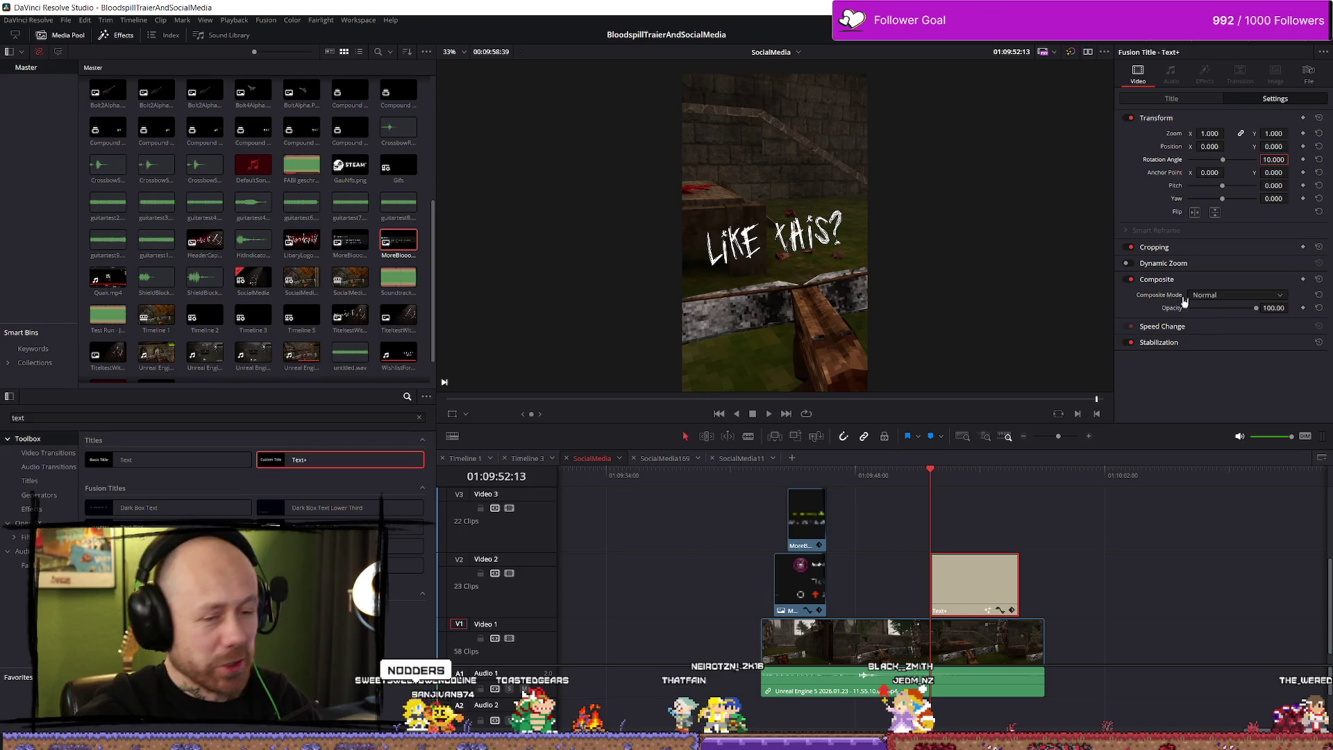
drag(1212, 146, 1284, 147)
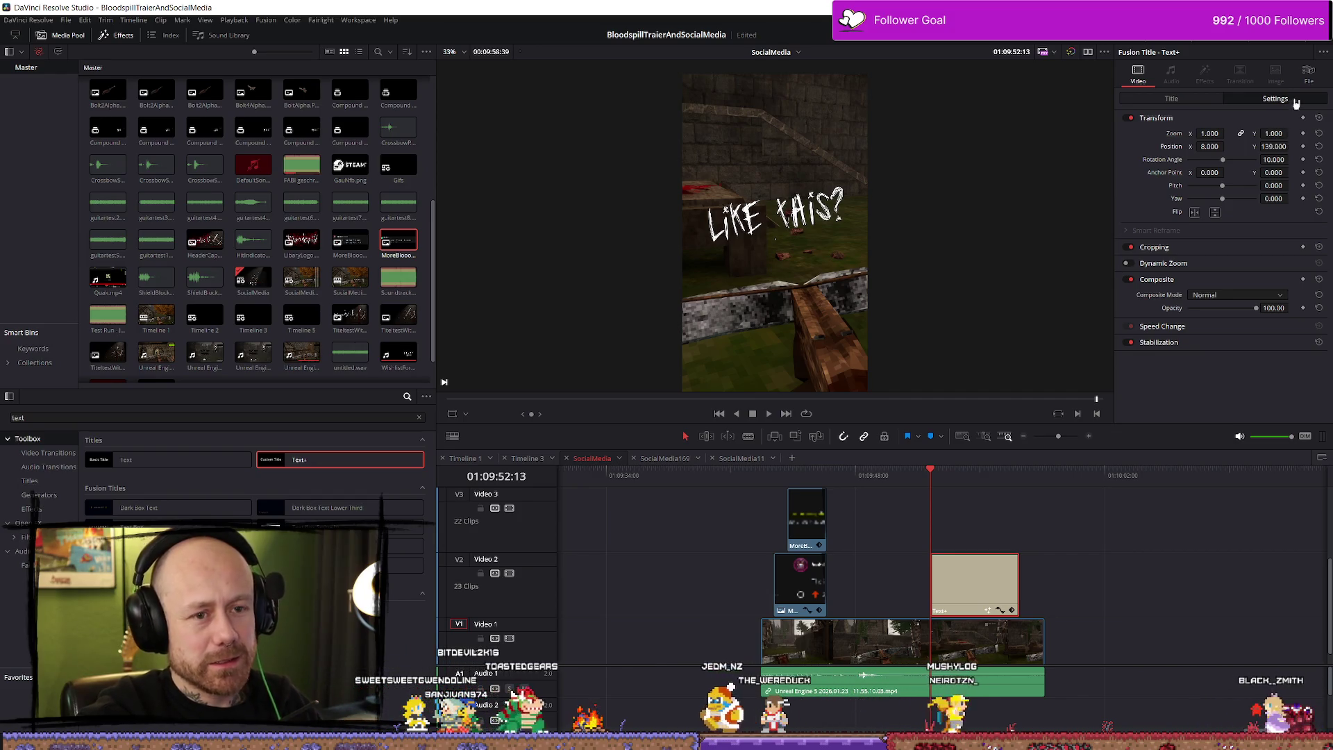
click(1217, 97)
Step: Set the Red Outline element's colour to black (#000000) in the Shading settings
click(1240, 134)
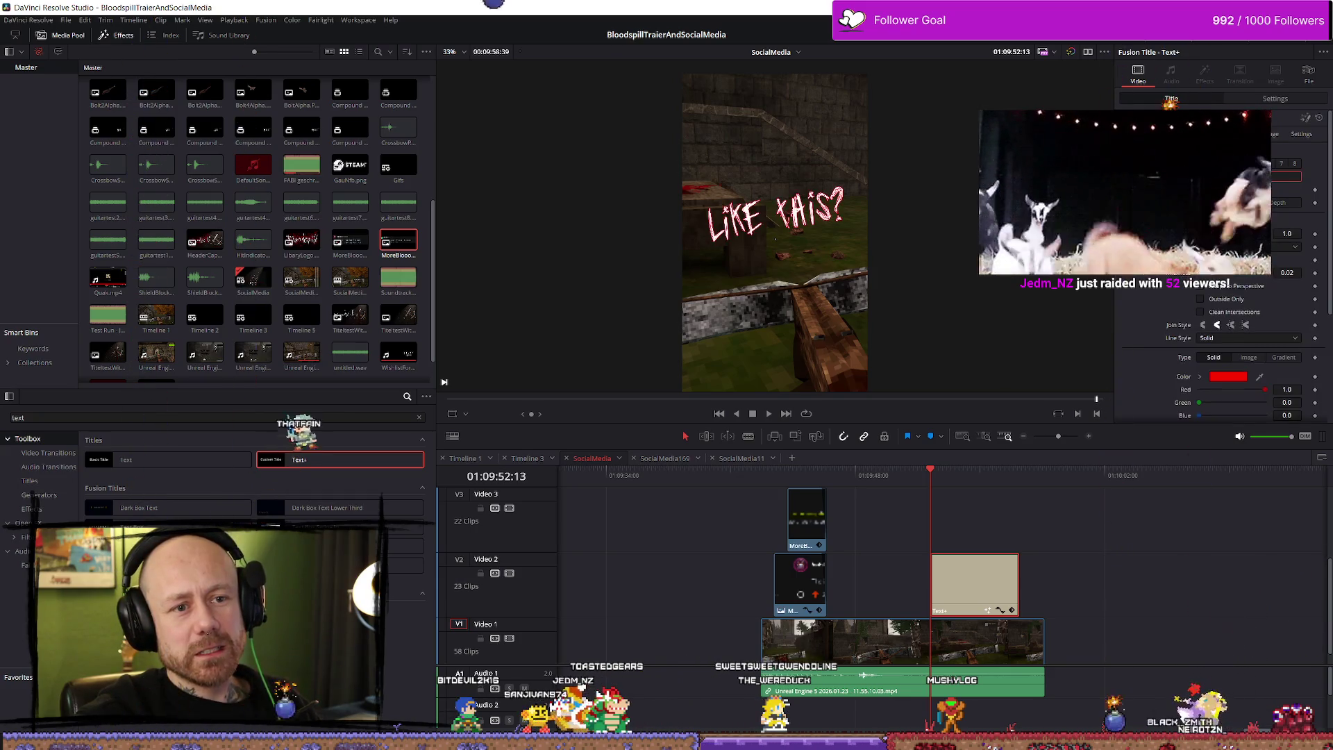
click(1228, 376)
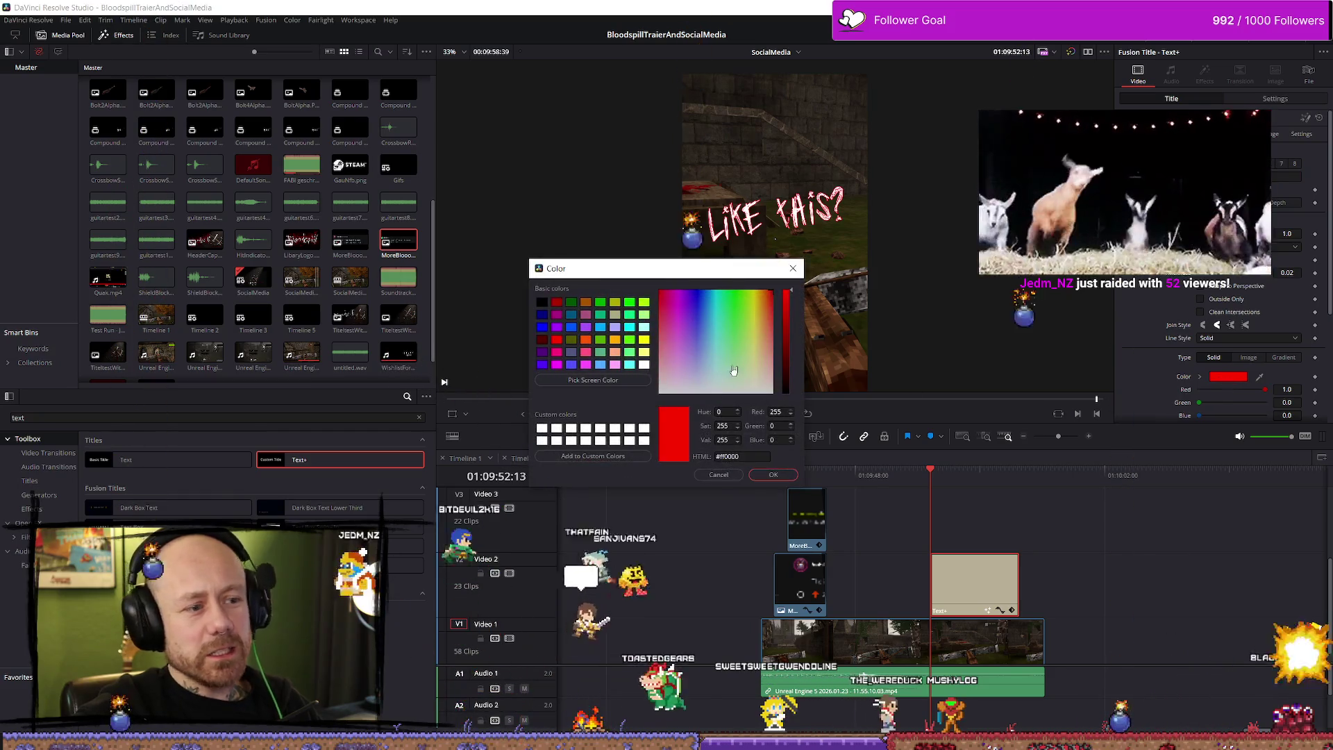
click(786, 391)
click(783, 476)
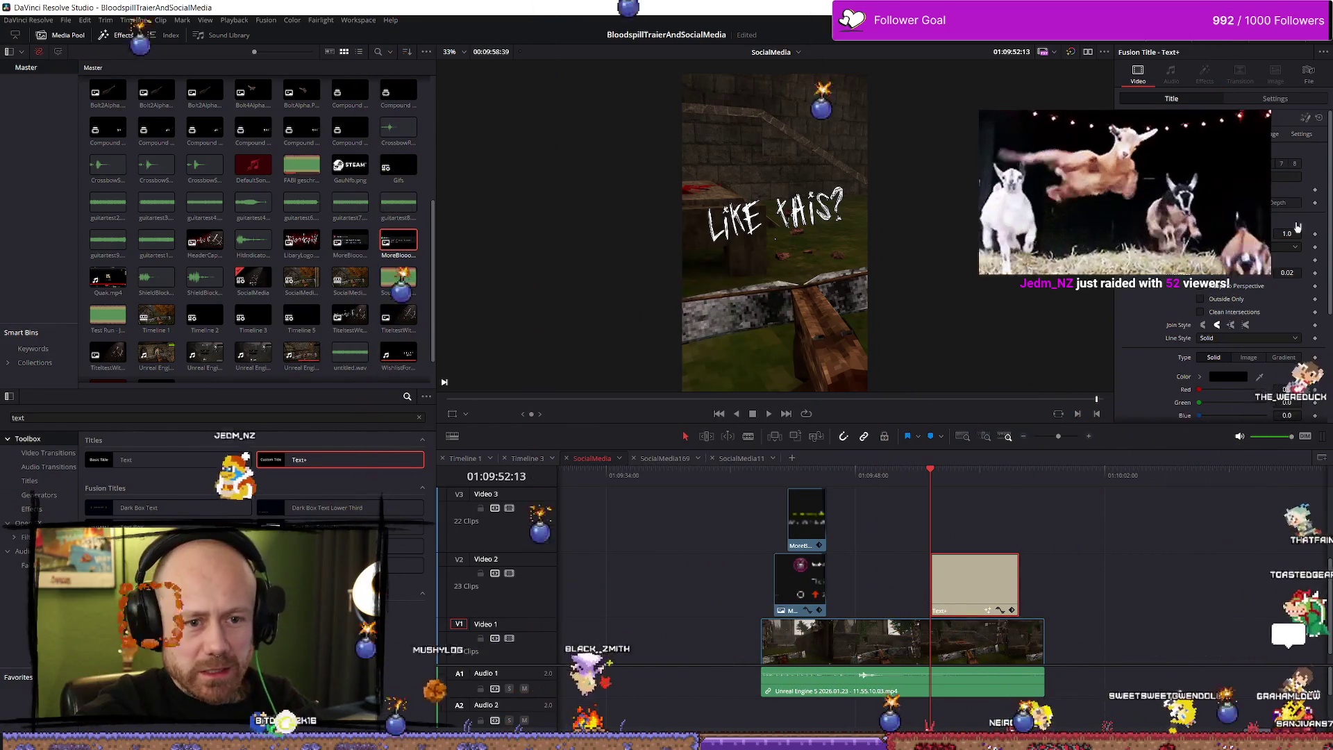
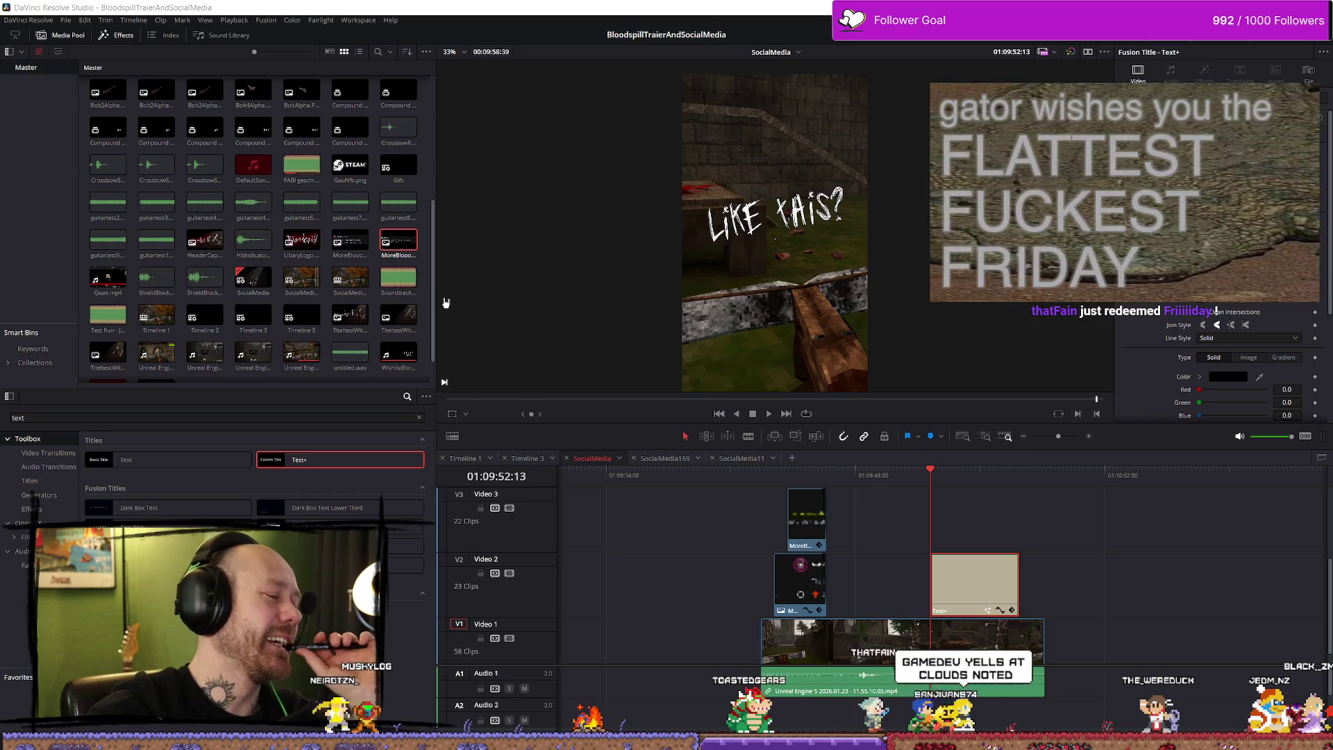
Step: Jump to the LIKE THIS? title frame and zoom the viewer to check the 0.0528 red outline
key(q)
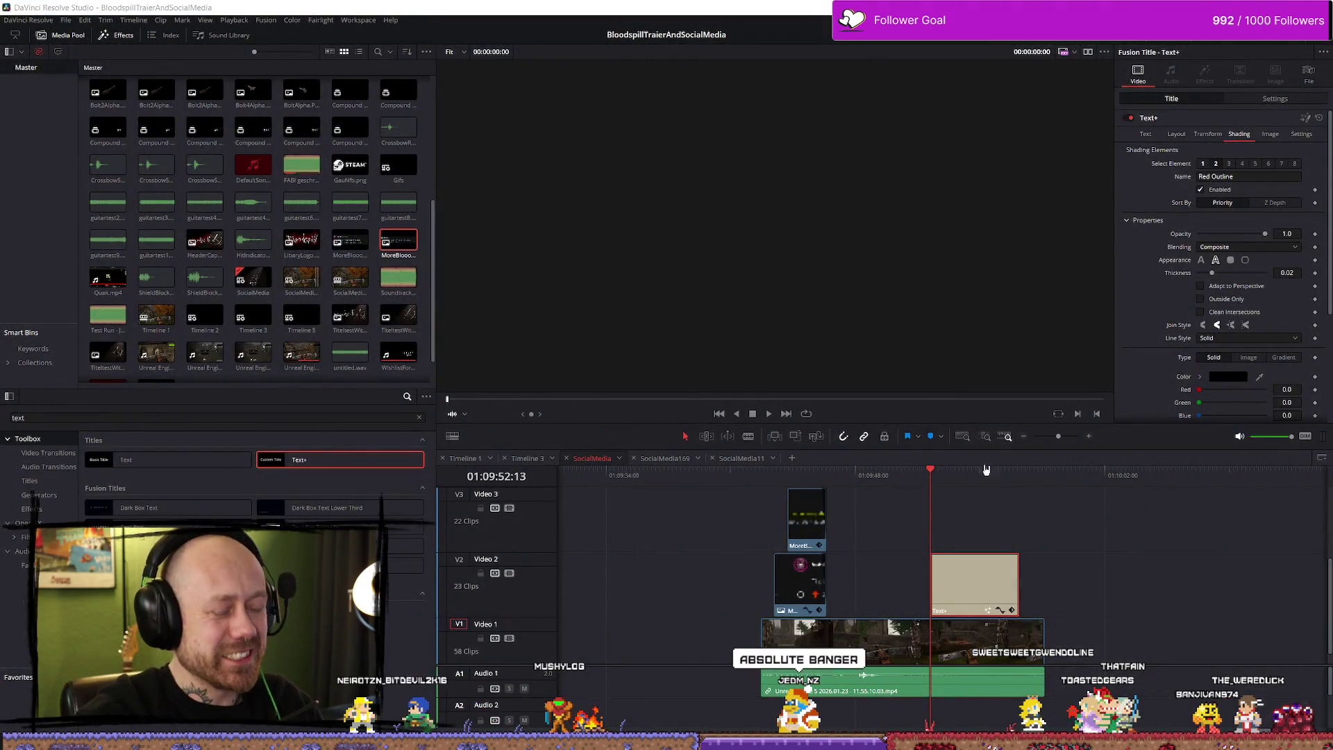
click(960, 478)
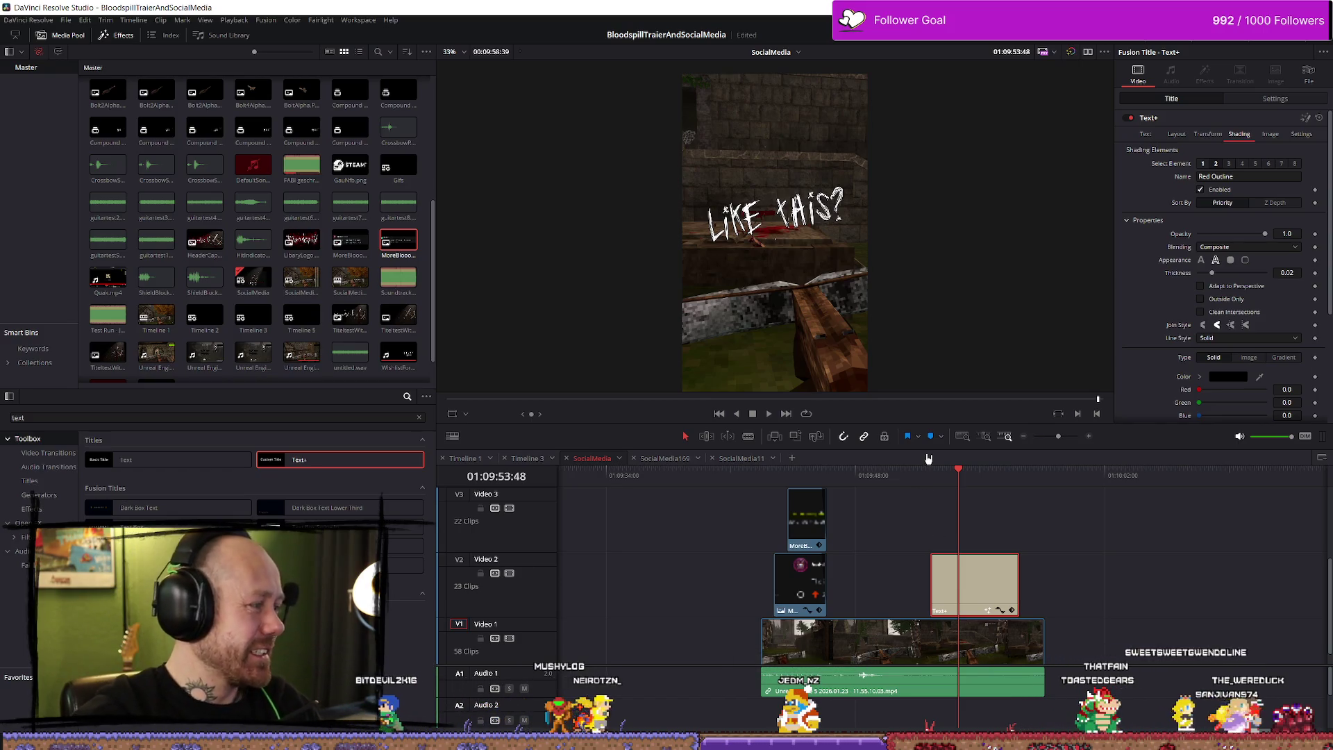
scroll(918, 276, up, 5)
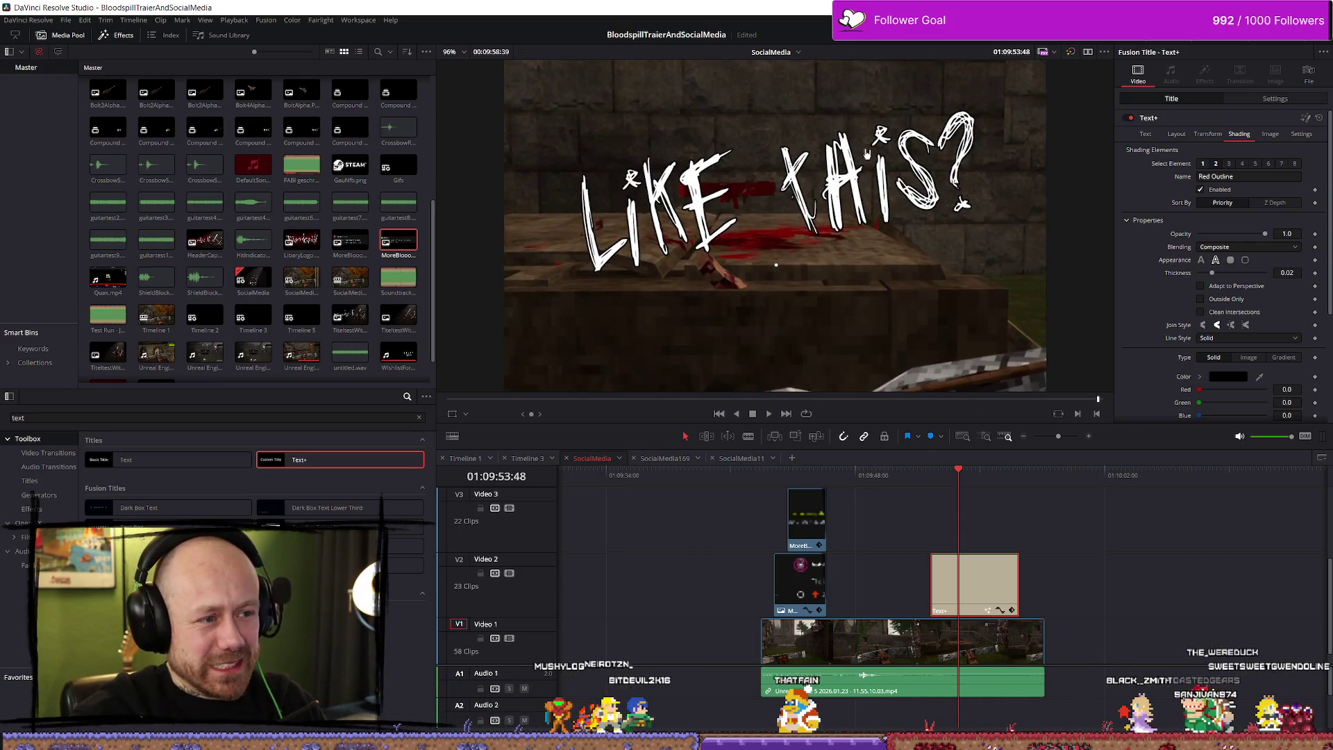
scroll(866, 153, down, 1)
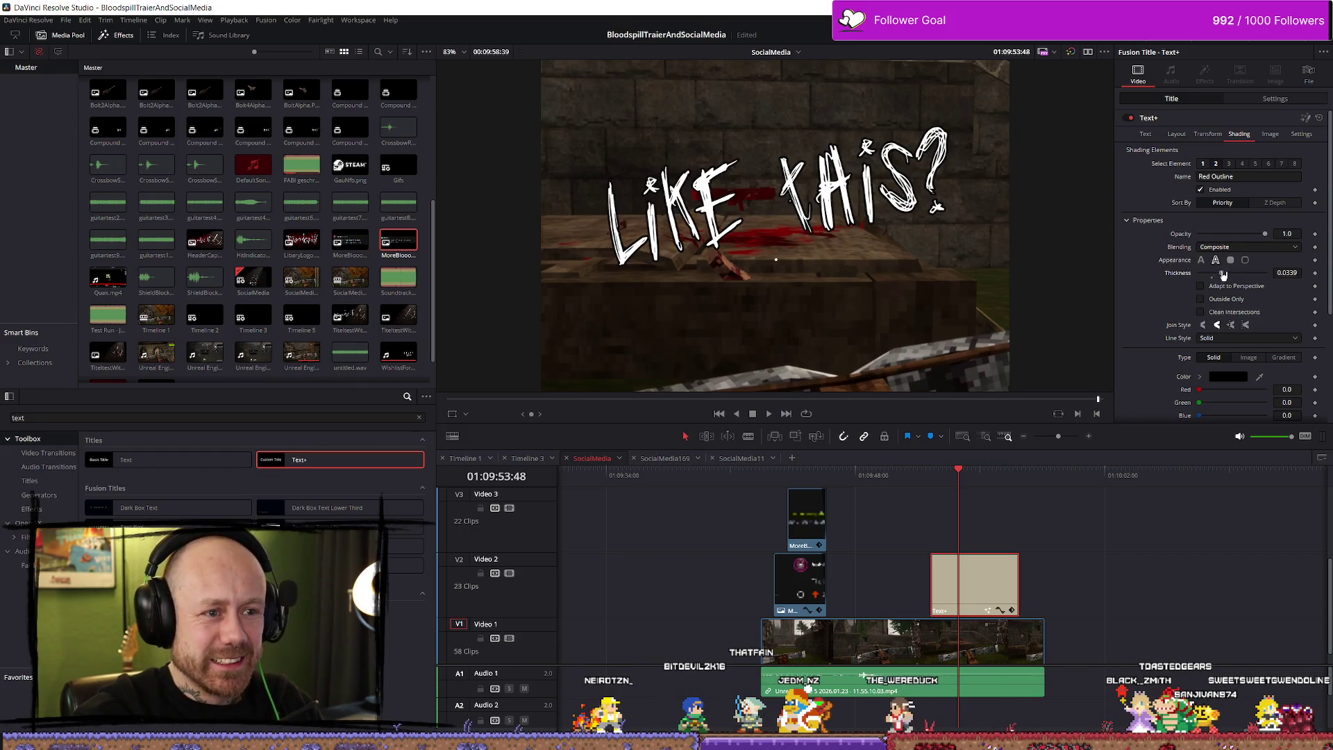
scroll(951, 280, down, 5)
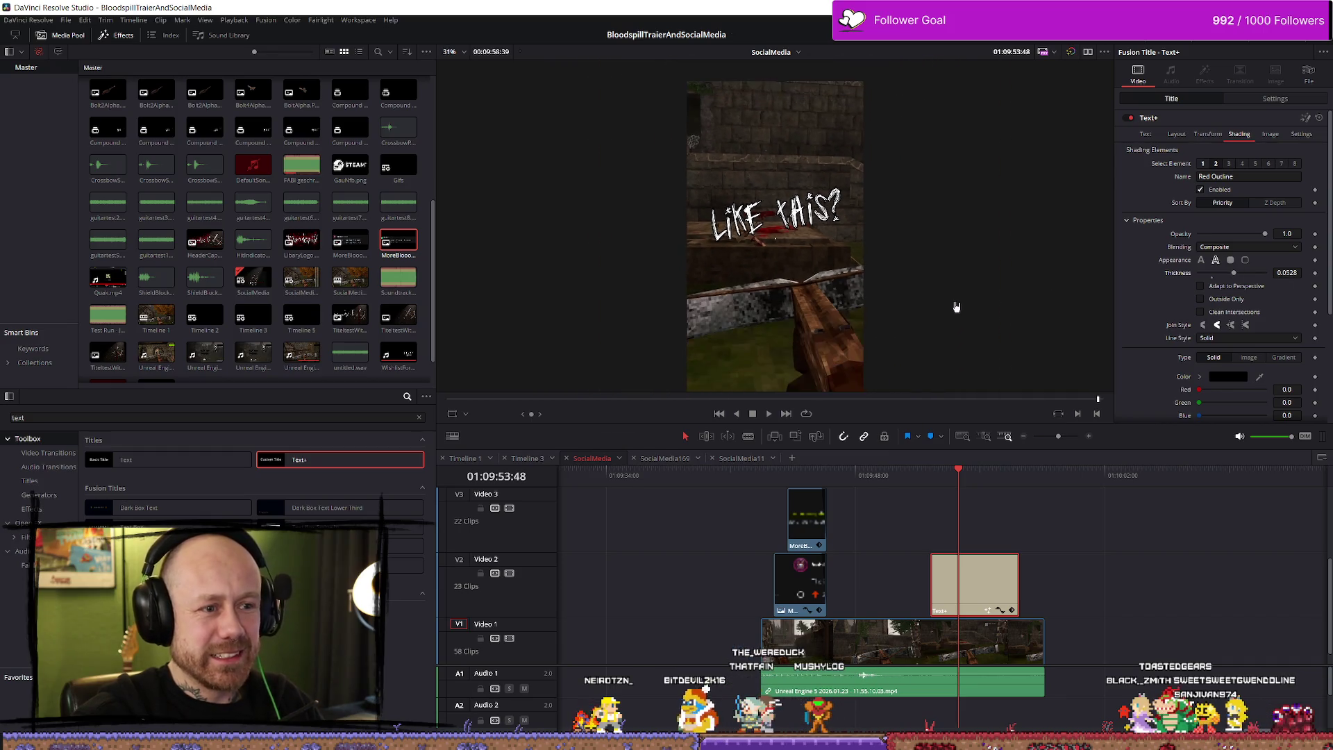
Step: Recentre the vertical frame and play back from a point before the title
drag(914, 284, 914, 259)
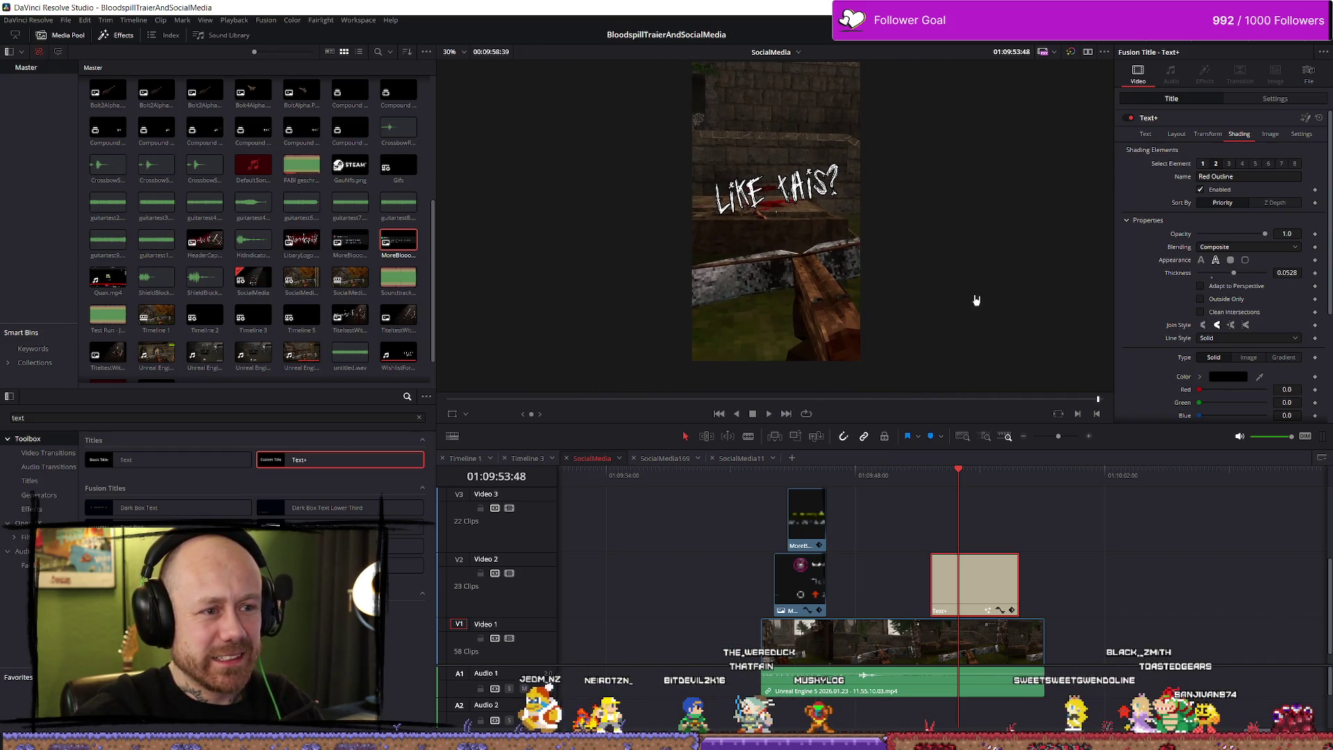
click(764, 476)
key(space)
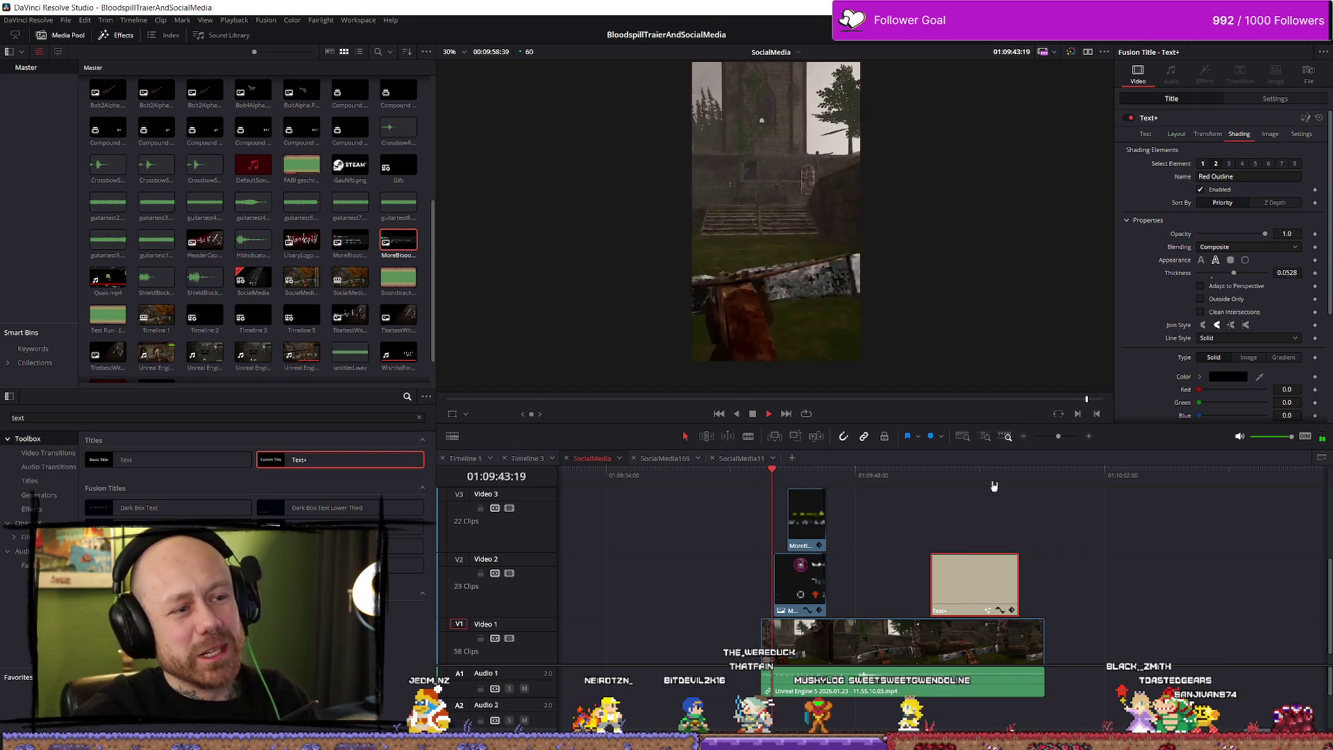
Step: Stop playback at 01:09:44:55 on the comment screenshots and switch to the Unreal Editor
key(space)
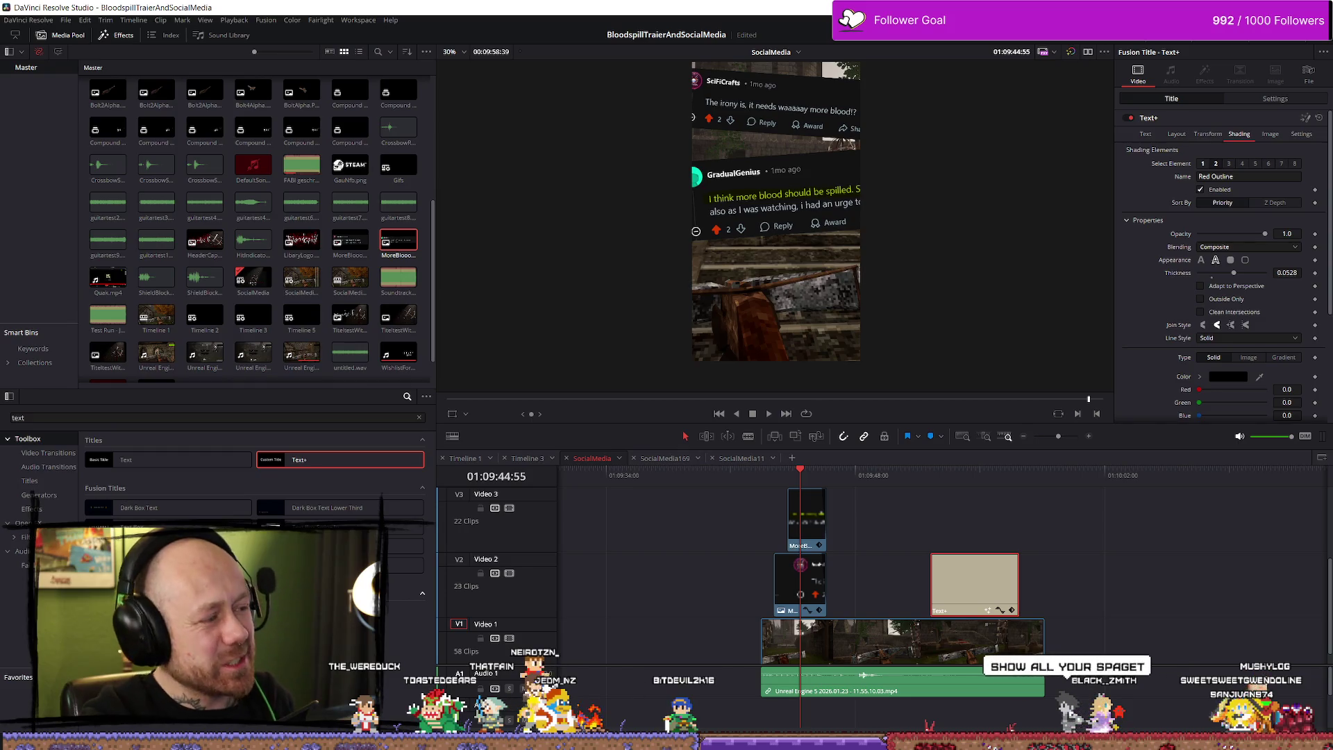
key(alt+Tab)
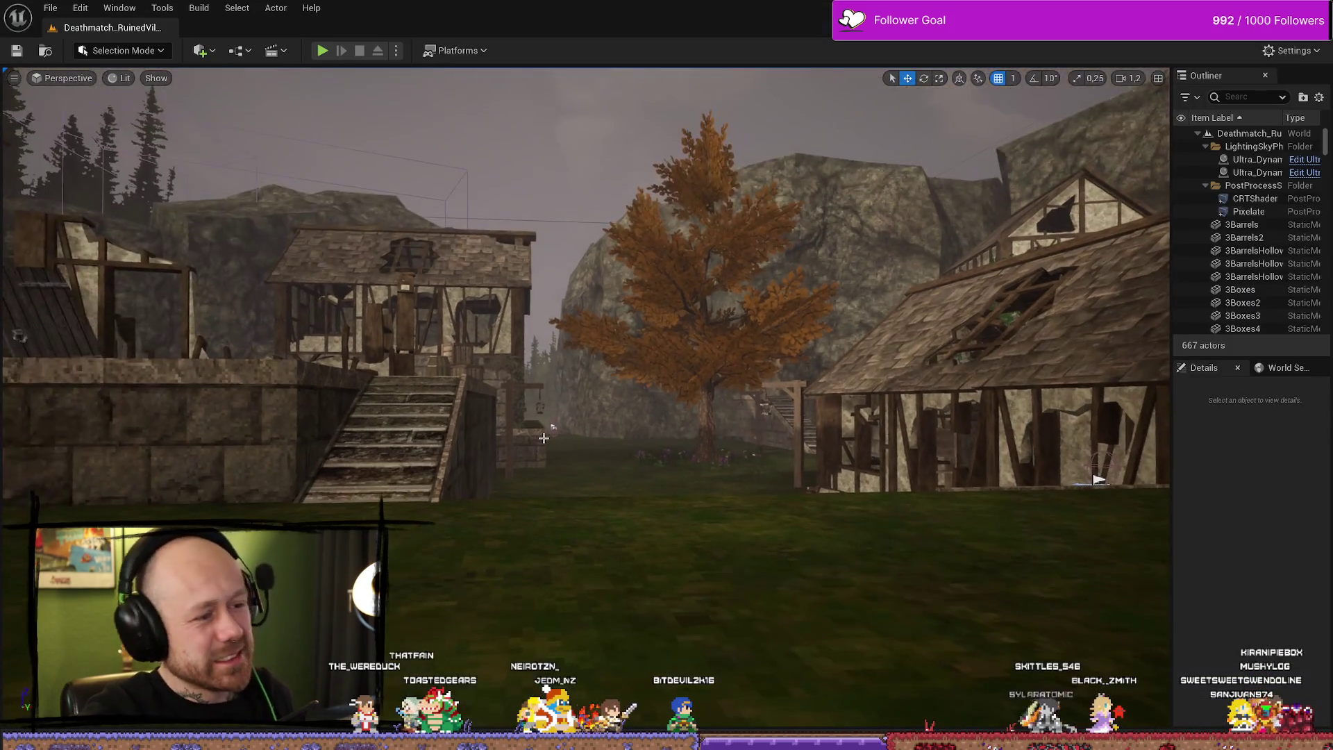
Step: Open BP_PlayerCharacter and show its Health& Death Graph
key(ctrl+space)
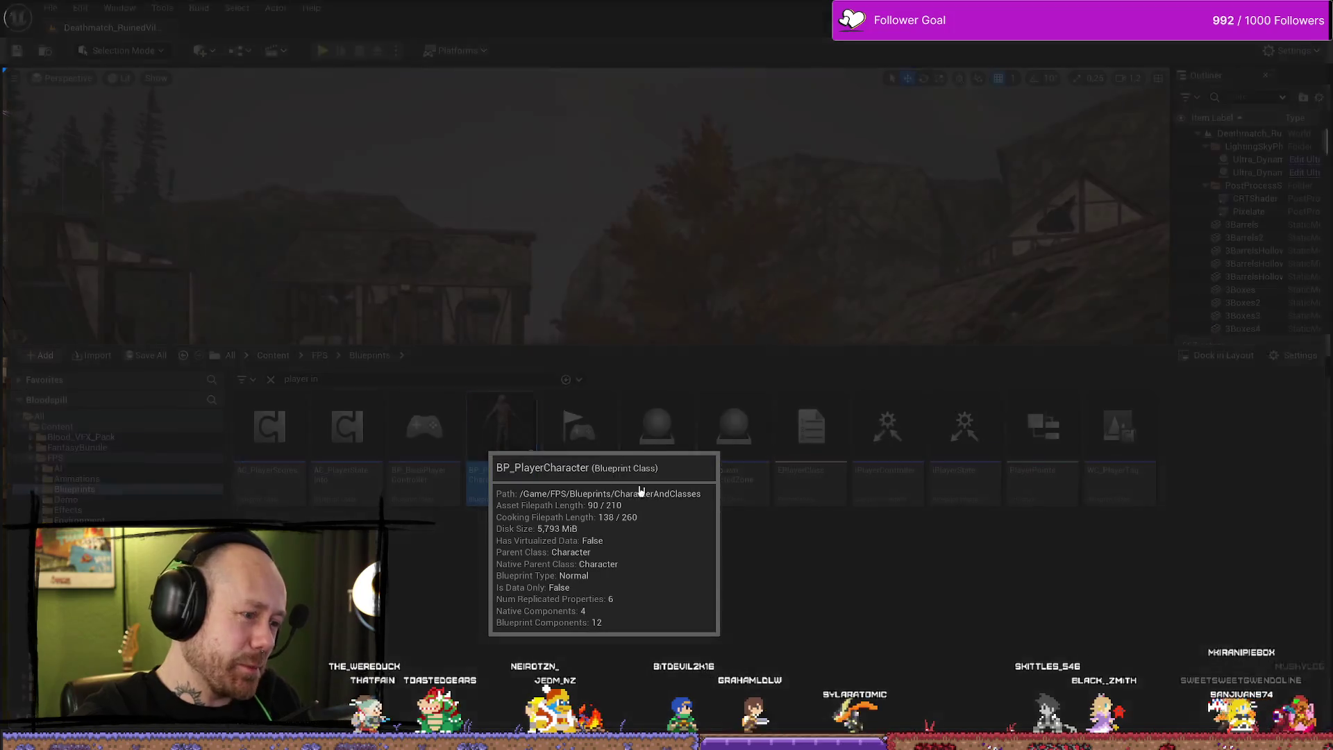
scroll(797, 500, down, 5)
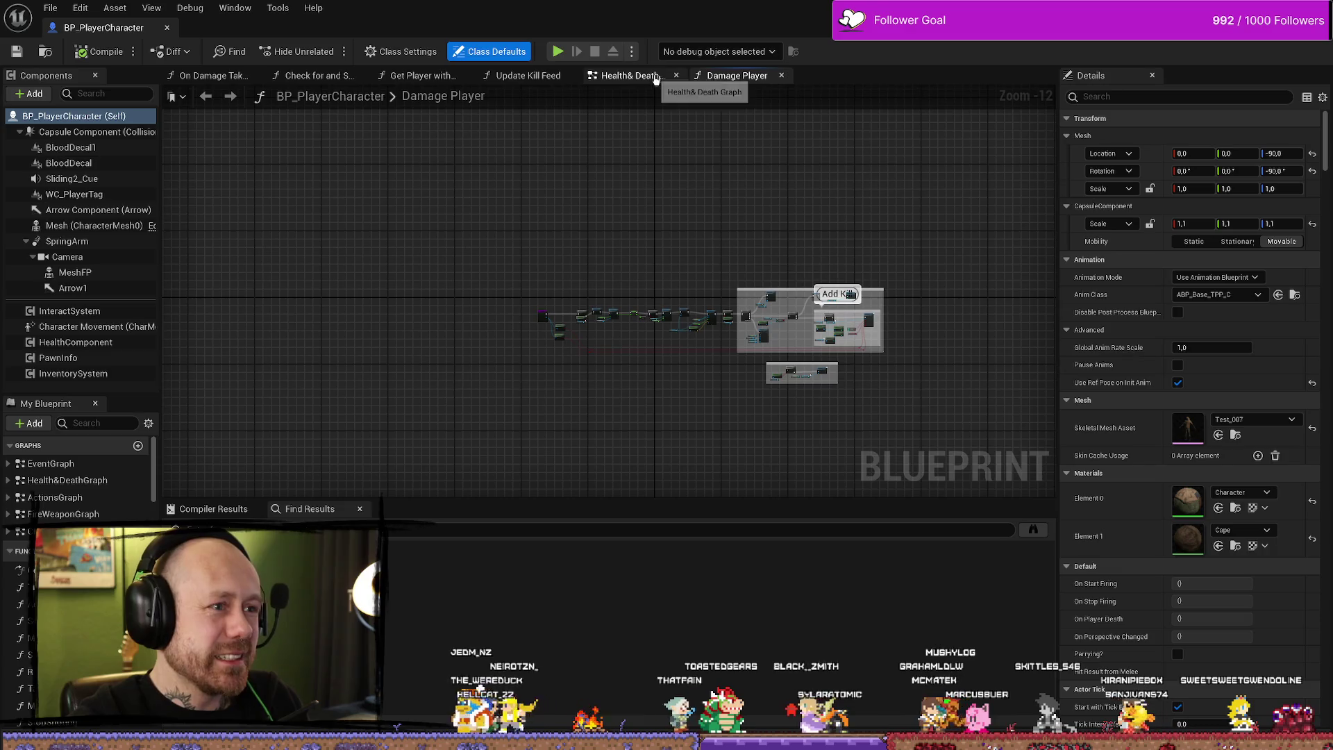
click(631, 75)
scroll(746, 211, down, 4)
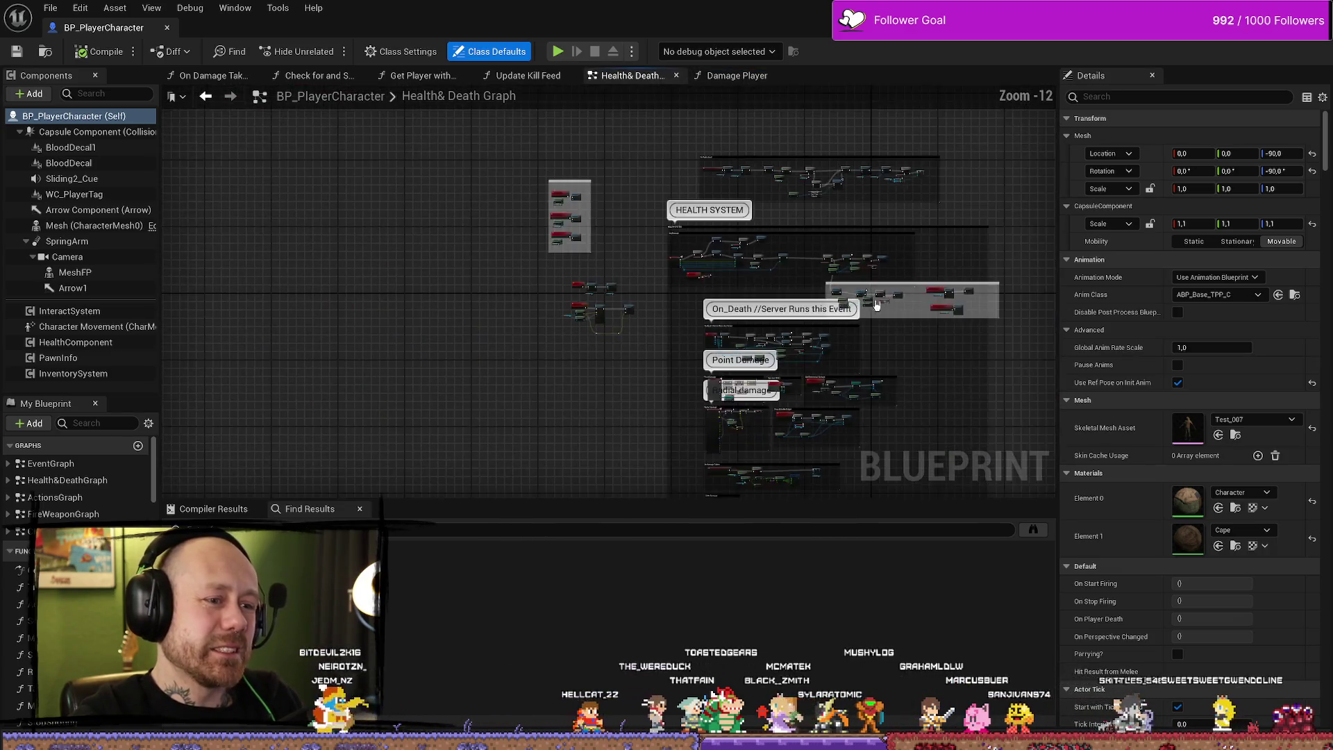
scroll(746, 211, up, 10)
scroll(800, 149, down, 3)
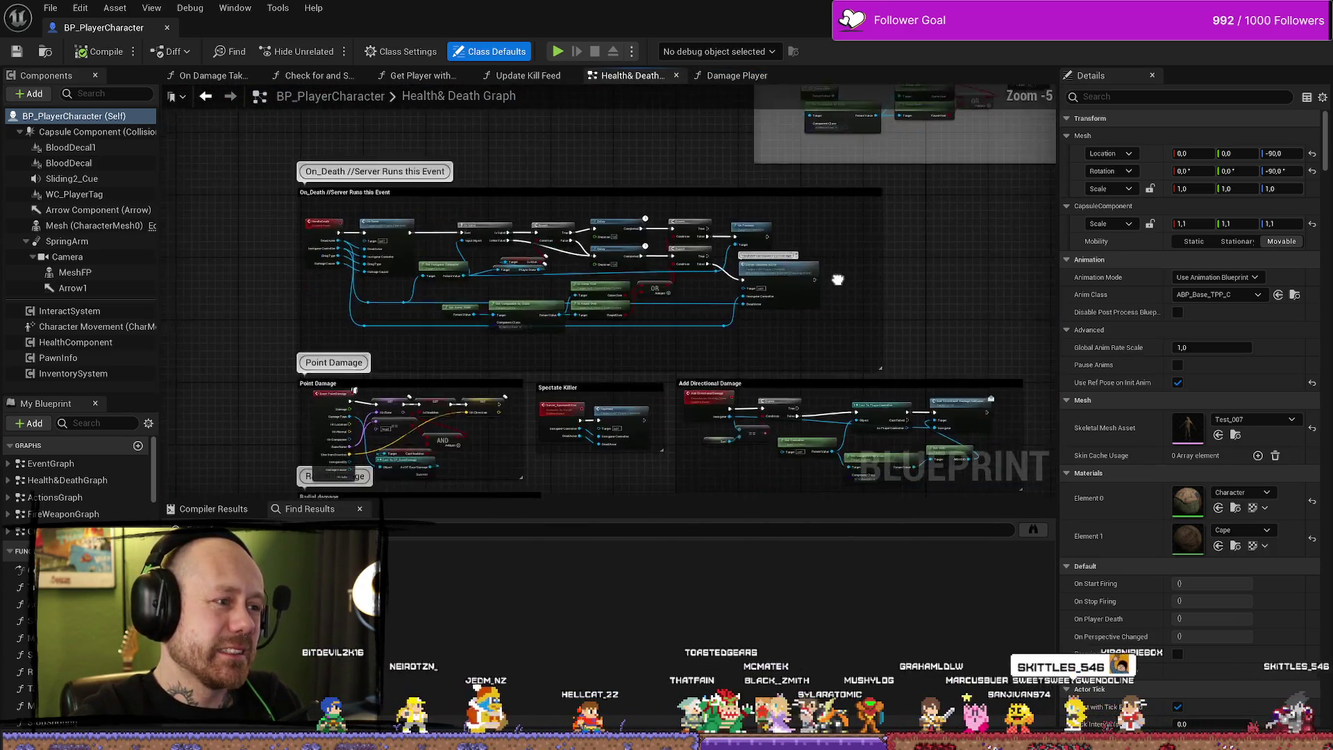
scroll(285, 222, up, 3)
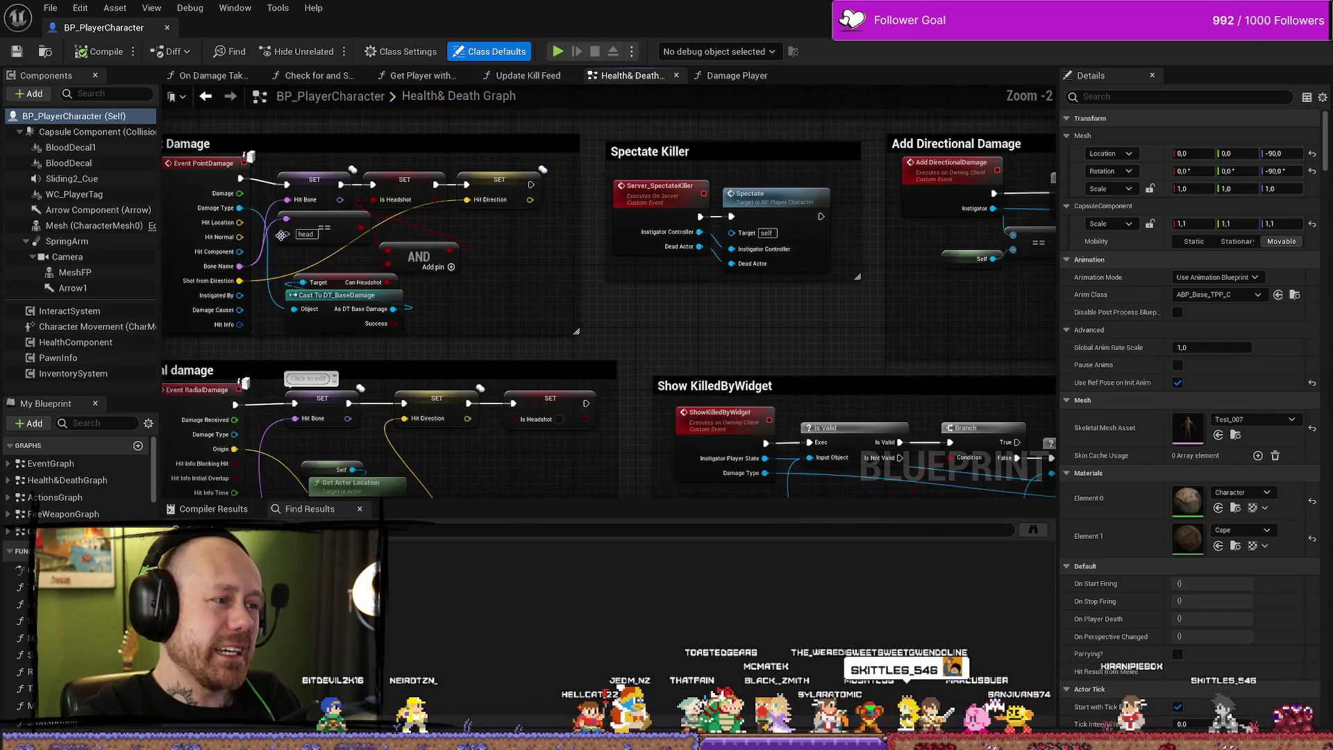
scroll(748, 335, down, 3)
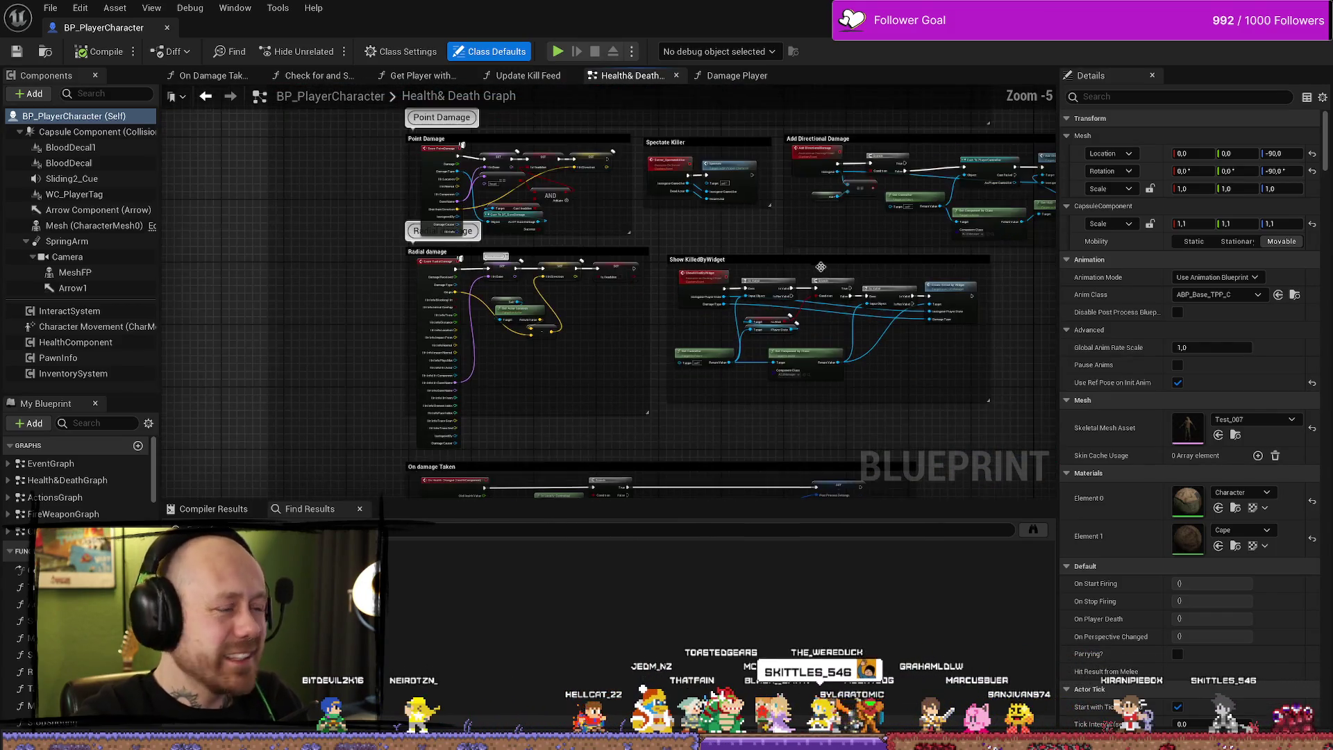
Step: Review the Point Damage and On_Death nodes, save the Blueprint, and return to Resolve
mouse_move(925, 282)
mouse_down()
mouse_move(792, 321)
mouse_move(894, 325)
mouse_up()
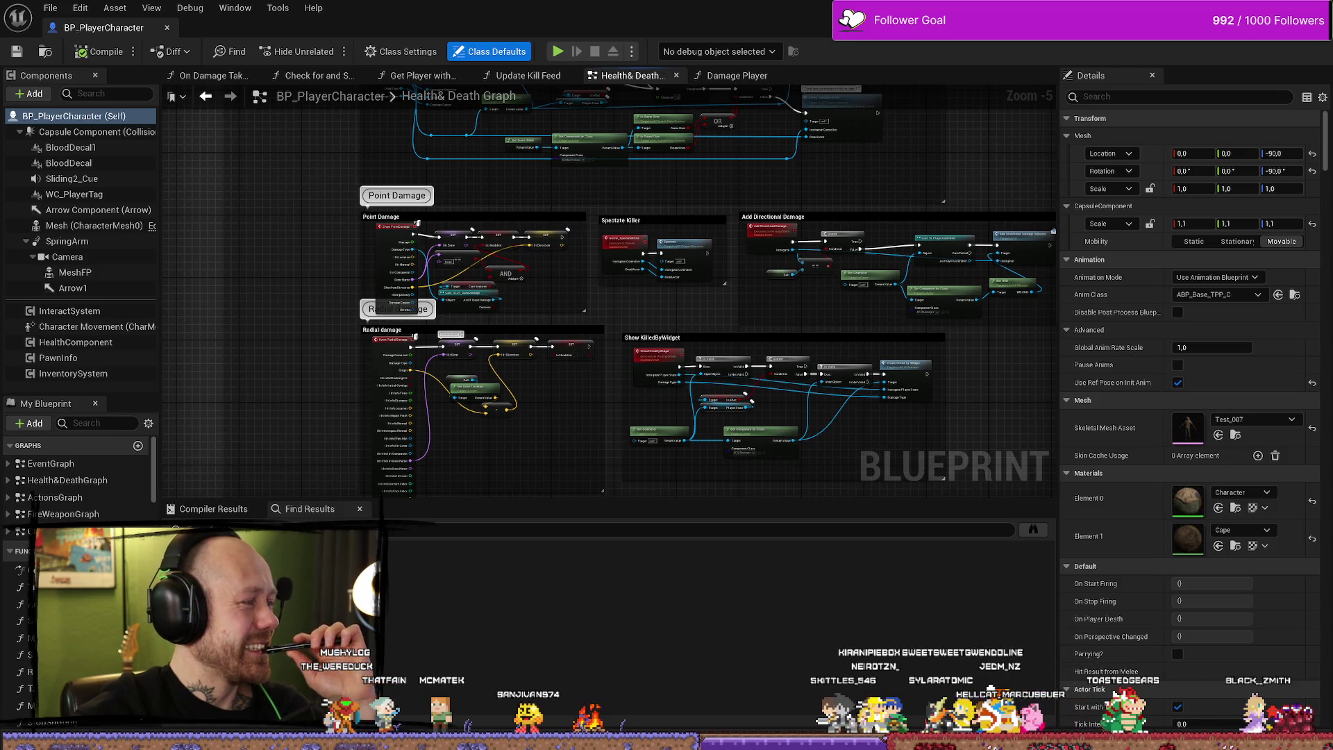
mouse_move(893, 237)
mouse_down()
mouse_move(794, 184)
mouse_move(892, 182)
mouse_move(890, 311)
mouse_up()
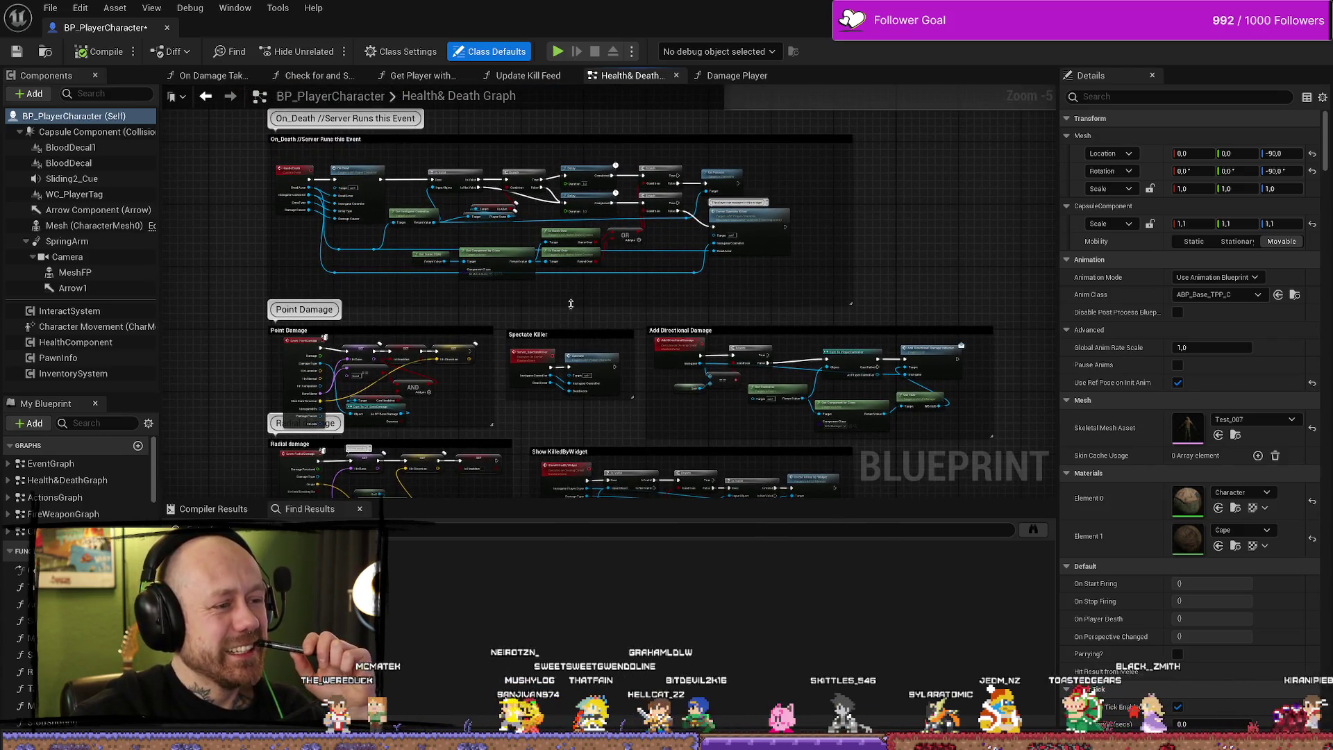
drag(564, 313, 571, 358)
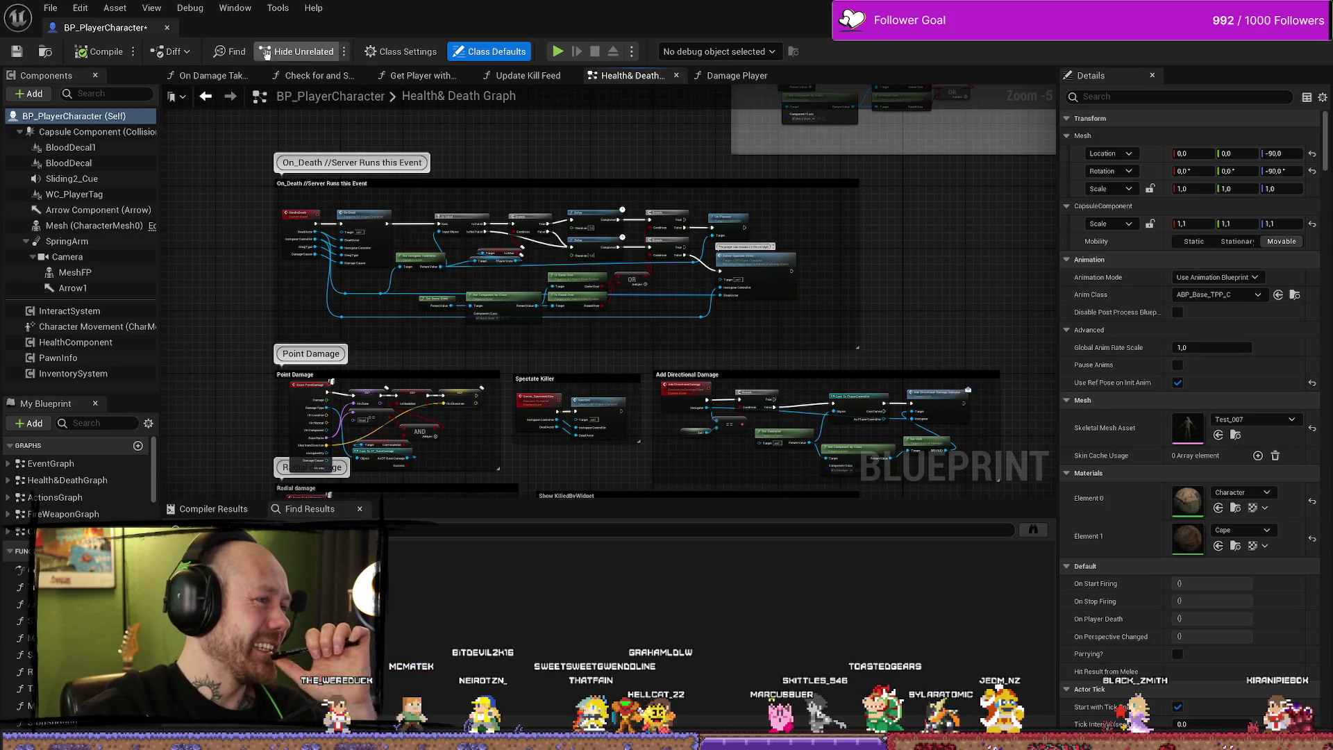
key(ctrl+s)
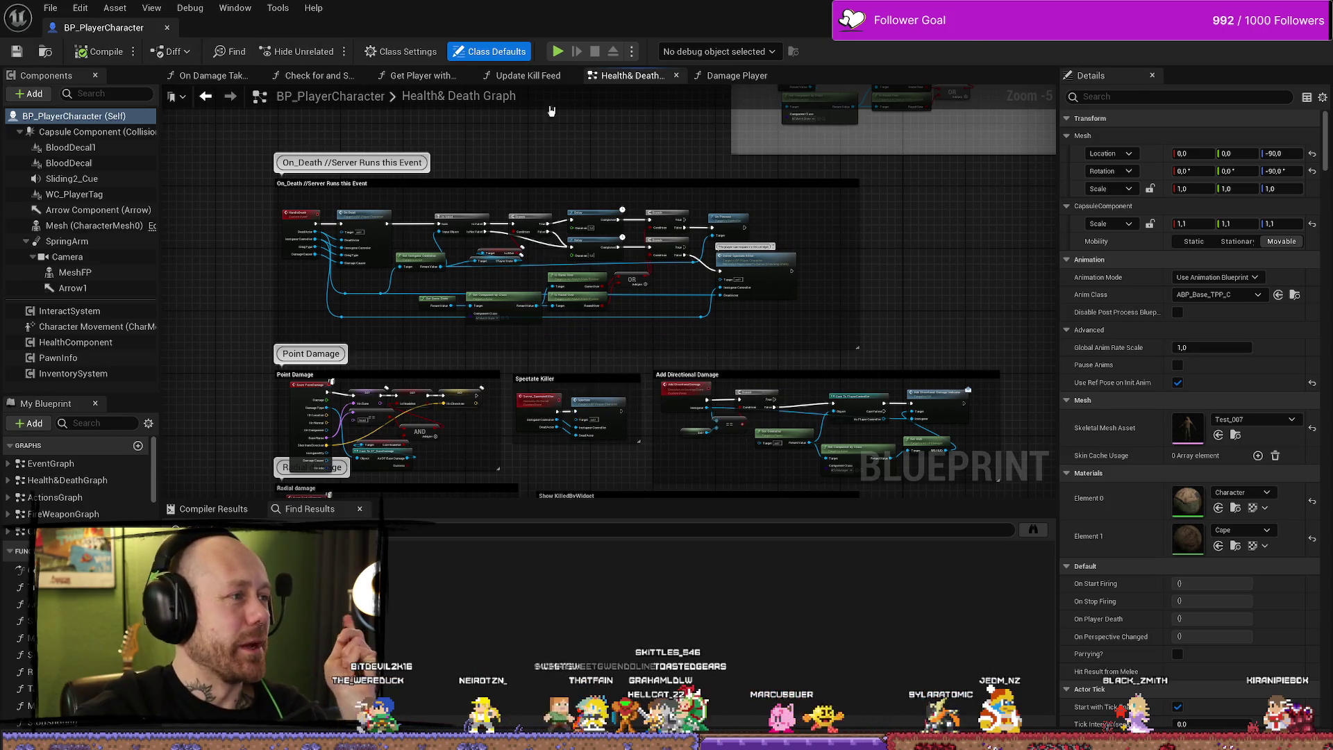
key(alt+Tab)
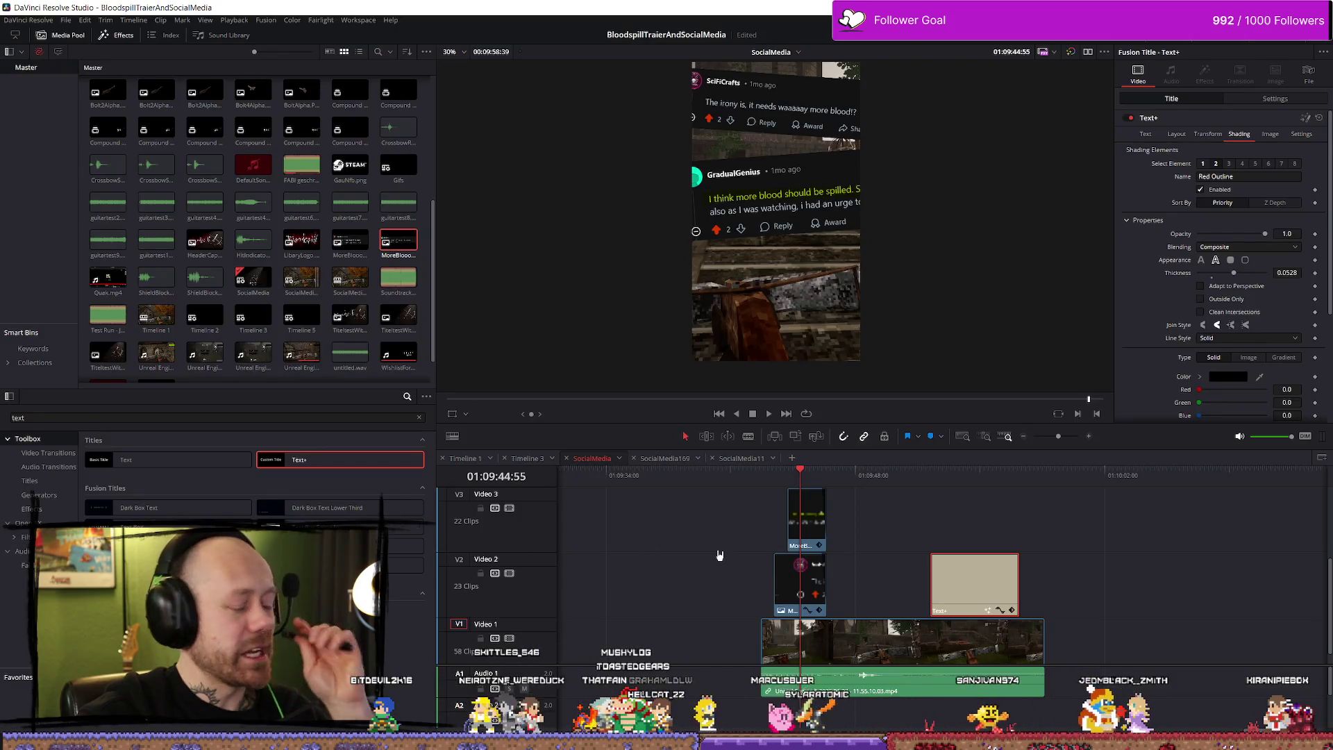
Step: Scrub to the start of the gameplay clip in the SocialMedia timeline
mouse_move(767, 480)
mouse_down()
mouse_move(859, 479)
mouse_move(742, 479)
mouse_up()
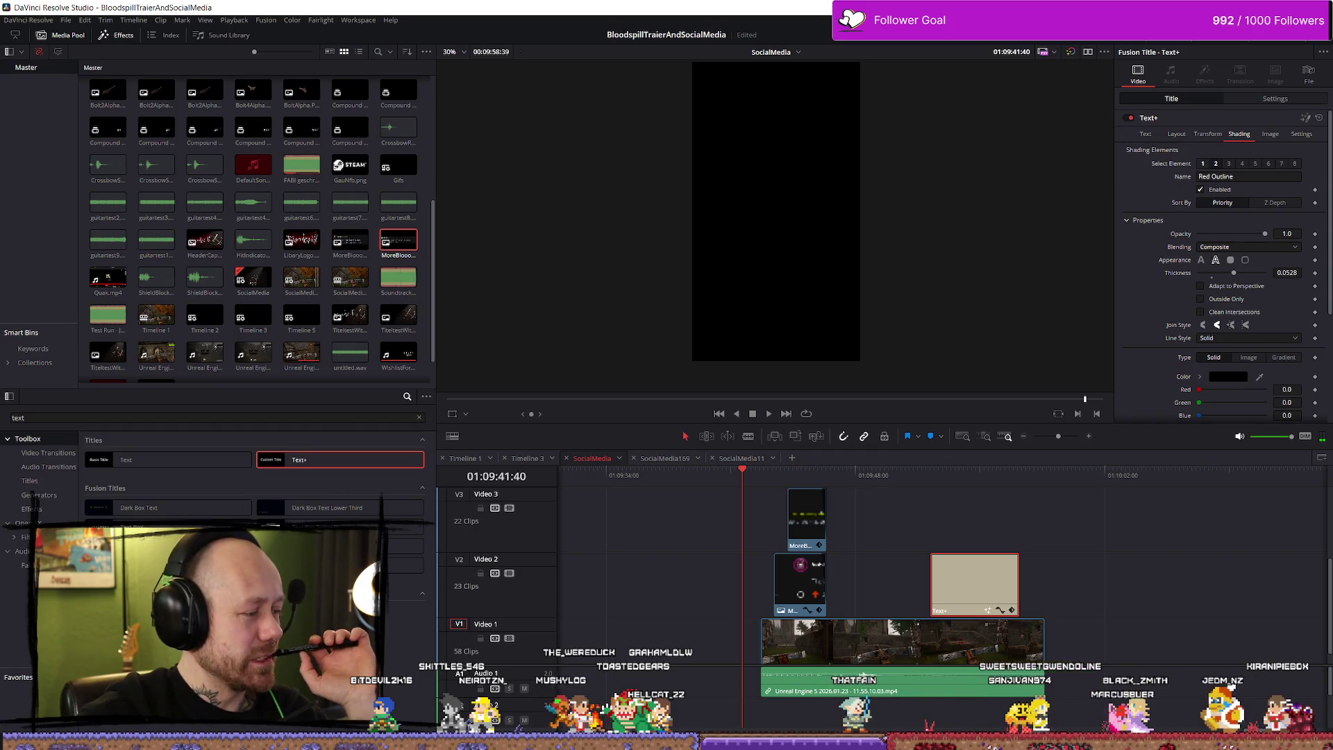
click(762, 478)
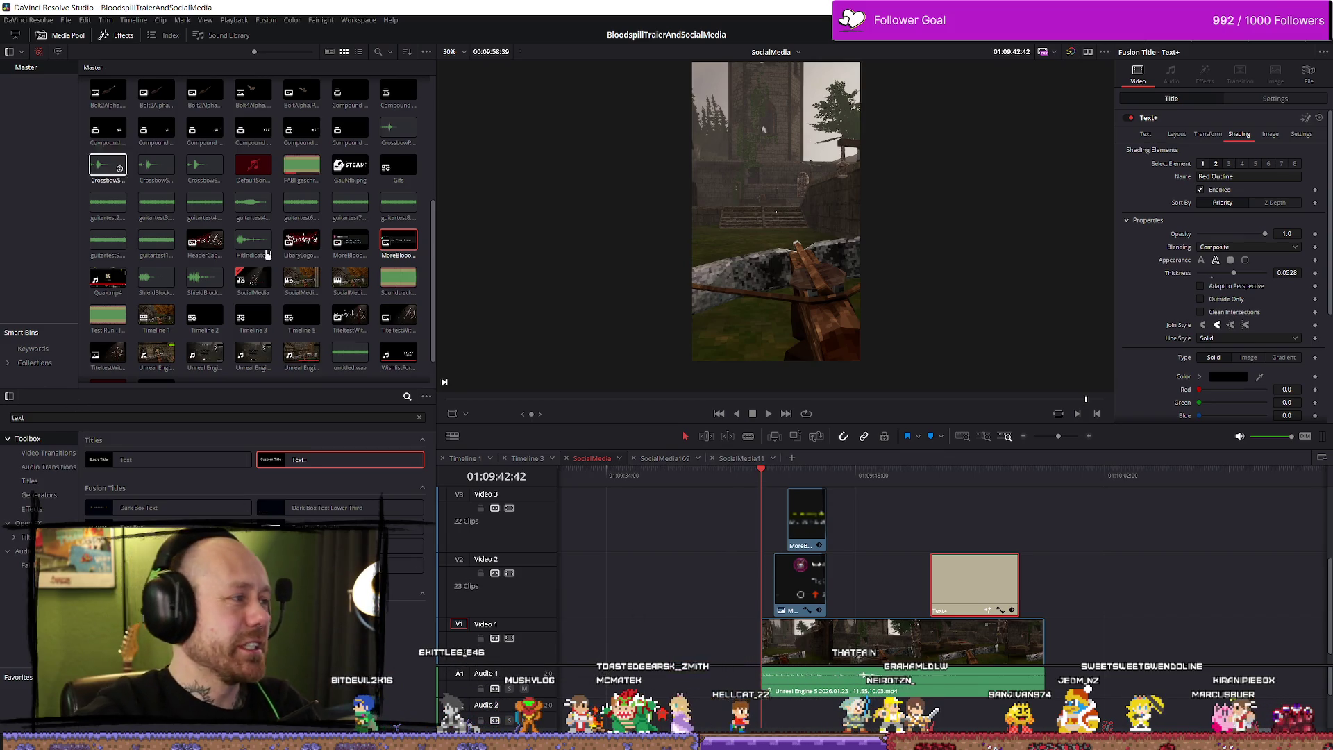
scroll(760, 618, down, 1)
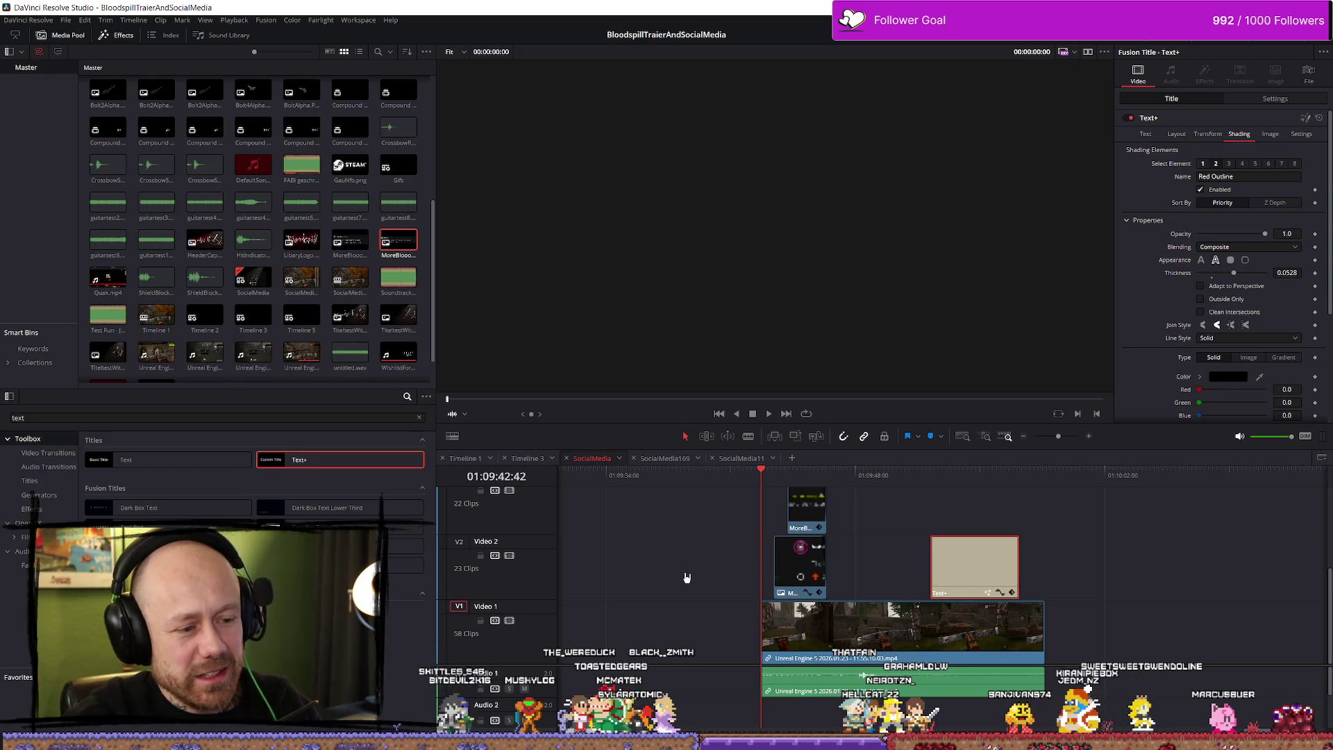
scroll(685, 578, down, 3)
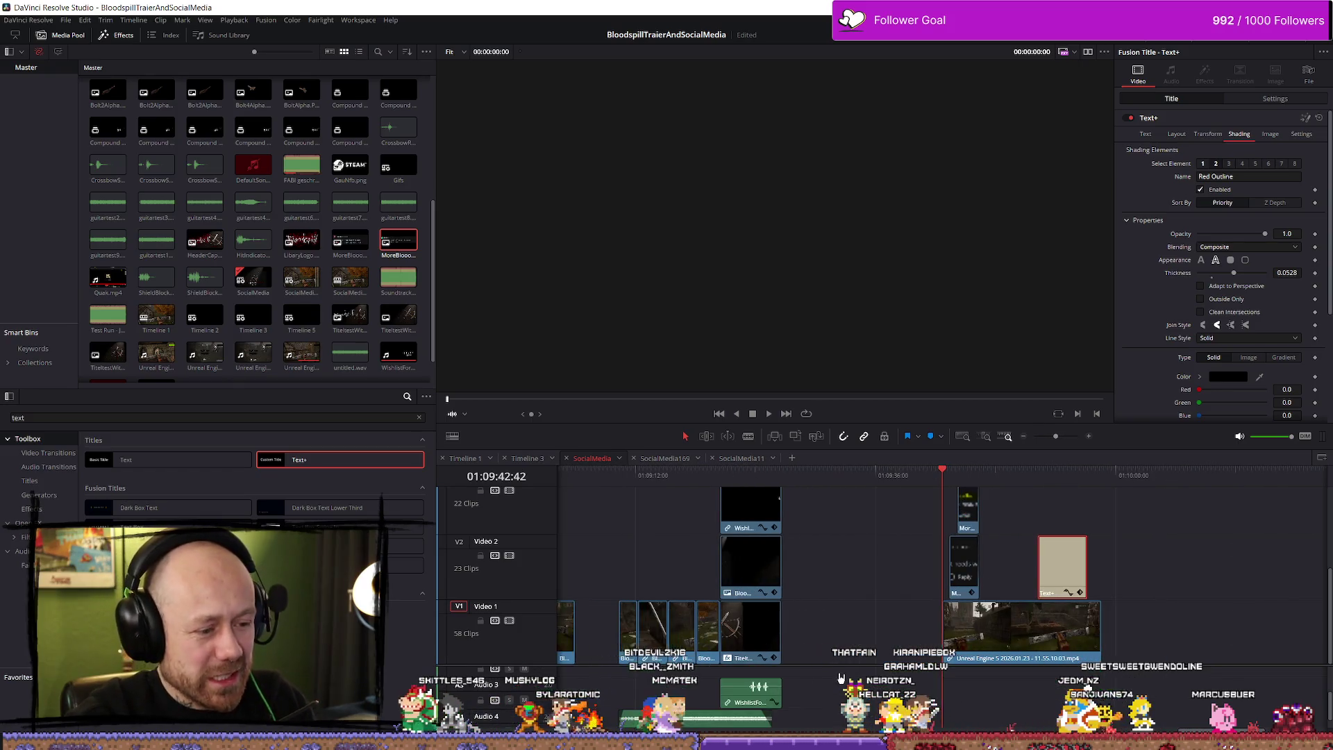
Step: Select the FABI geschrammel1 audio clip, jump to the edit's end and zoom in on it
click(702, 719)
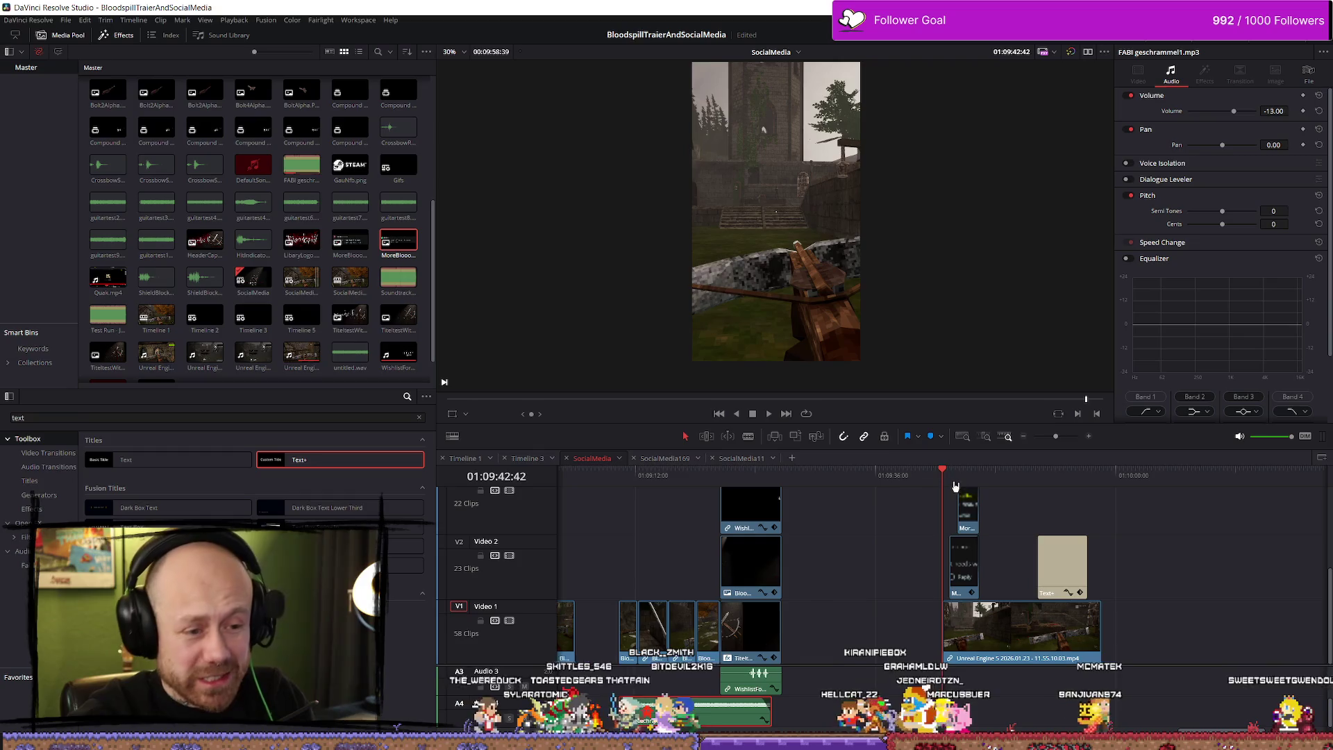
key(End)
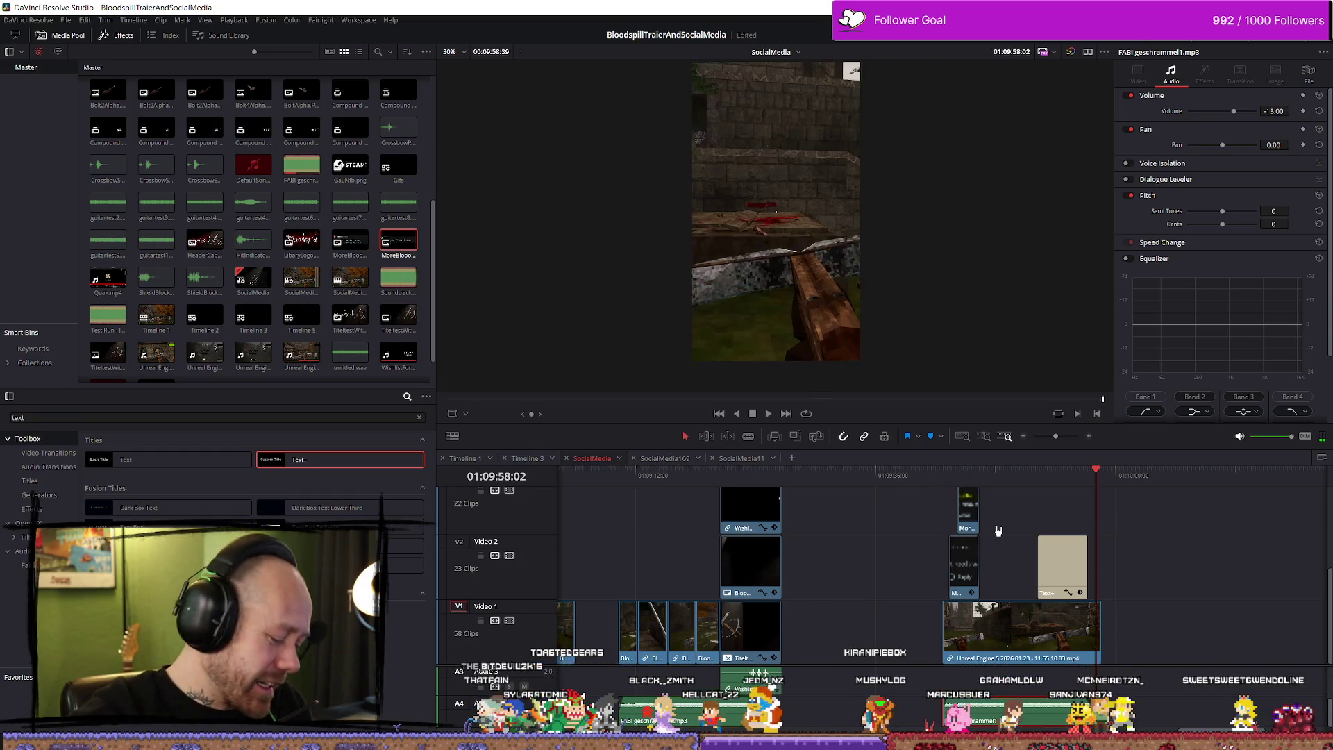
scroll(1153, 591, up, 2)
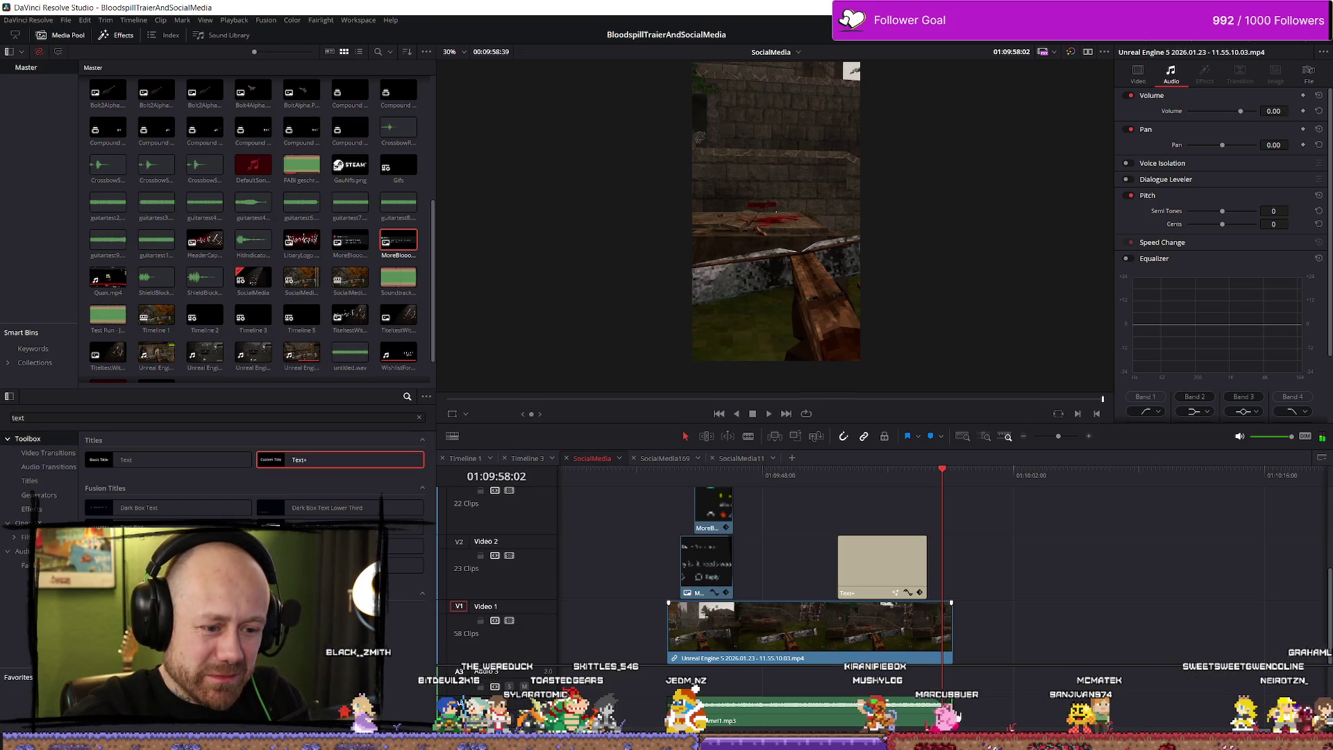
Step: Replay the SocialMedia ending, stop on the gameplay clip, then open the SocialMedia11 timeline
drag(936, 482, 954, 479)
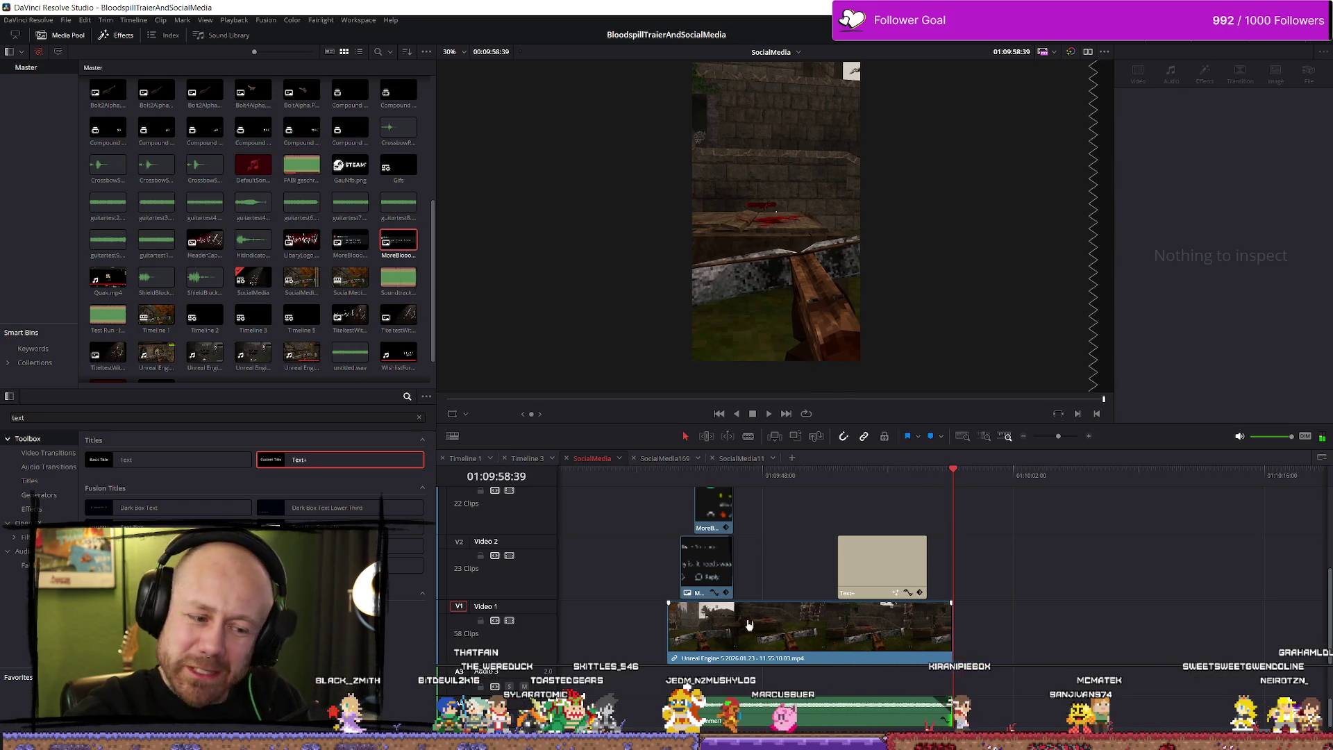
click(647, 473)
key(space)
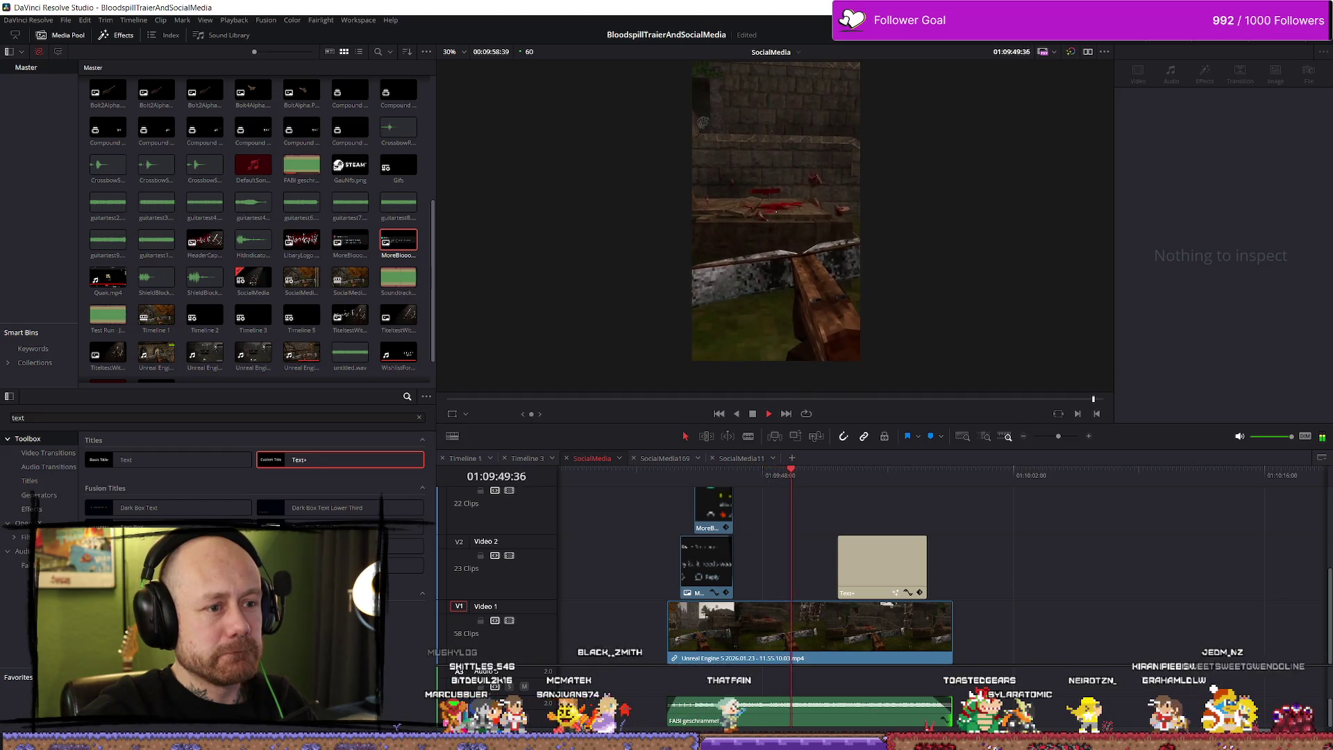
click(866, 722)
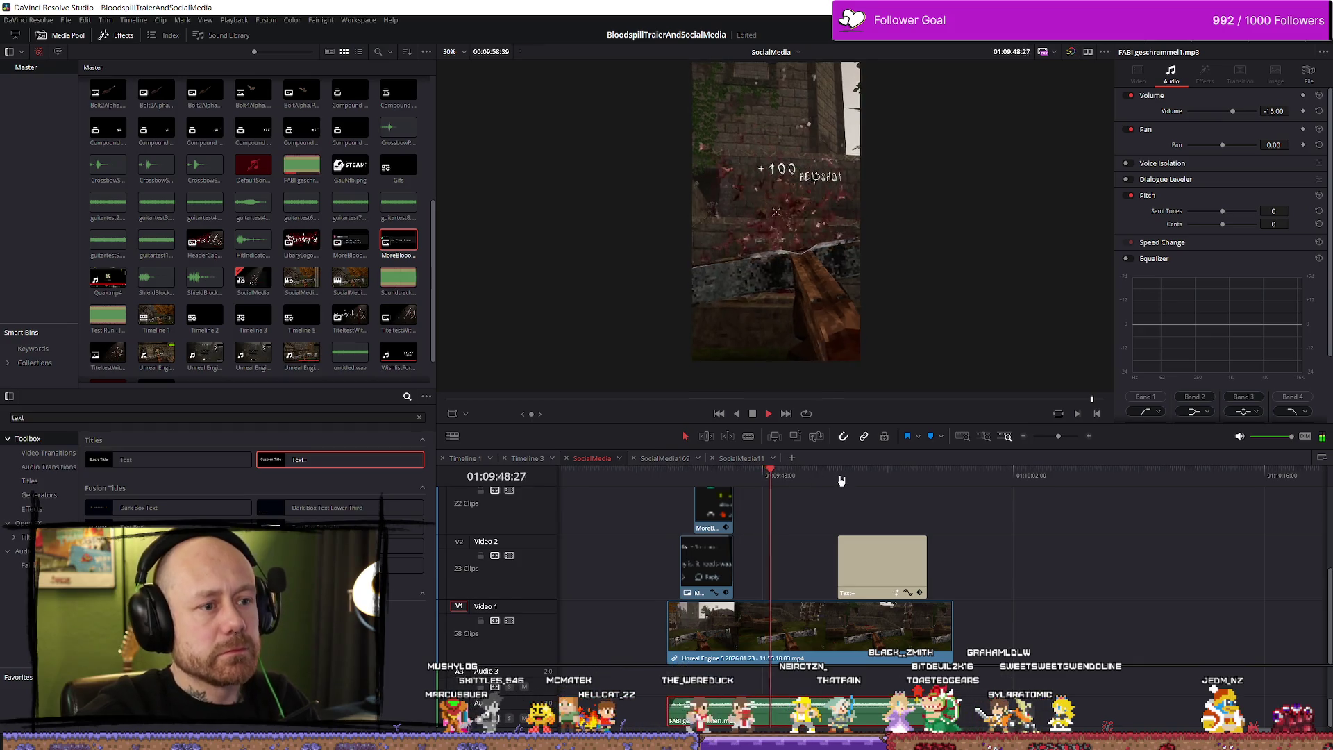
click(743, 459)
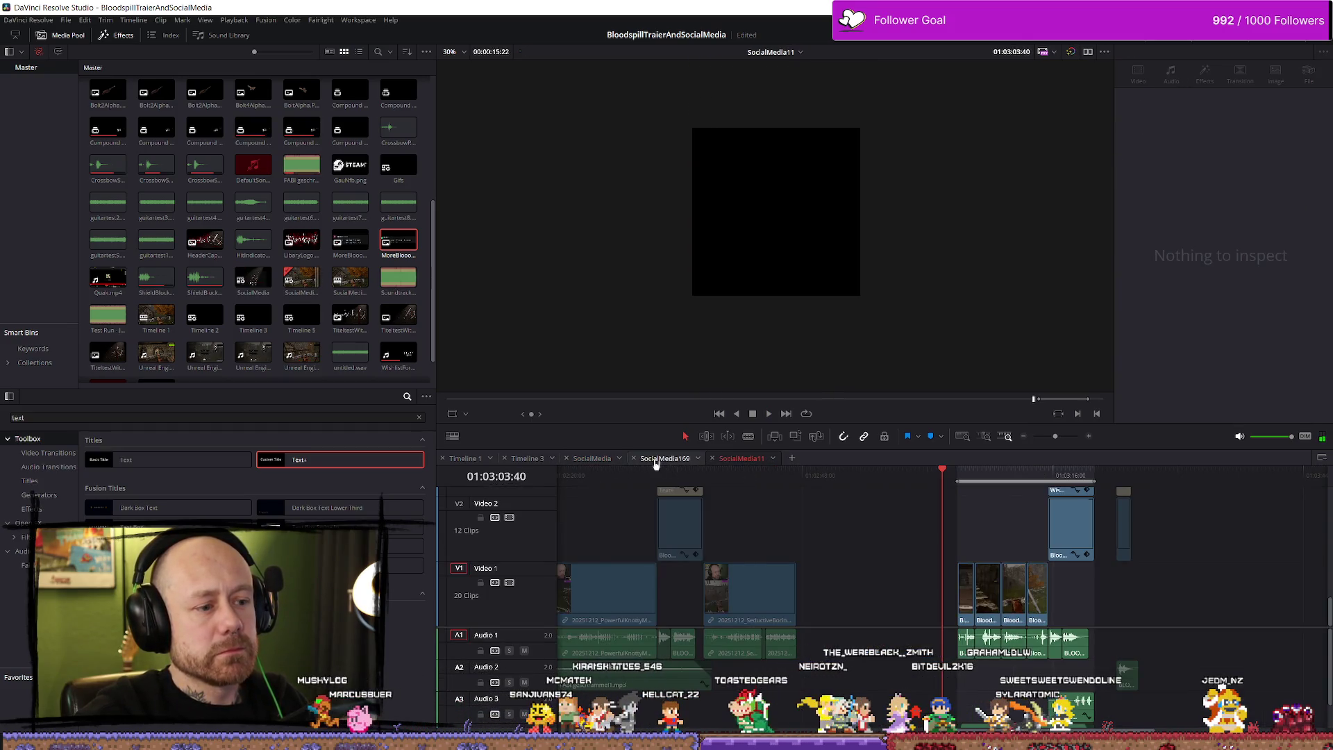
Step: Return to the SocialMedia timeline and play the edit
click(591, 459)
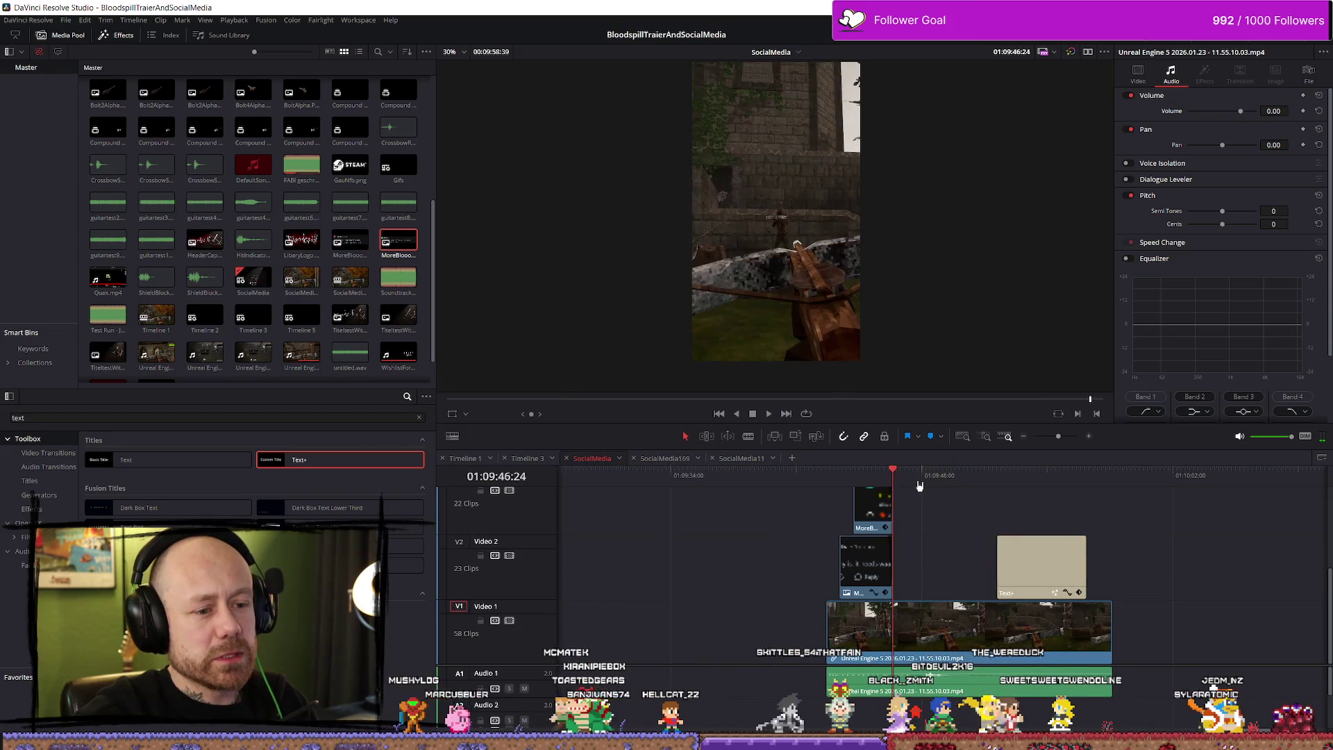
key(space)
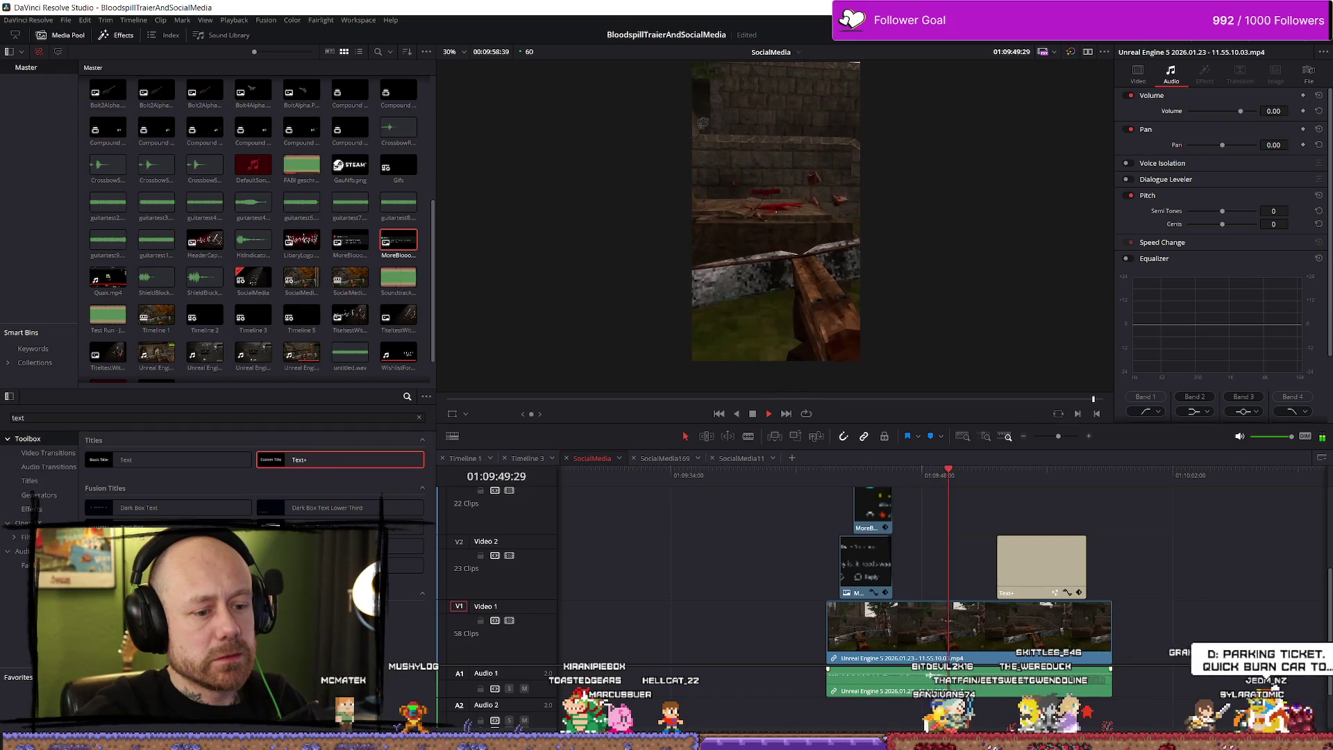
scroll(1174, 690, down, 2)
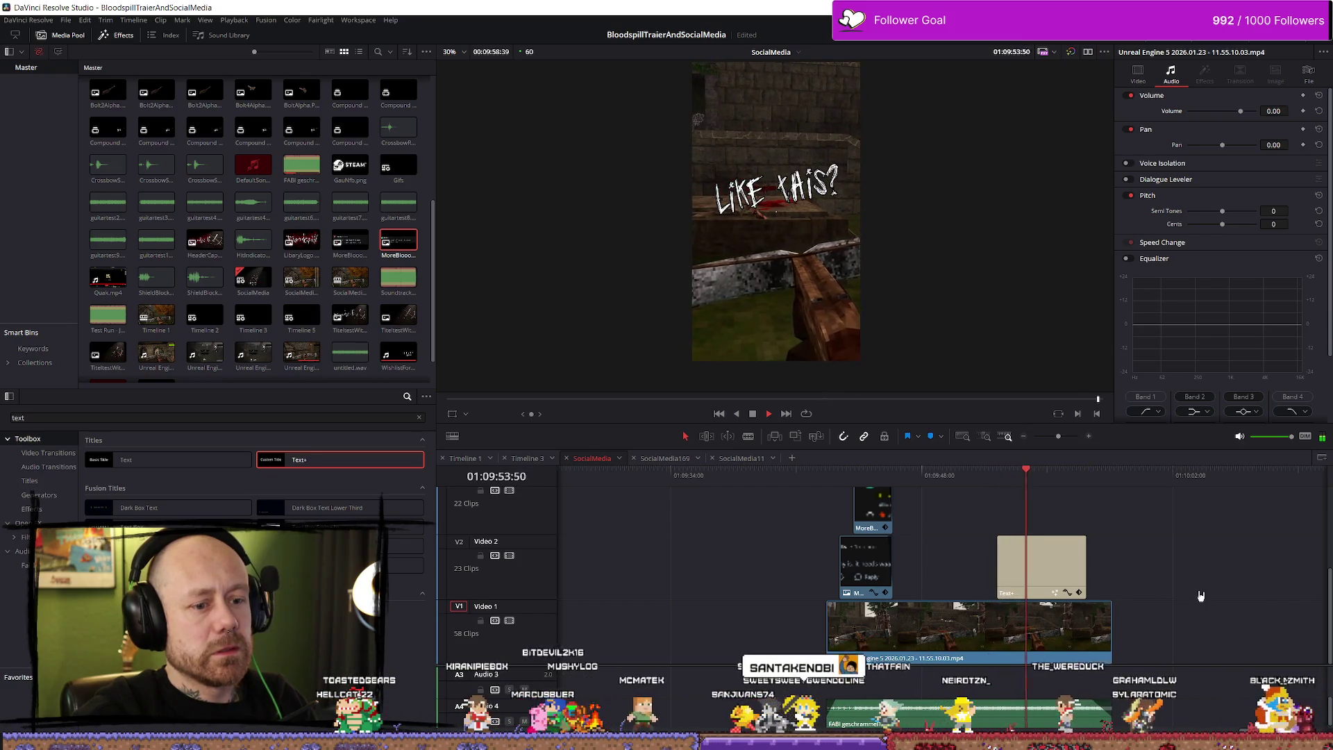
Step: Move the LIKE THIS? title earlier to the playhead and trim the gameplay clip's end
click(1036, 549)
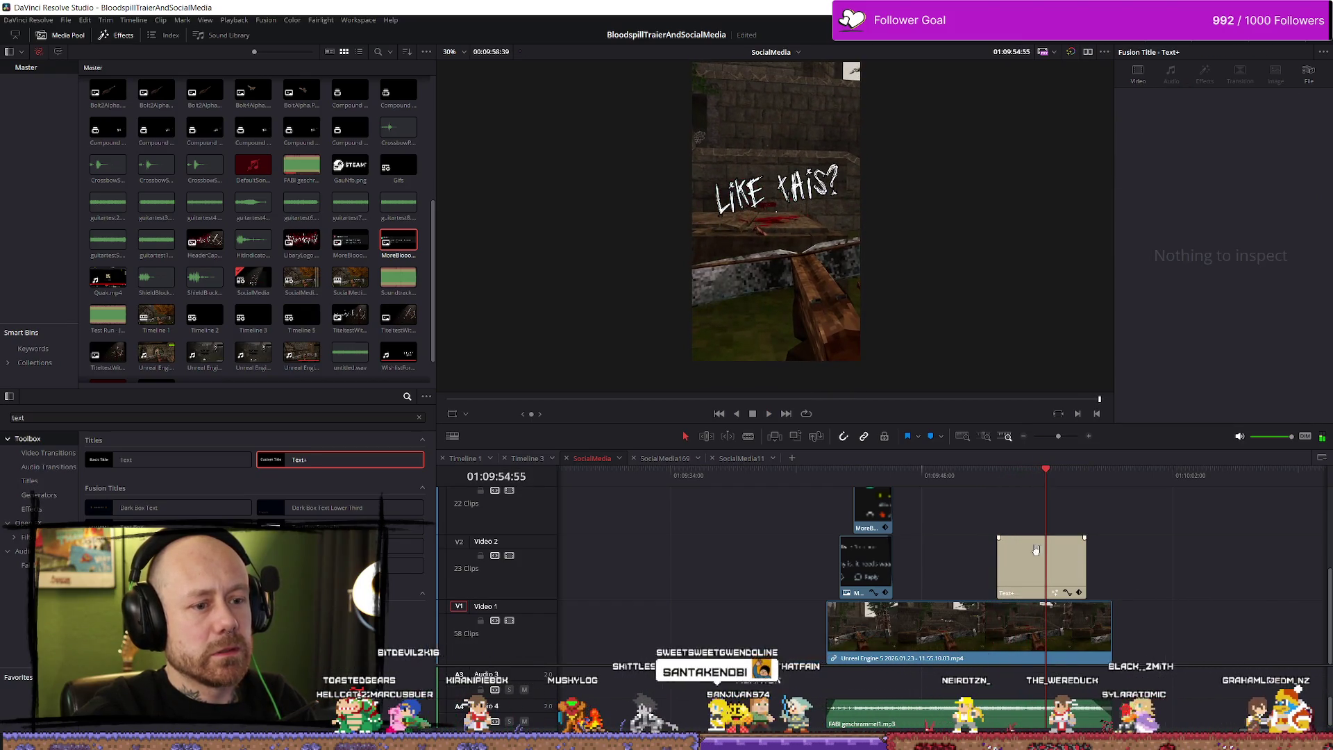
click(970, 477)
key(space)
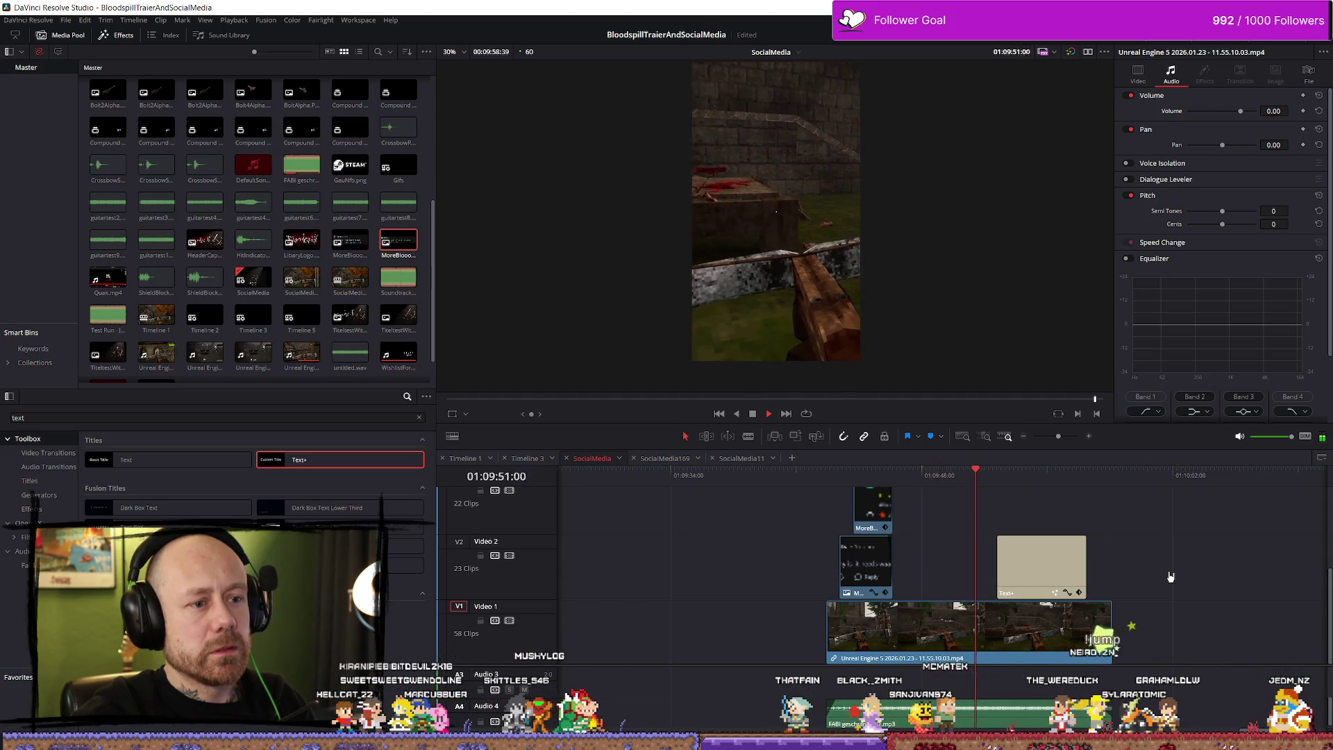
drag(1061, 589, 1036, 573)
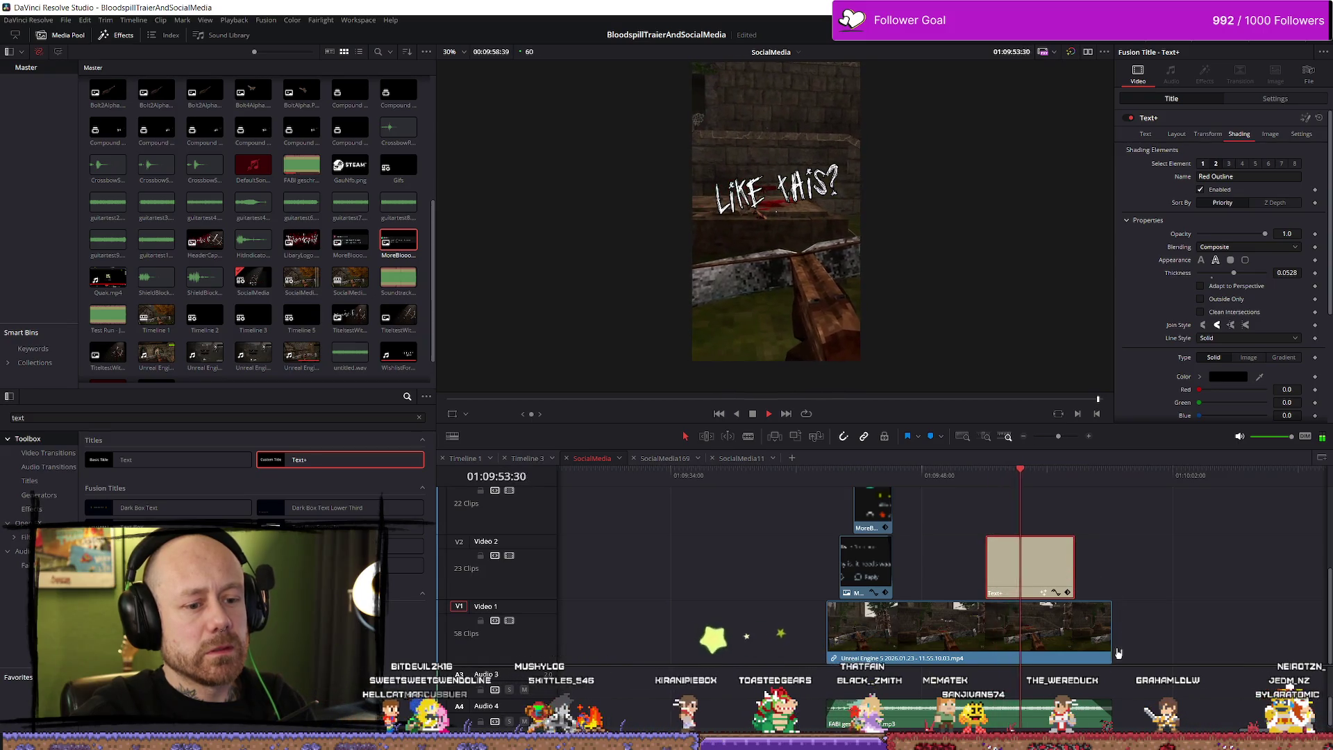
drag(1112, 631, 1078, 625)
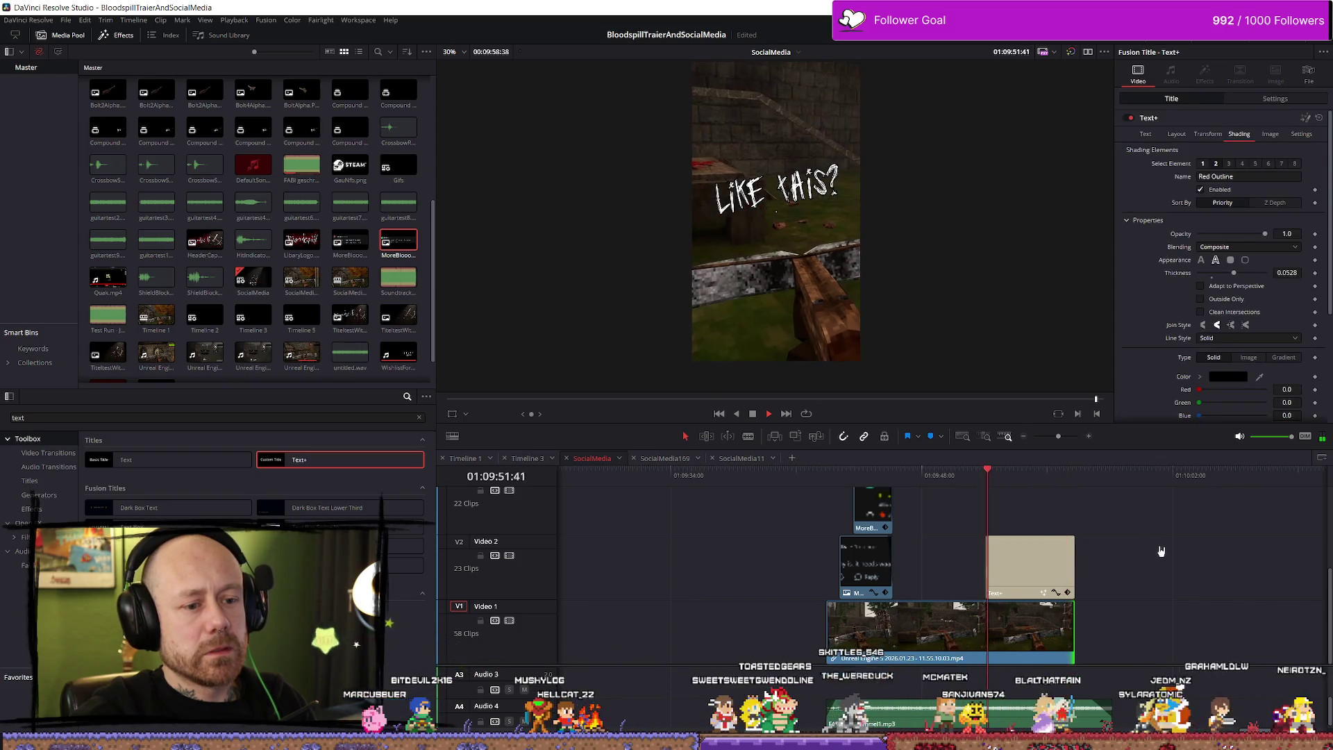
Step: Trim both the gameplay clip and the LIKE THIS? title to end at 01:09:54:56
key(space)
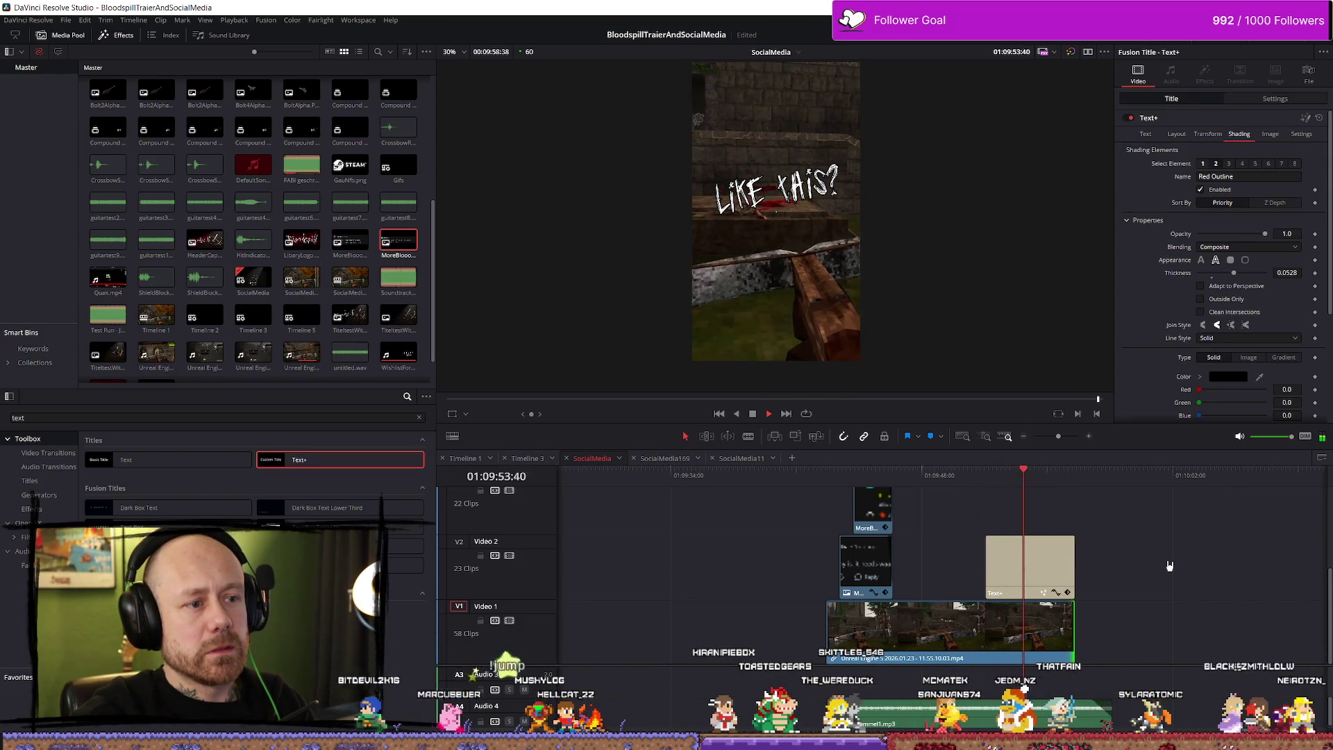
key(space)
key(space)
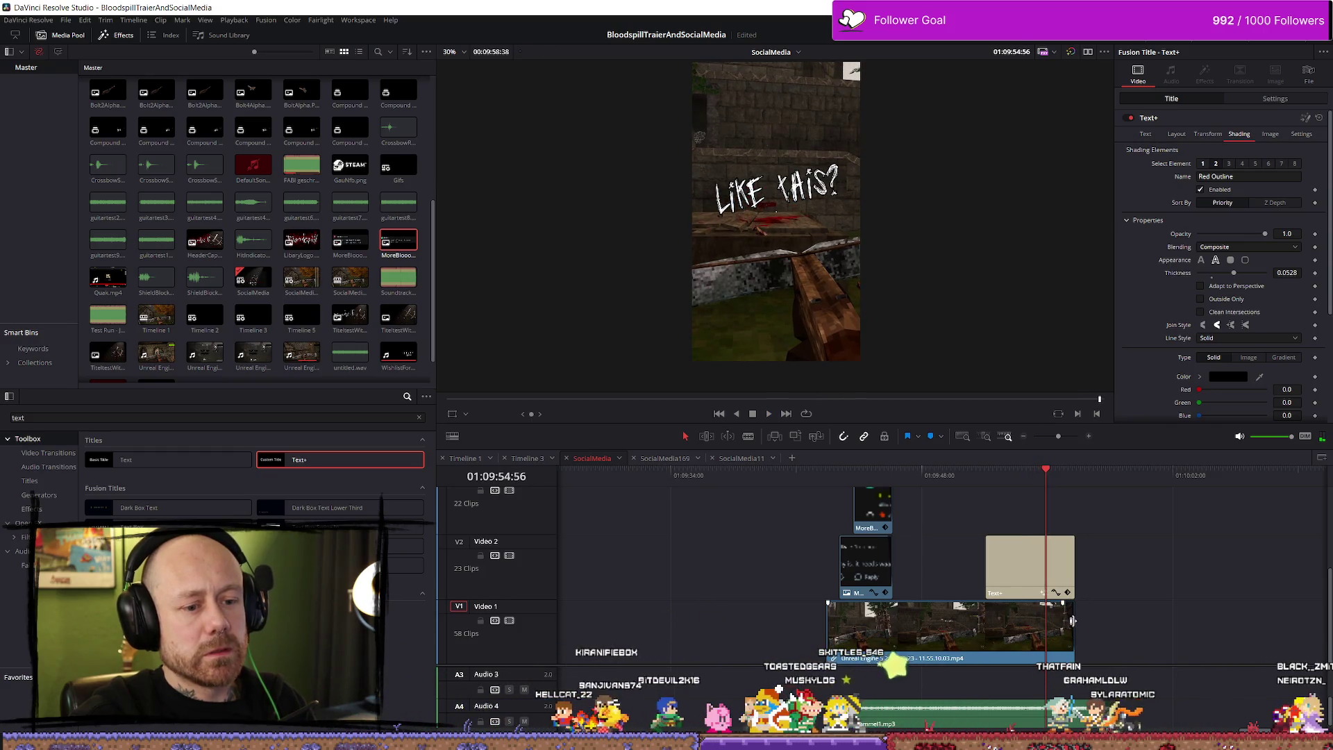
drag(1073, 620, 1046, 620)
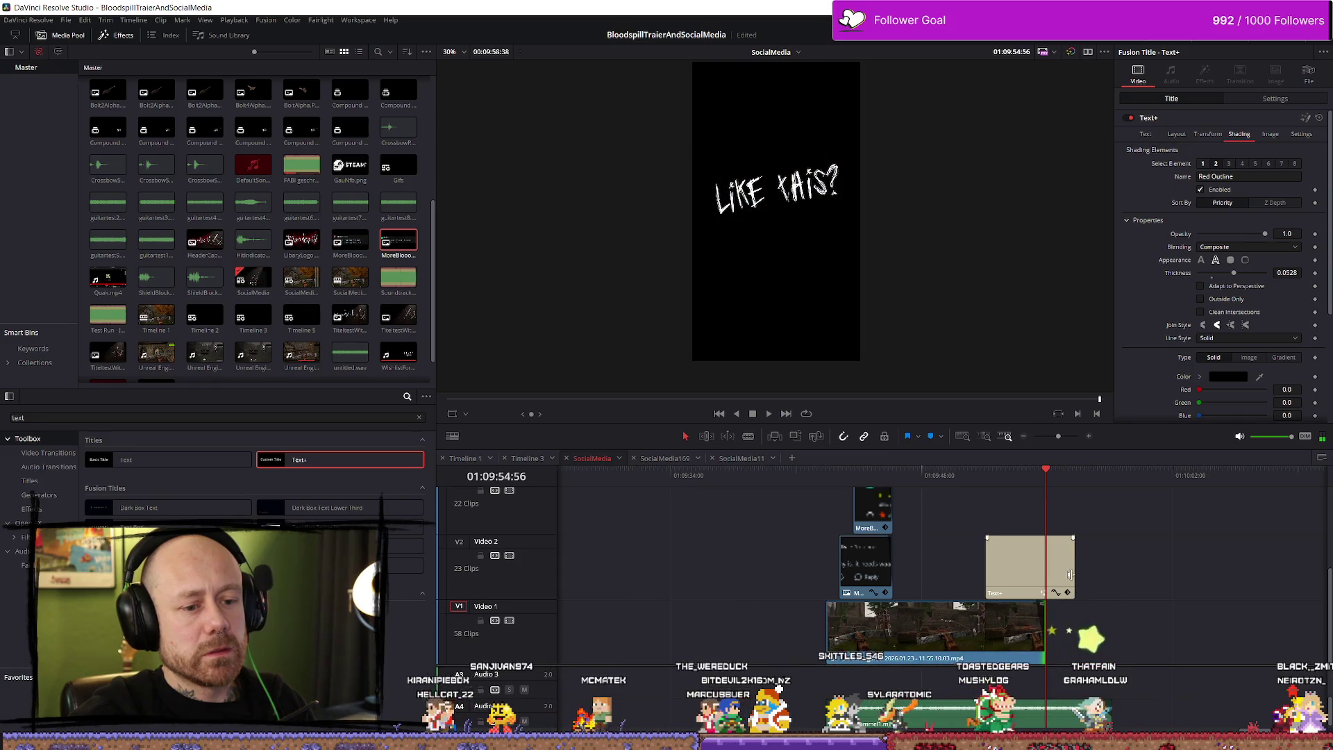
drag(1053, 570, 1040, 548)
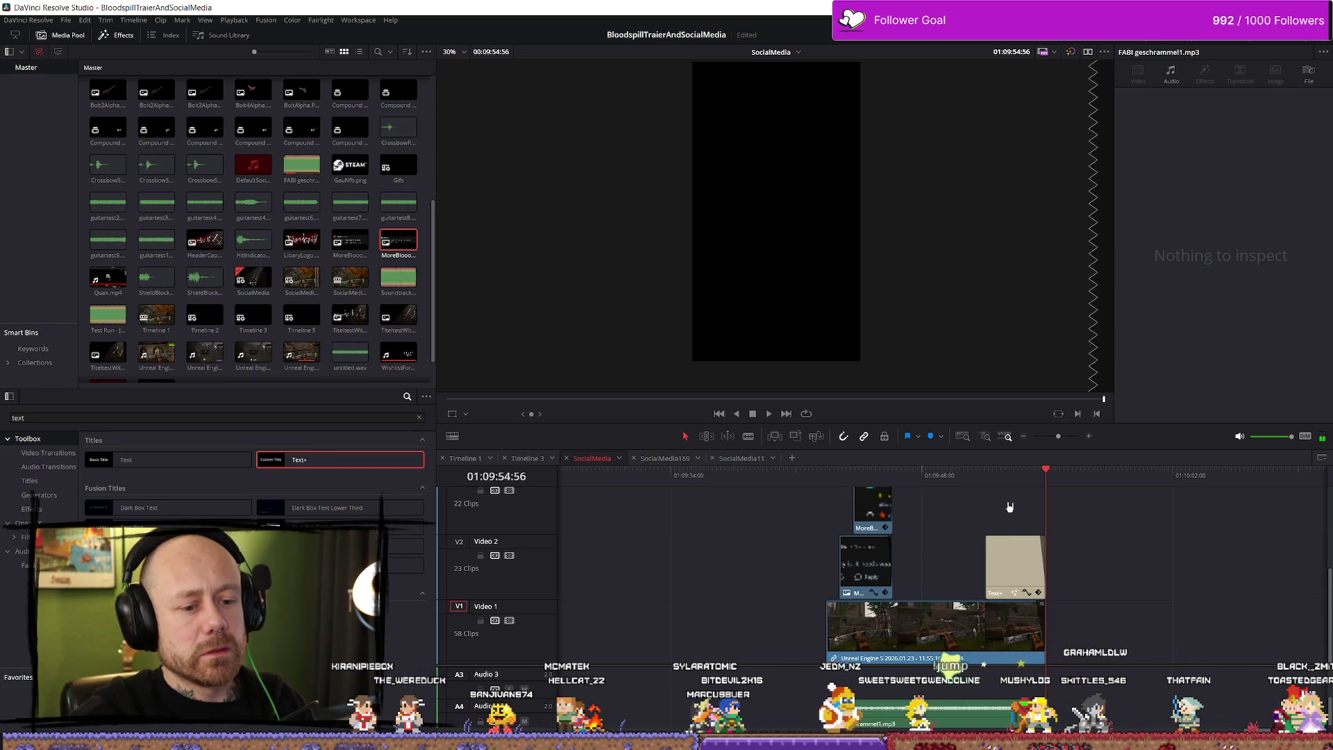
Step: Replay the ending several times, including from 01:09:42:42, to review the title timing
click(1010, 470)
key(space)
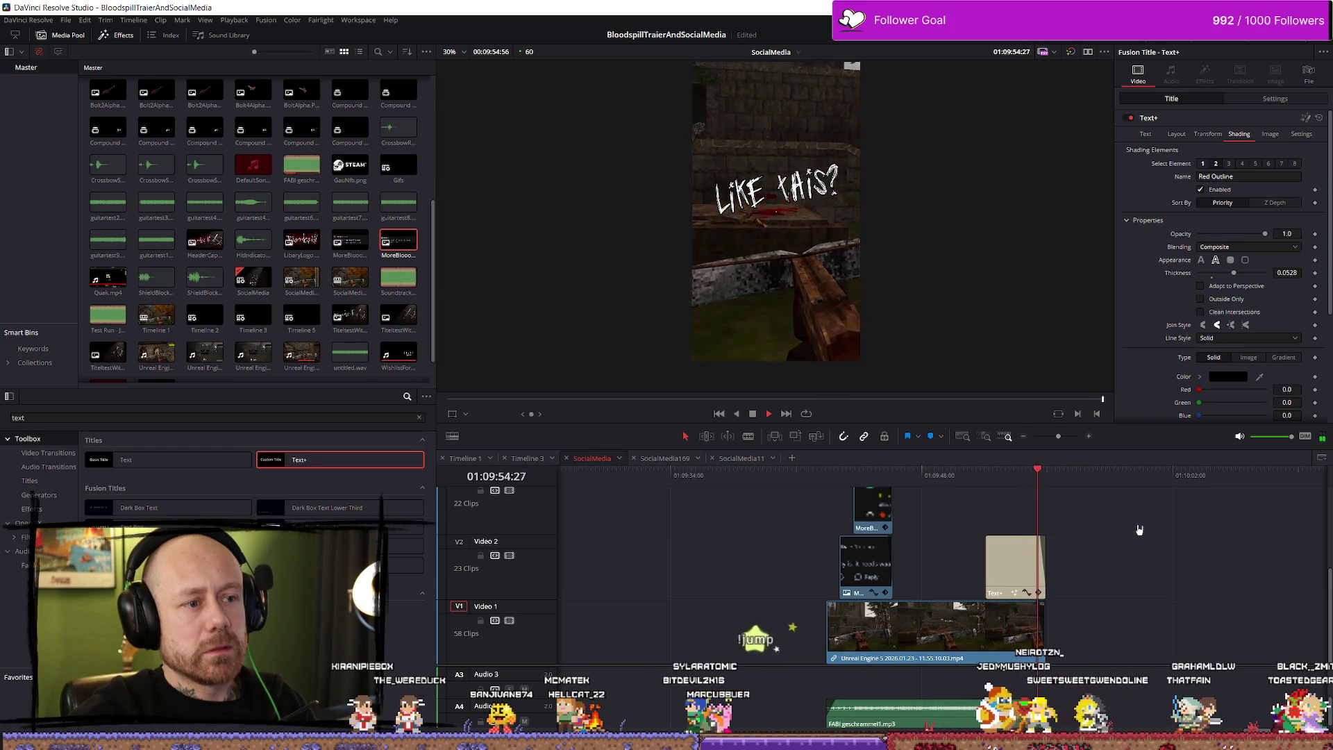
key(space)
click(837, 473)
key(space)
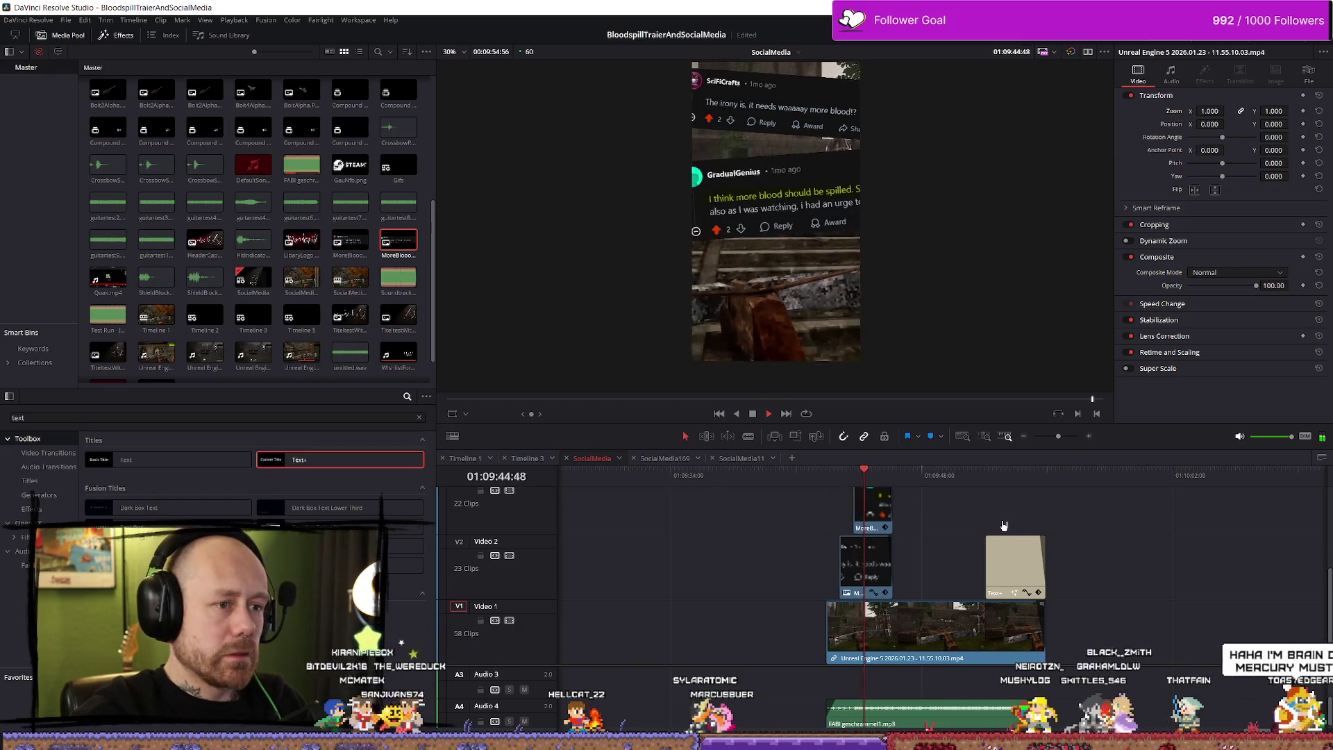
key(space)
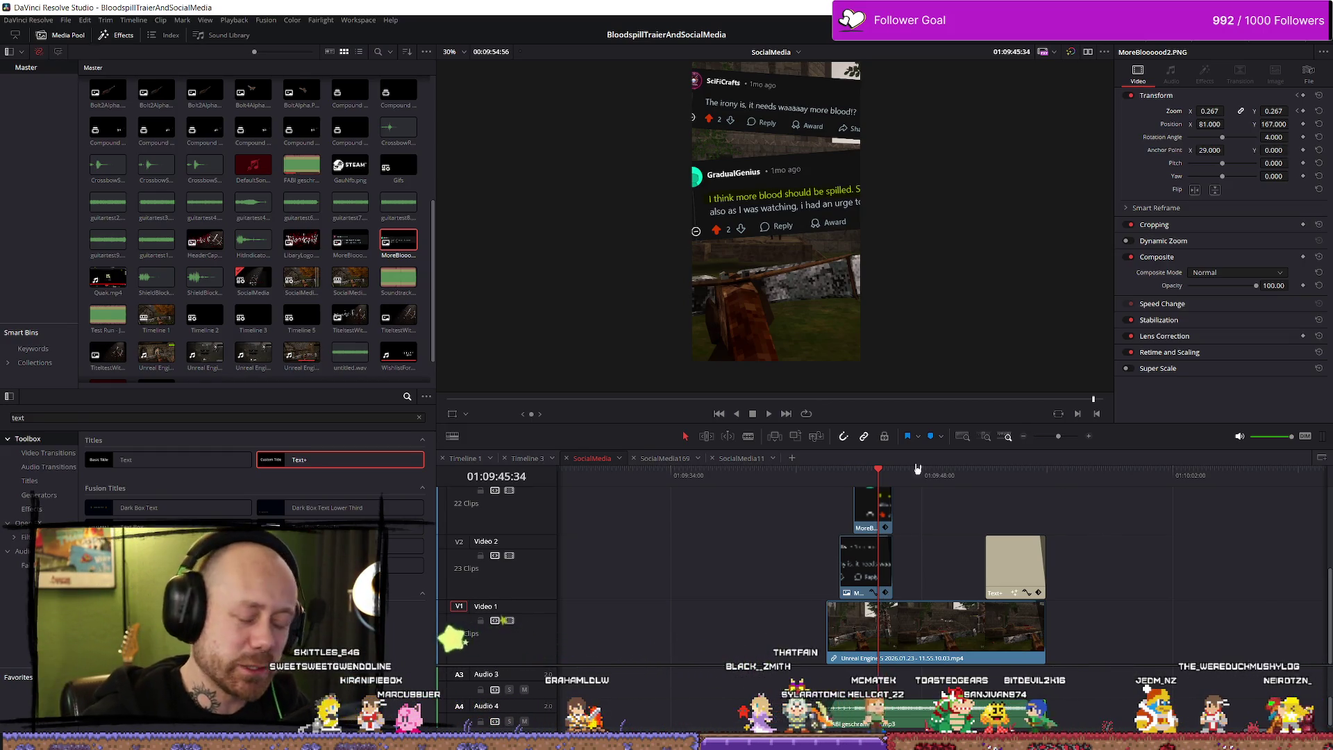
click(826, 475)
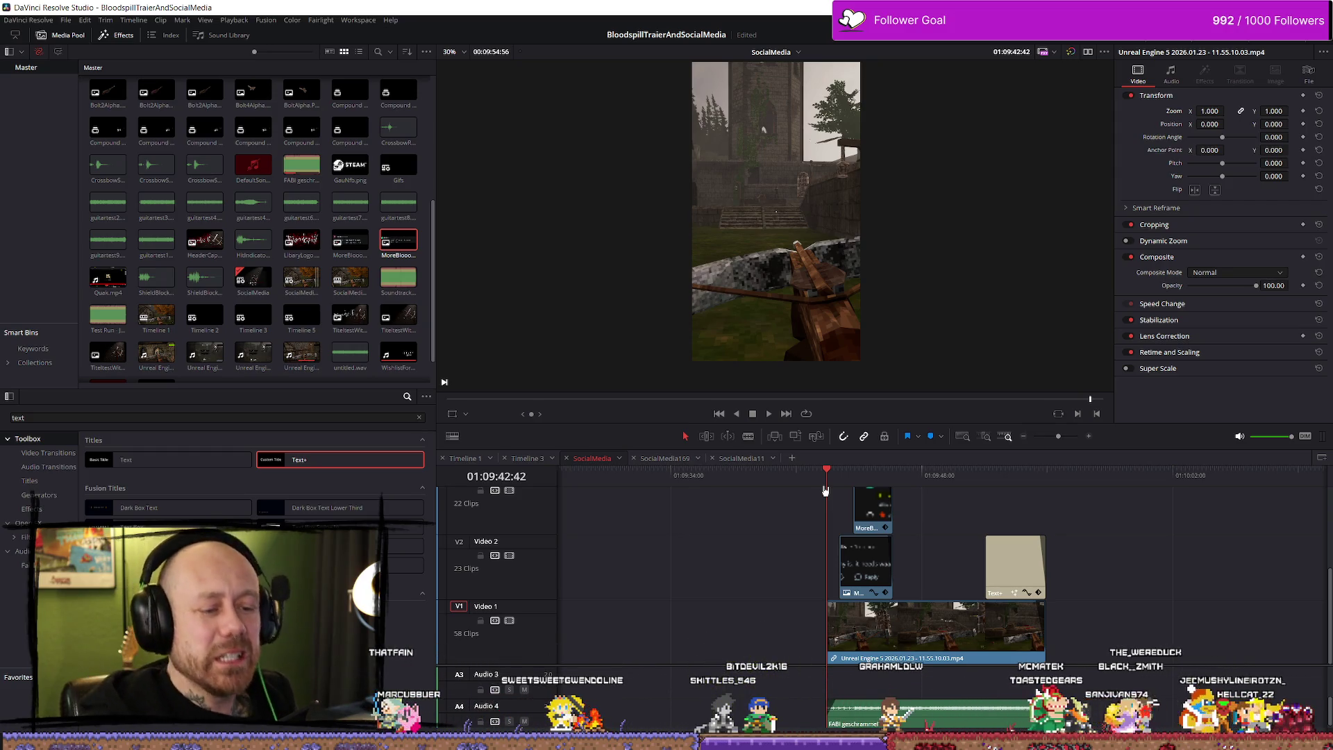
key(space)
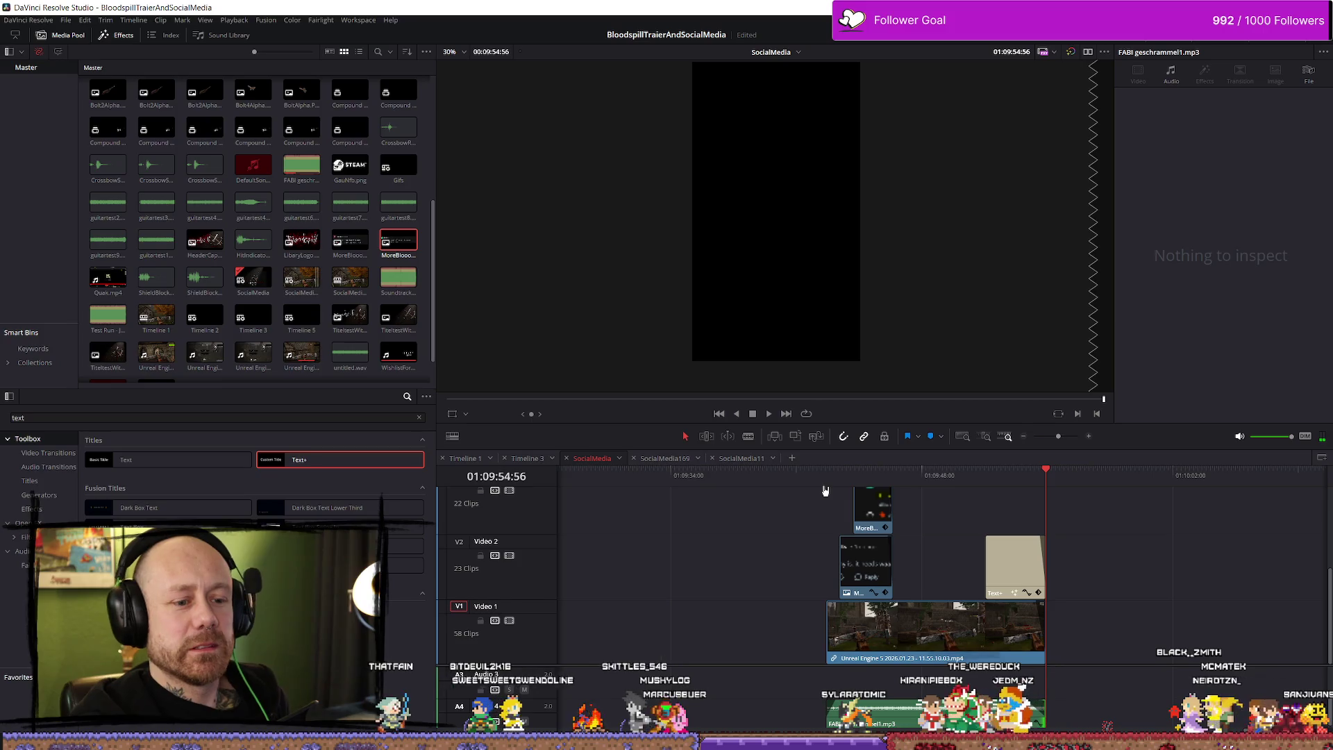
Step: Shift the LIKE THIS? title slightly earlier and play the edit back full screen
click(950, 484)
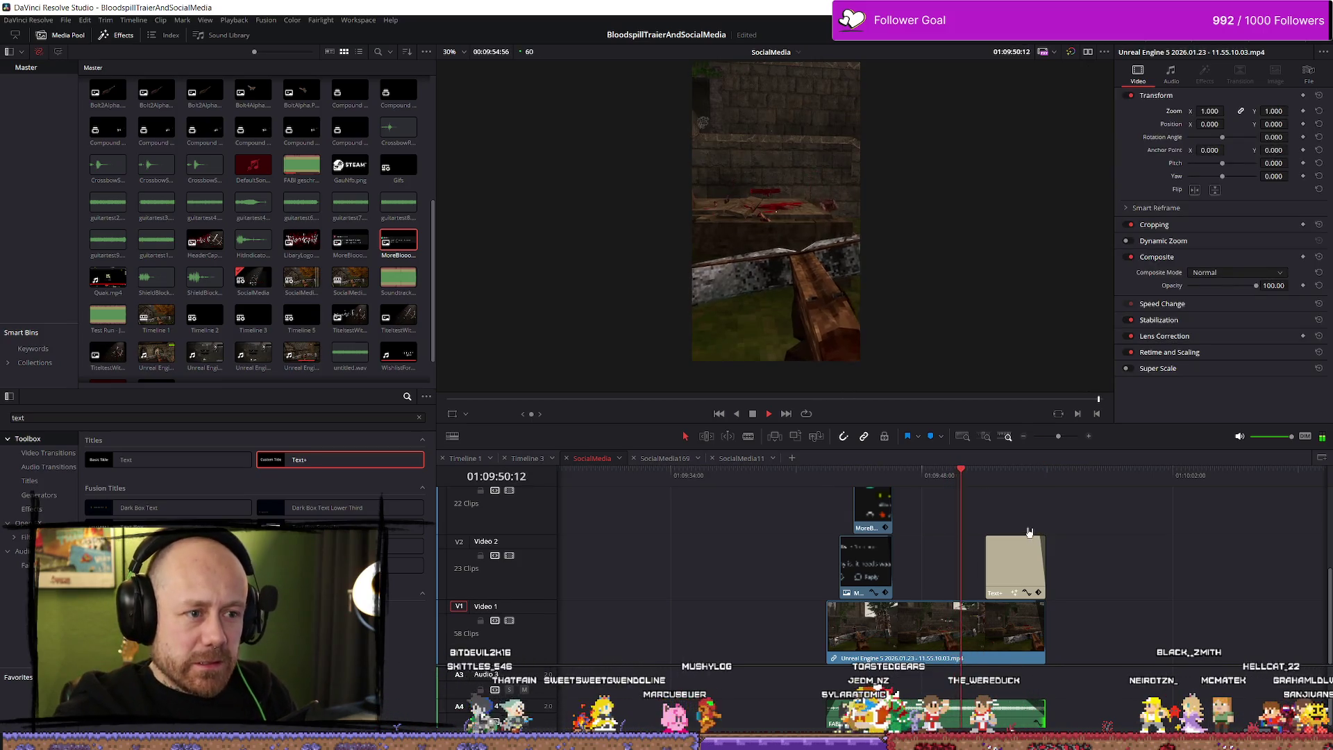
drag(1040, 556, 1034, 555)
key(space)
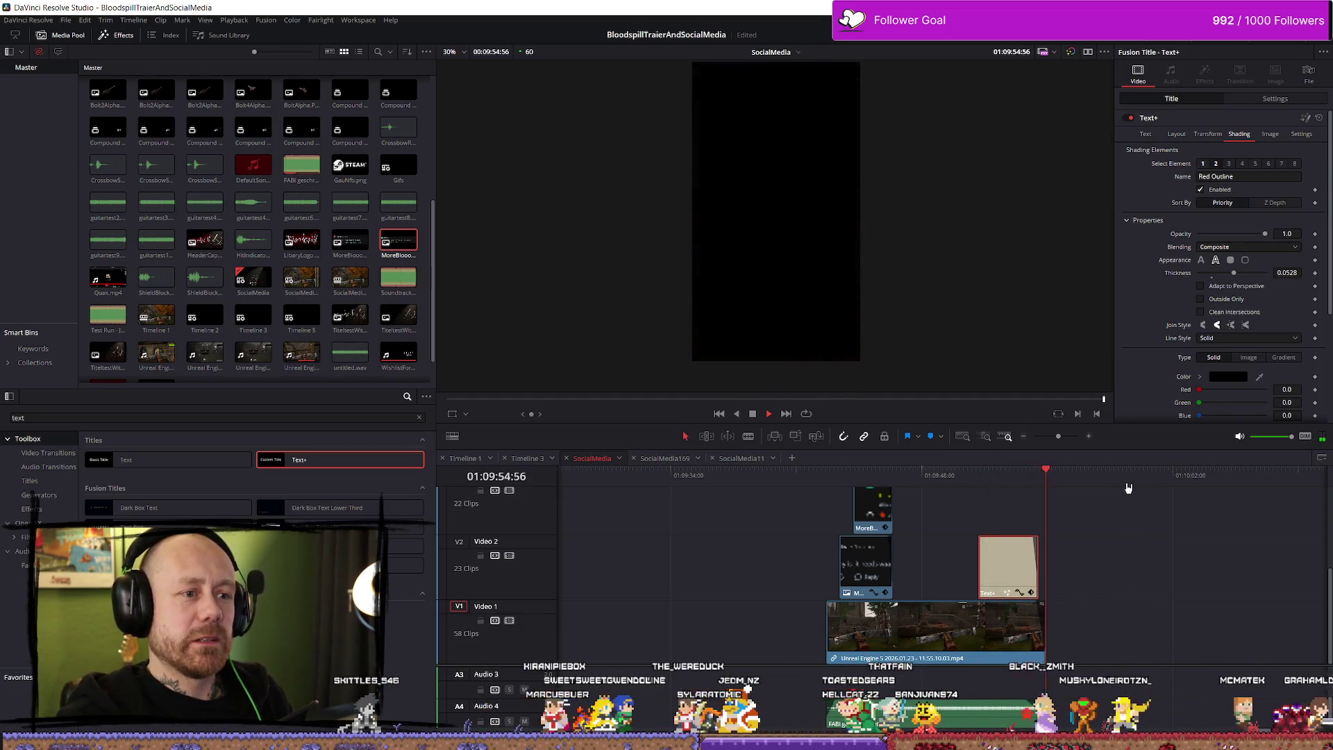
click(811, 479)
key(space)
key(p)
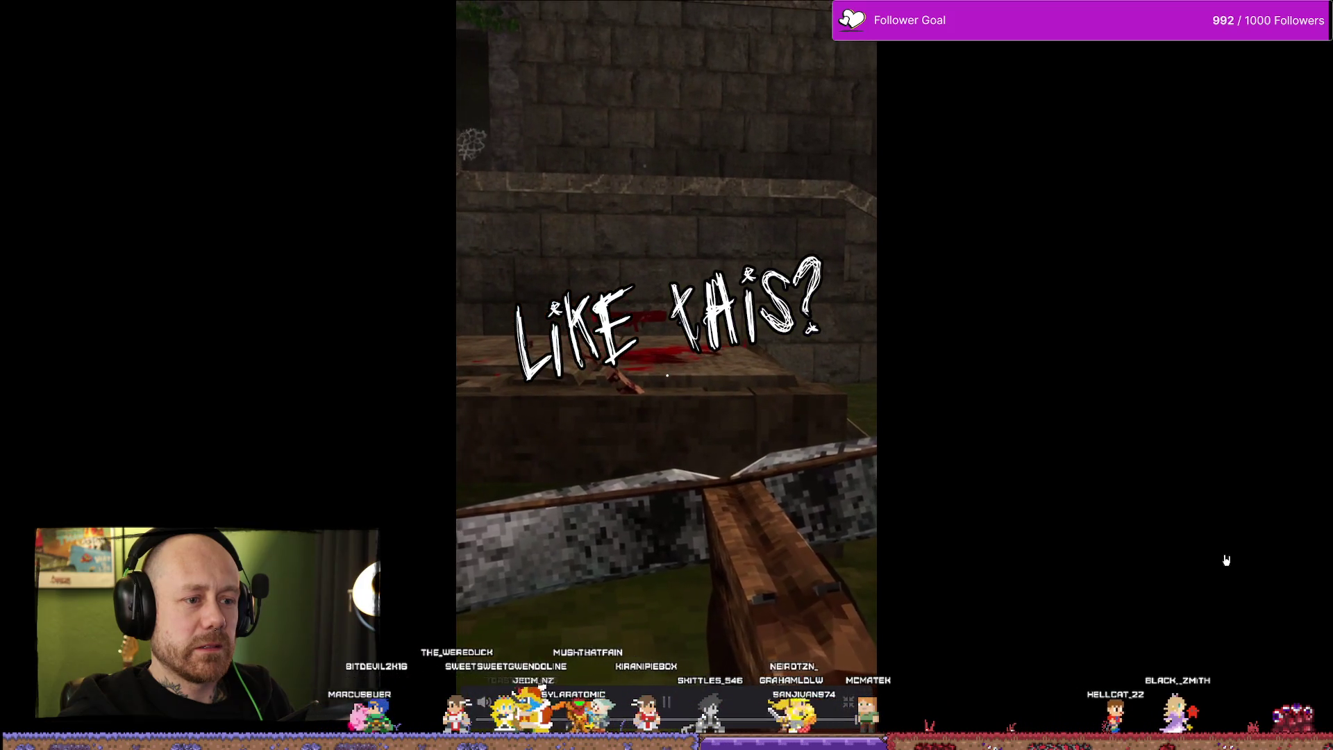
key(Escape)
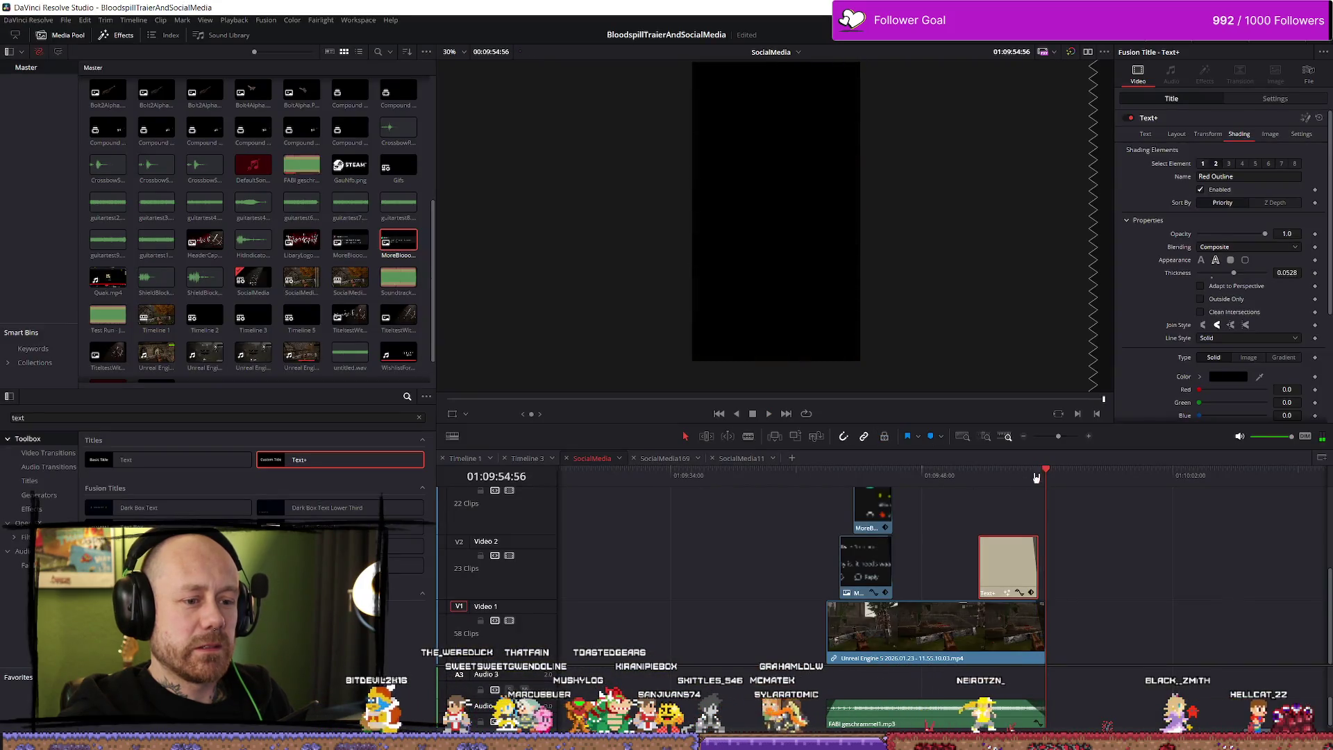
click(827, 476)
drag(1019, 484, 1057, 484)
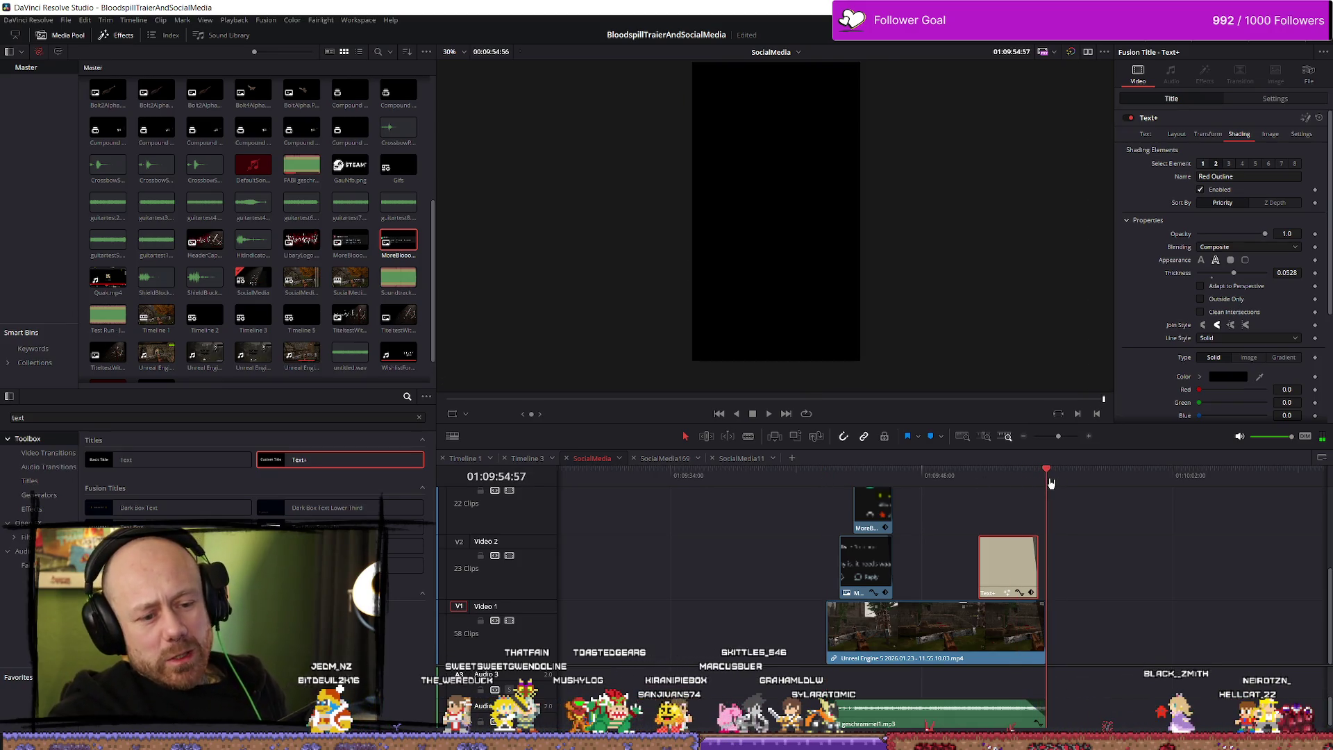
scroll(839, 564, down, 3)
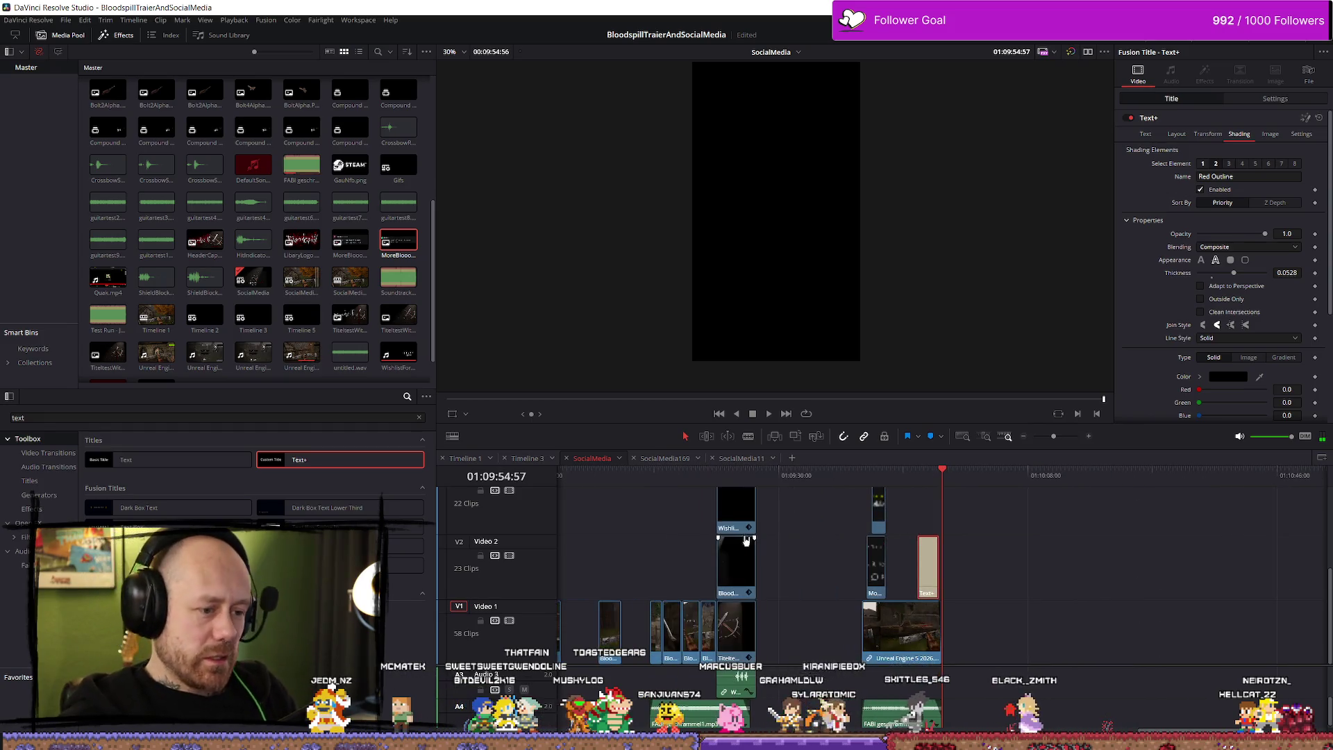
click(717, 477)
key(space)
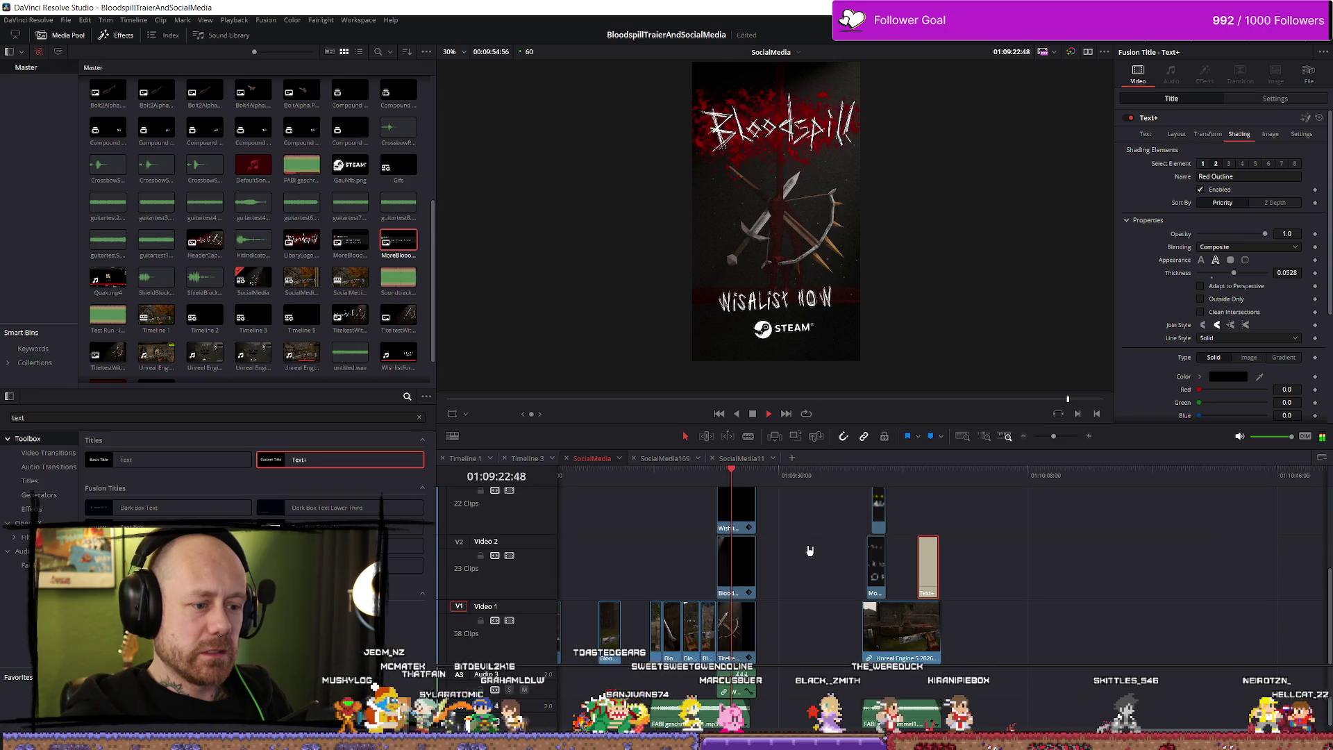
key(space)
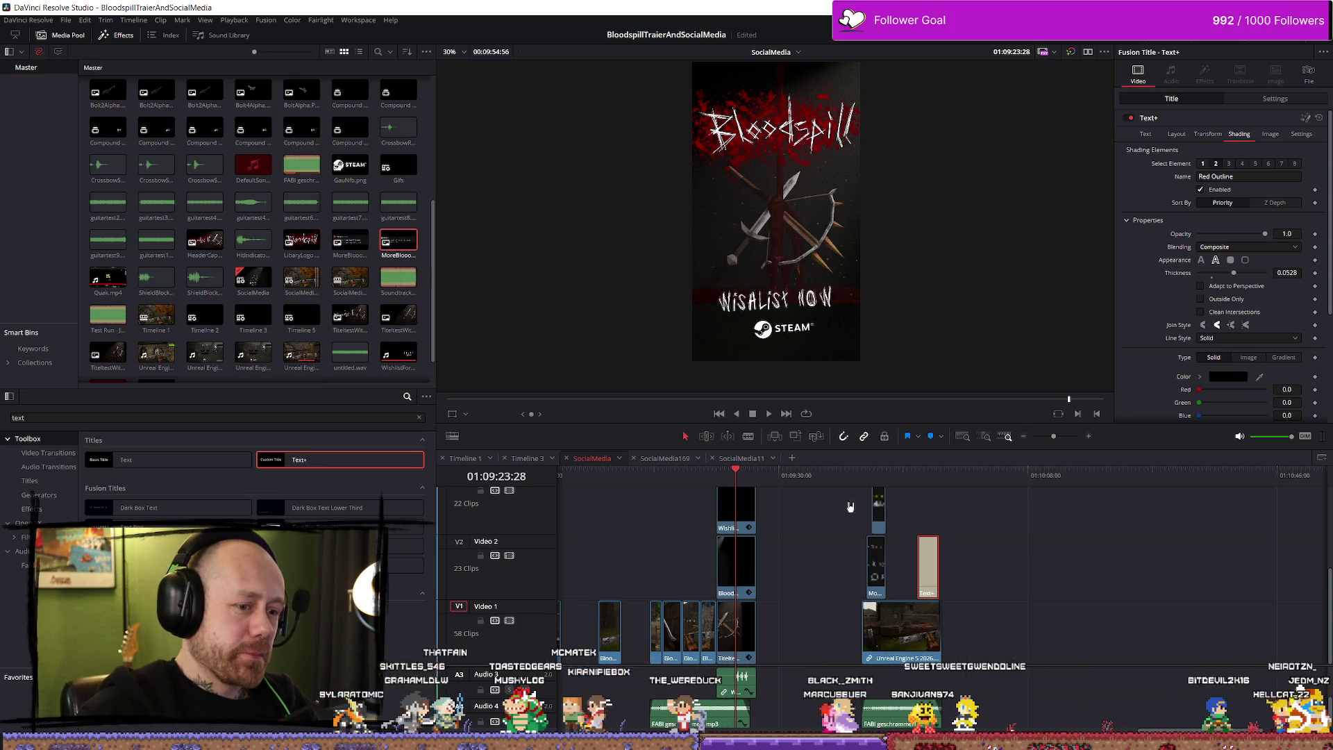
key(space)
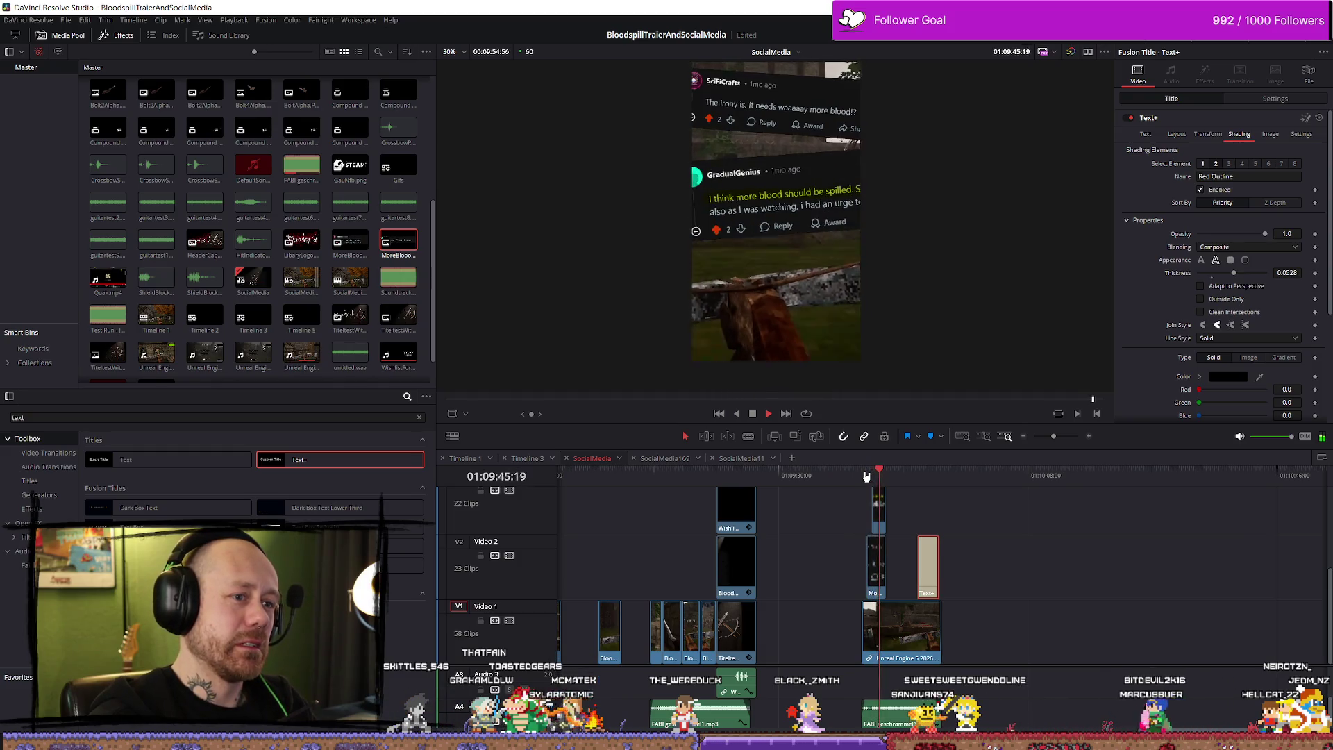
key(space)
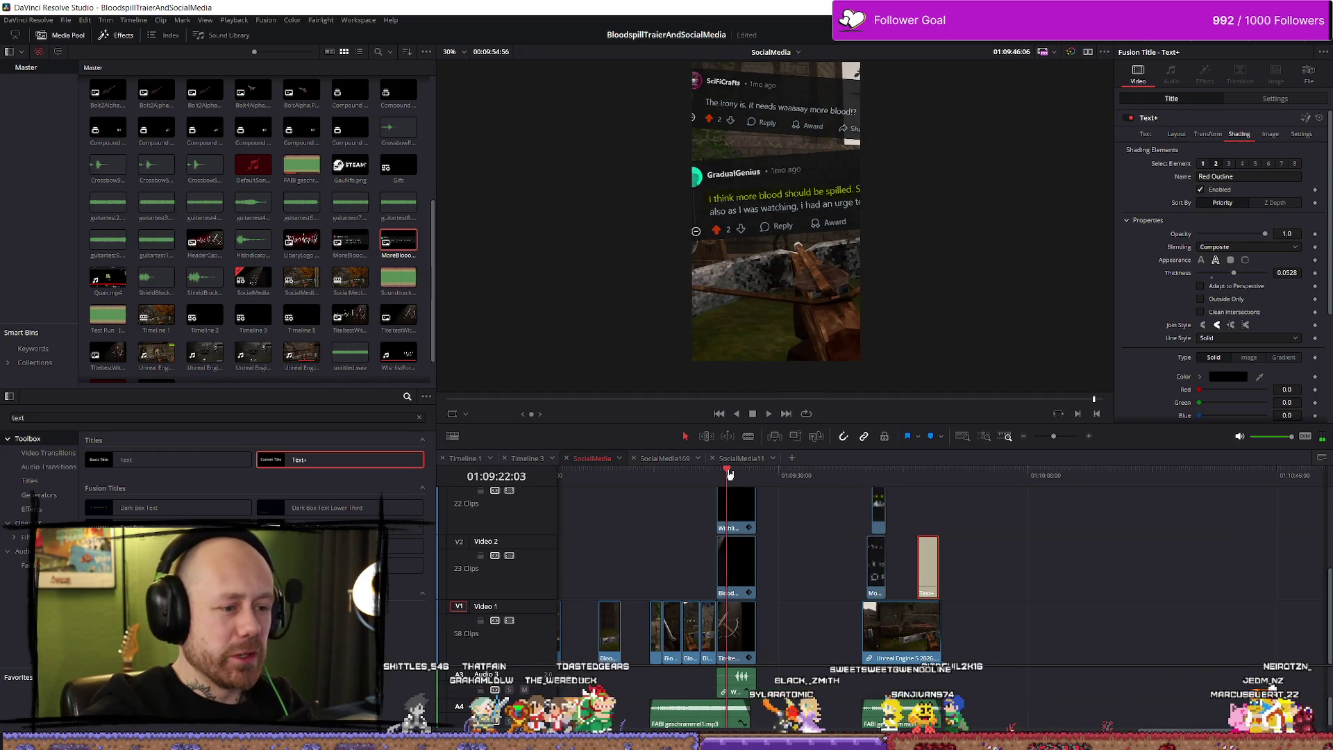
mouse_move(929, 476)
mouse_down()
mouse_move(947, 476)
mouse_move(865, 475)
mouse_up()
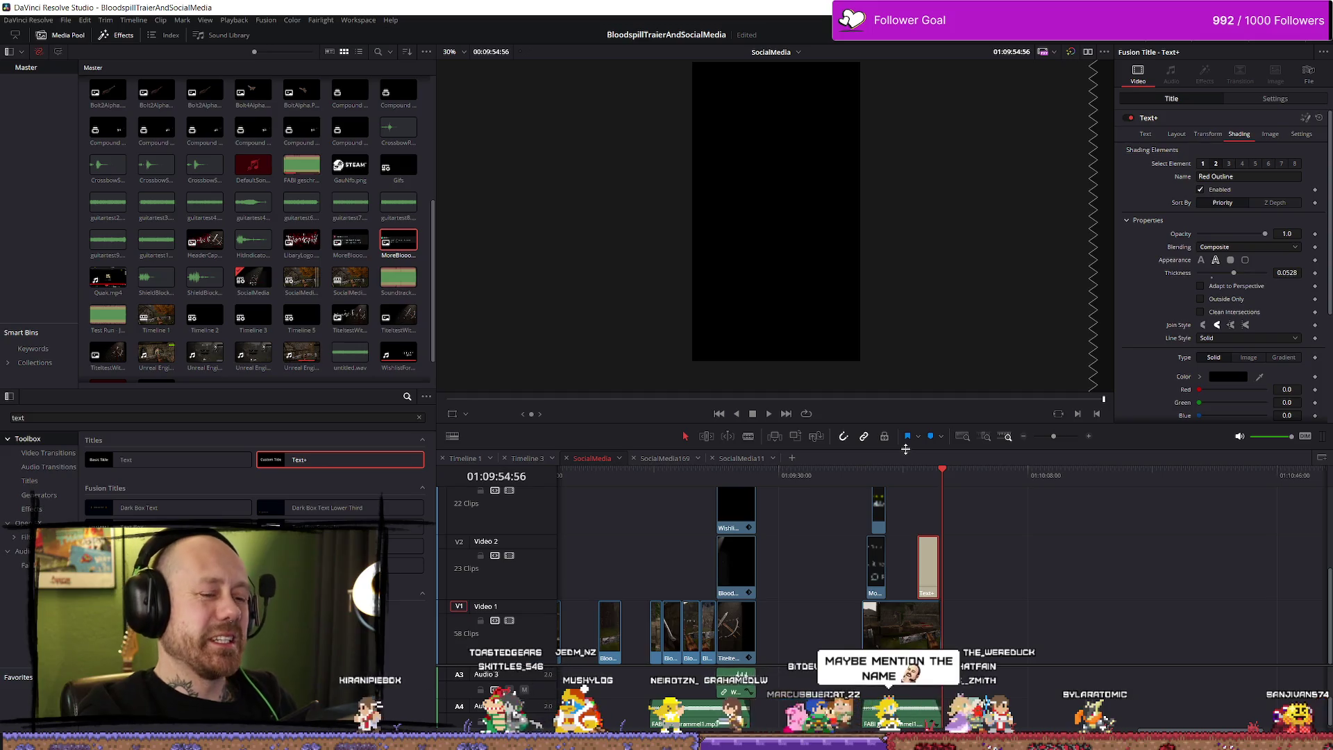
click(877, 474)
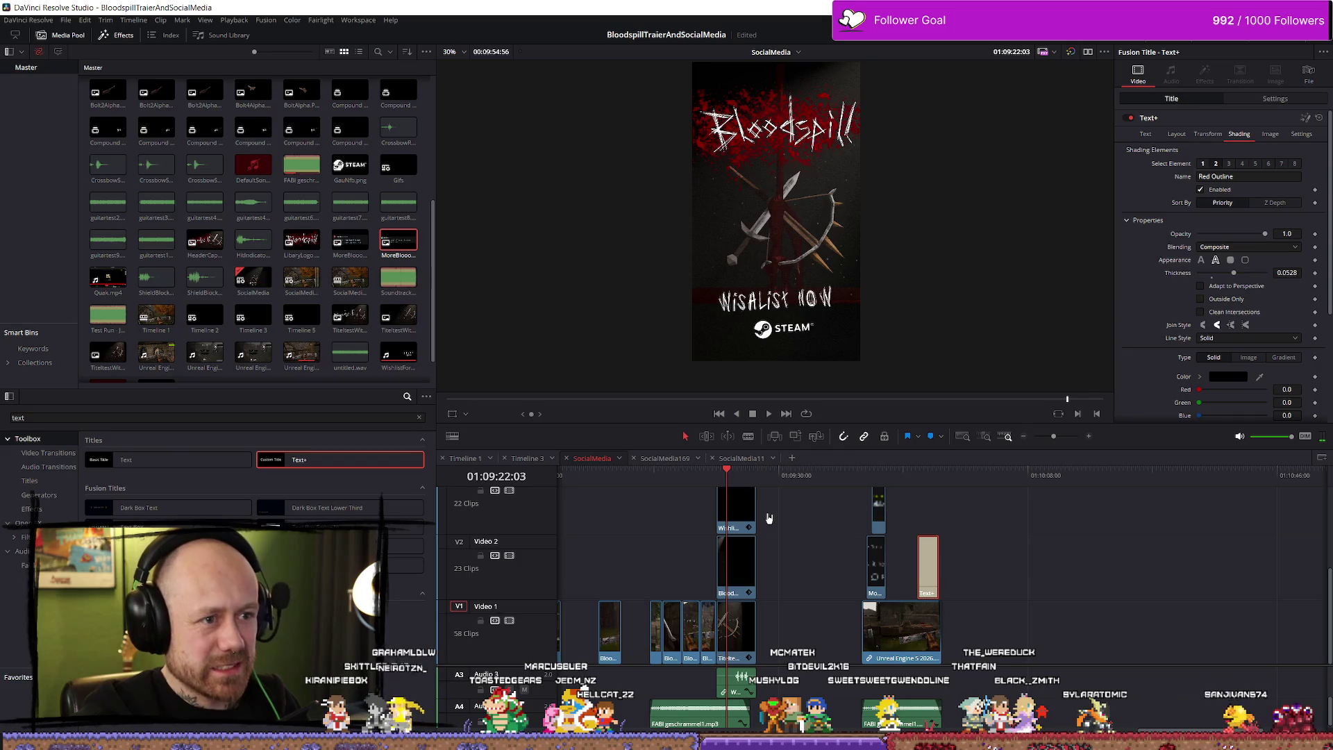
scroll(768, 517, up, 2)
click(746, 534)
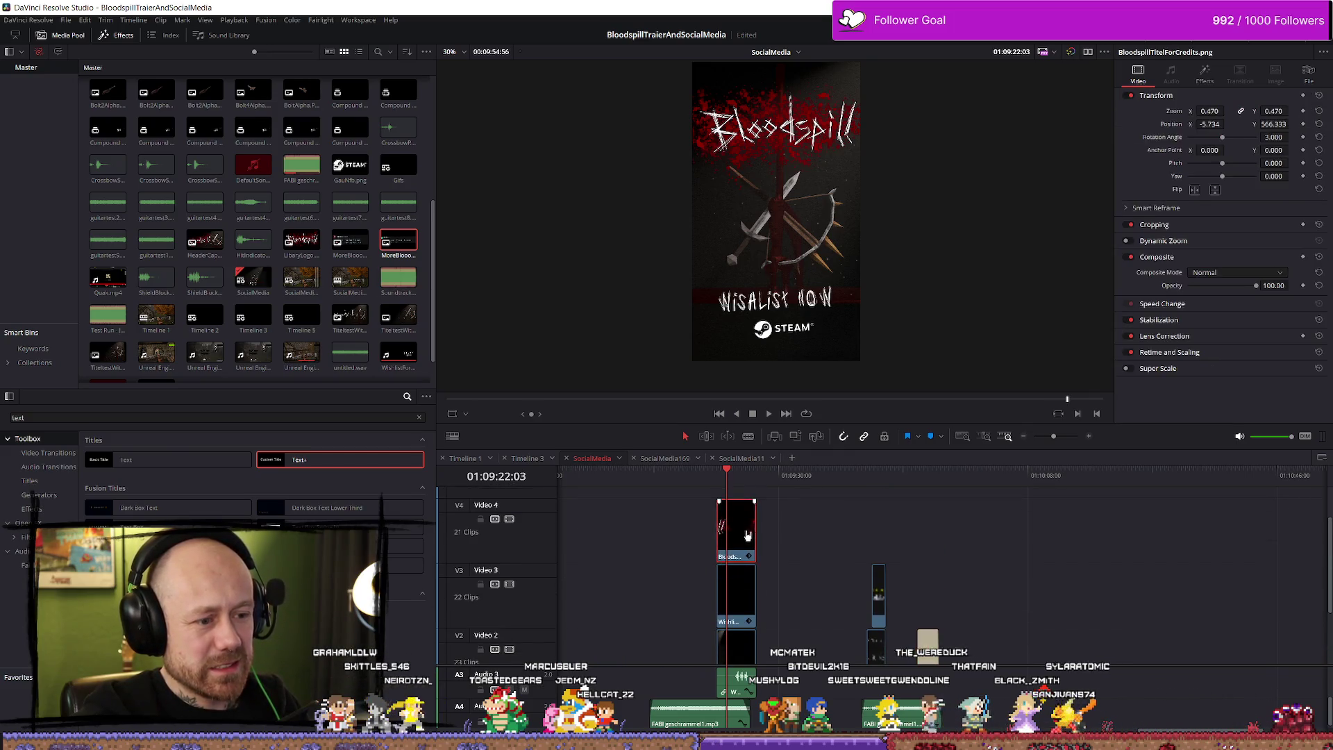
Step: Paste a copy of the Bloodspill title at the playhead and slide it slightly earlier
click(942, 485)
key(ctrl+v)
drag(972, 534, 934, 534)
key(Up)
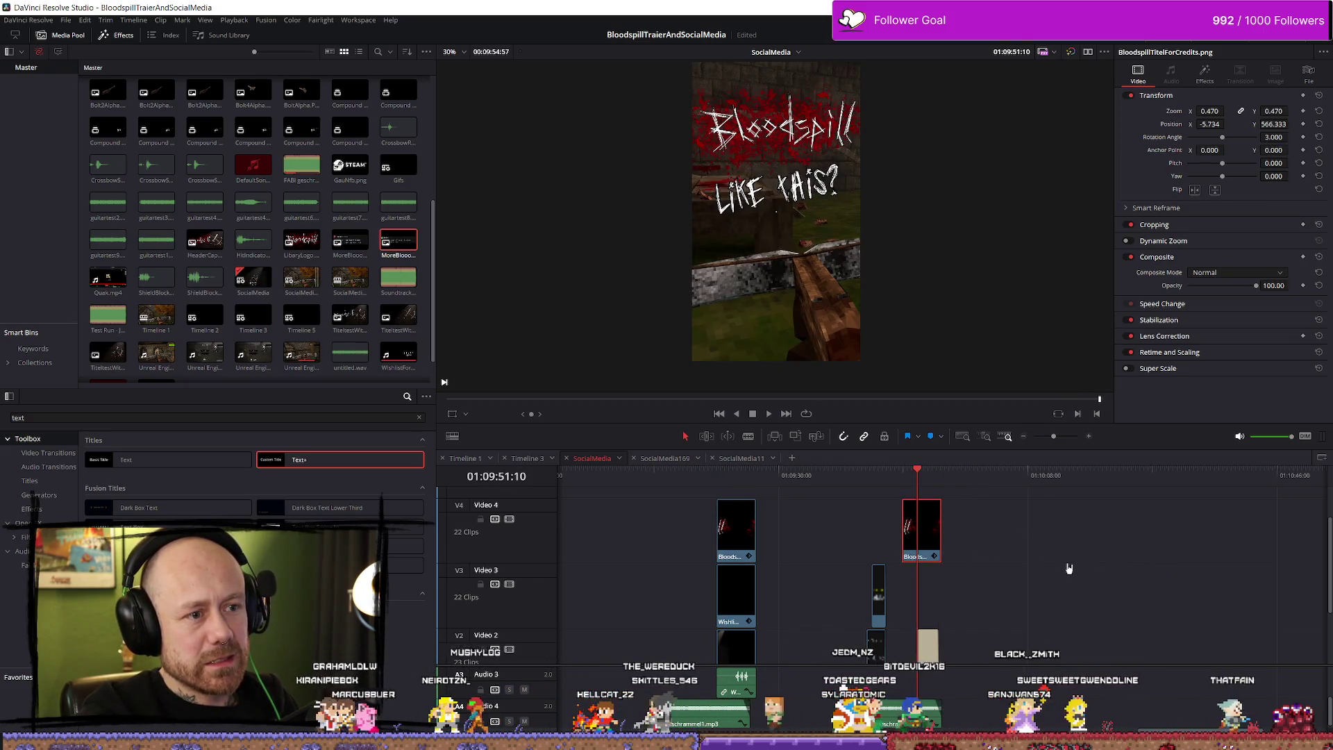
scroll(1069, 568, left, 3)
key(shift+z)
scroll(1156, 571, up, 5)
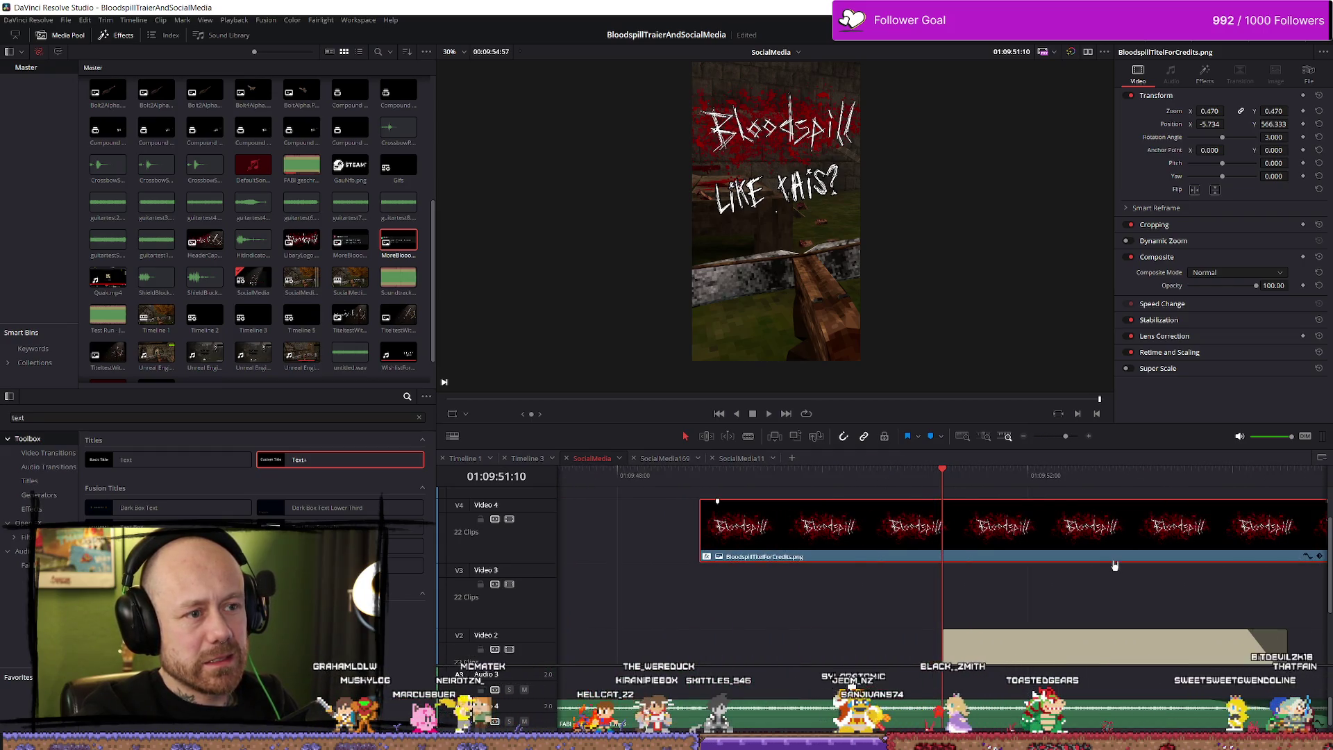
scroll(1118, 565, down, 2)
Step: Move the copy to Video 3, shrink it into a small logo, then return it to Video 4
drag(970, 545, 979, 574)
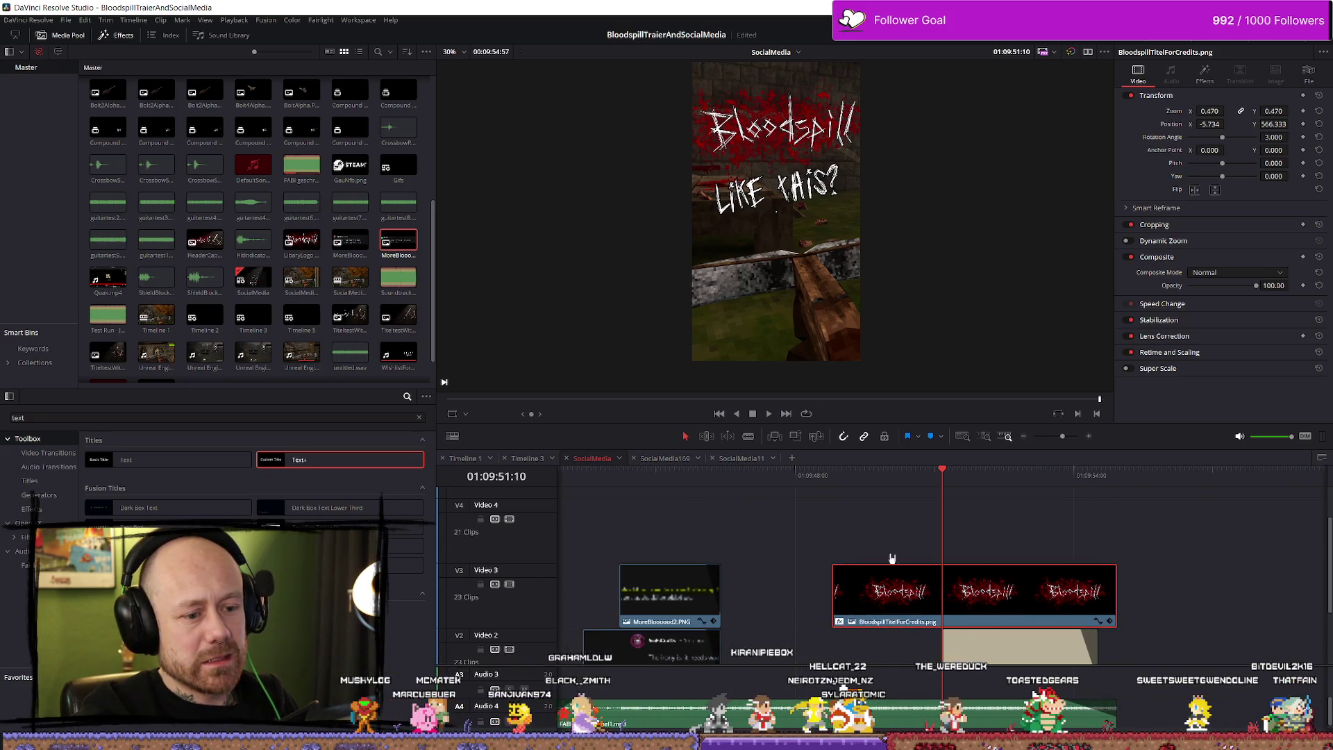
click(833, 481)
key(space)
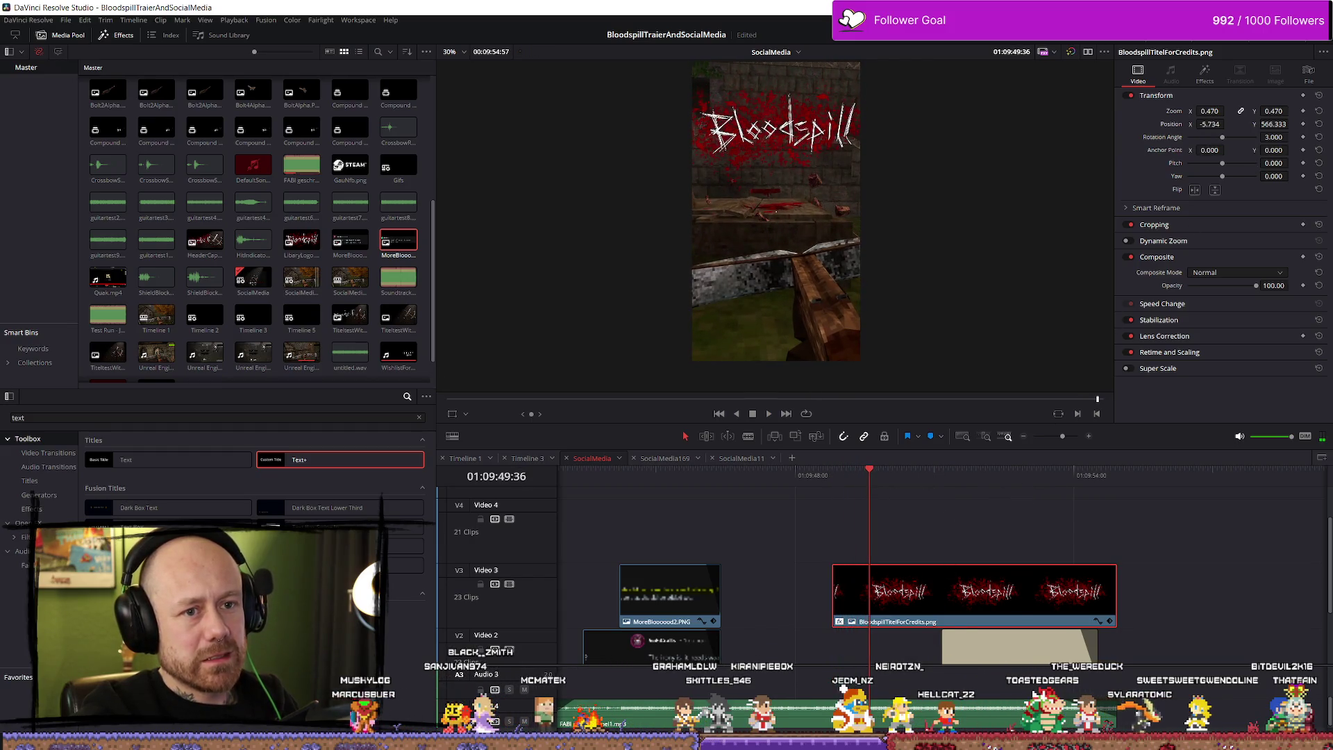
mouse_move(1210, 111)
mouse_down()
mouse_move(1290, 111)
mouse_move(1189, 123)
mouse_move(1292, 123)
mouse_up()
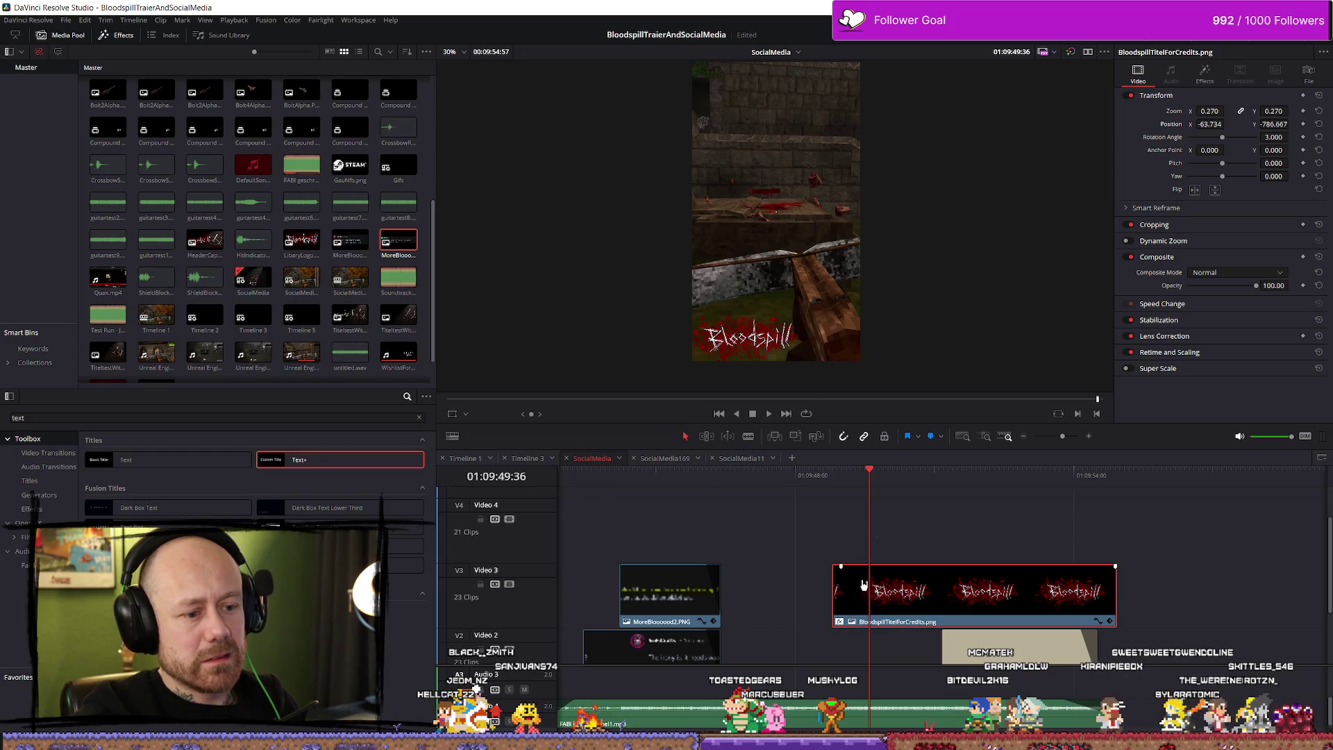
mouse_move(904, 573)
mouse_down()
mouse_move(878, 539)
mouse_move(894, 539)
mouse_move(566, 527)
mouse_move(973, 529)
mouse_up()
Step: Play back from the logo clip's start, then open the SocialMedia169 timeline
key(Up)
key(space)
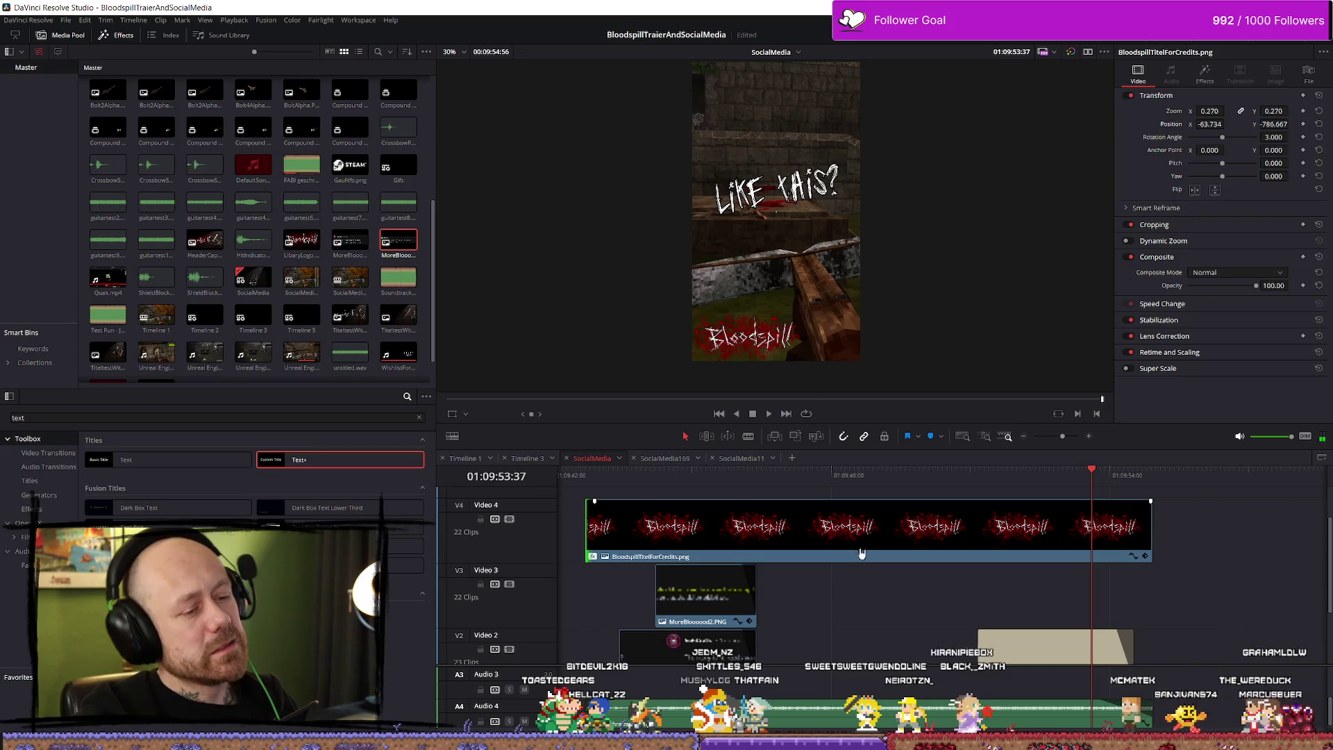
click(675, 461)
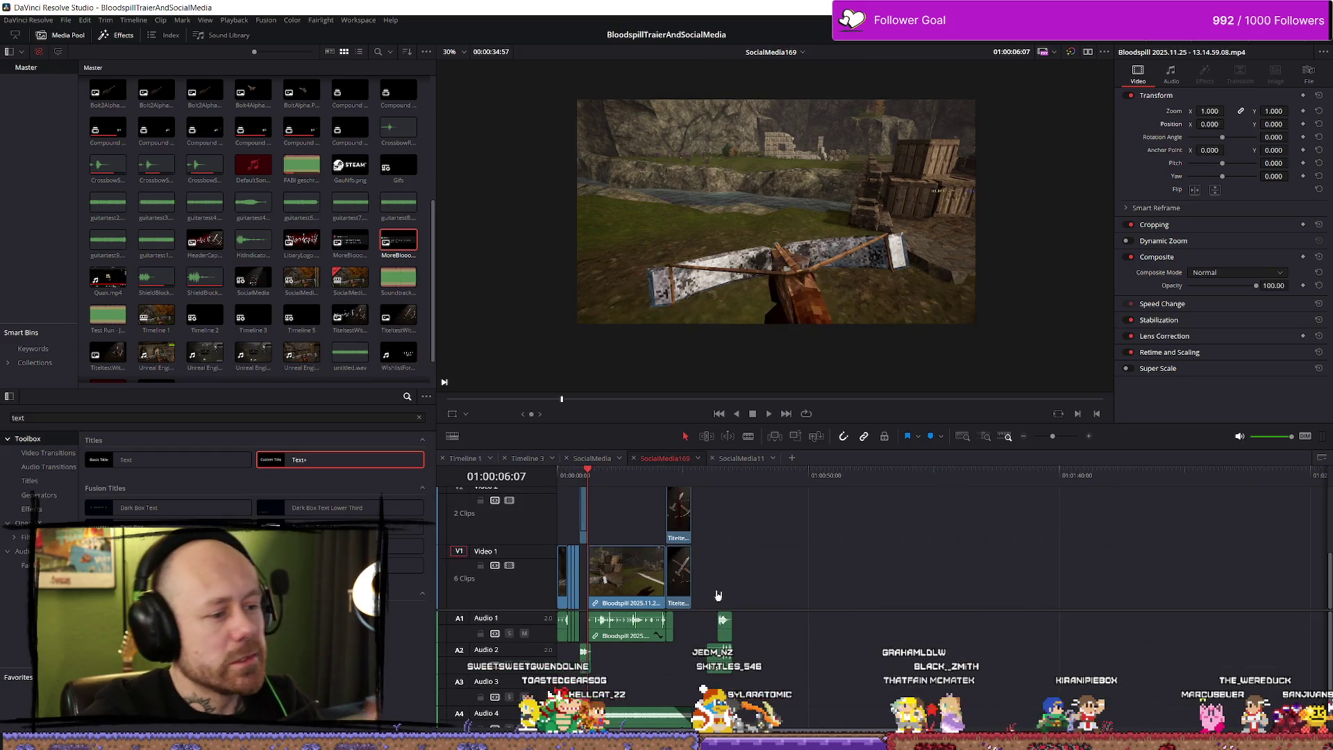
Step: Switch from the SocialMedia11 timeline to Timeline 1
scroll(762, 610, up, 3)
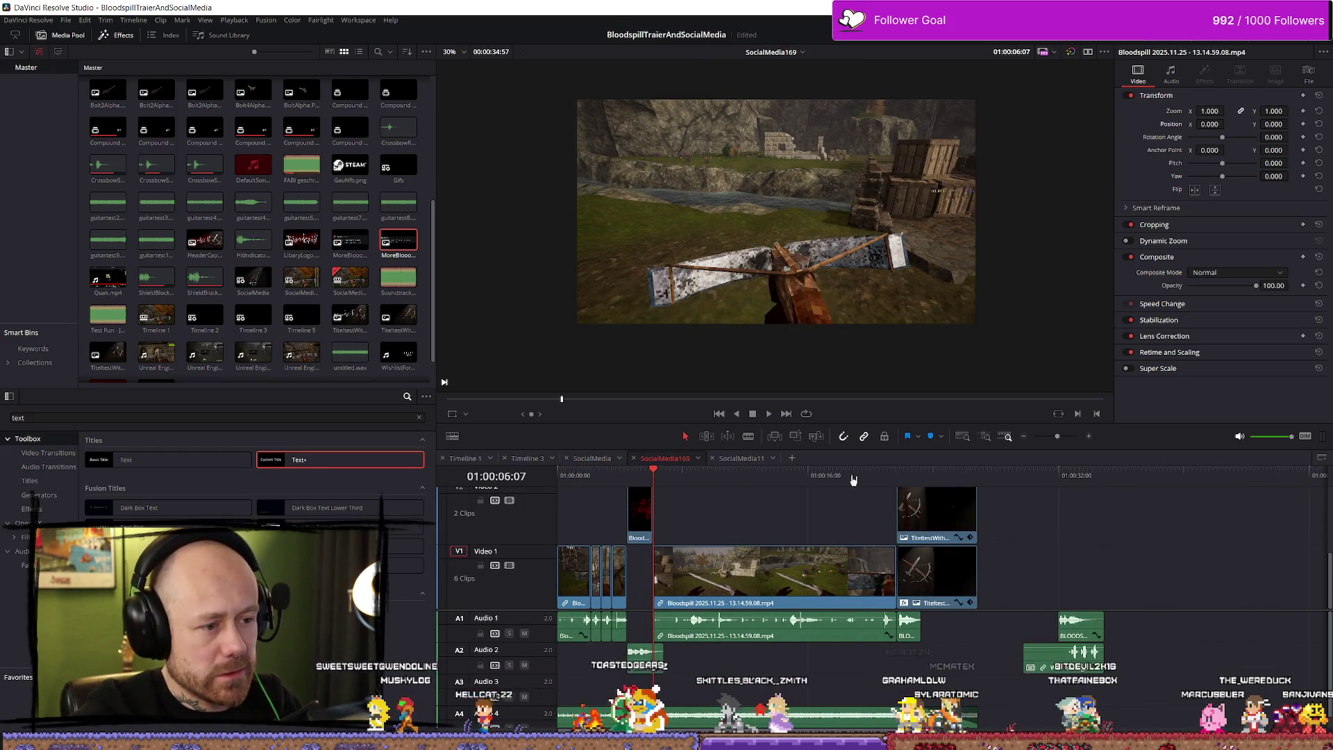
click(742, 458)
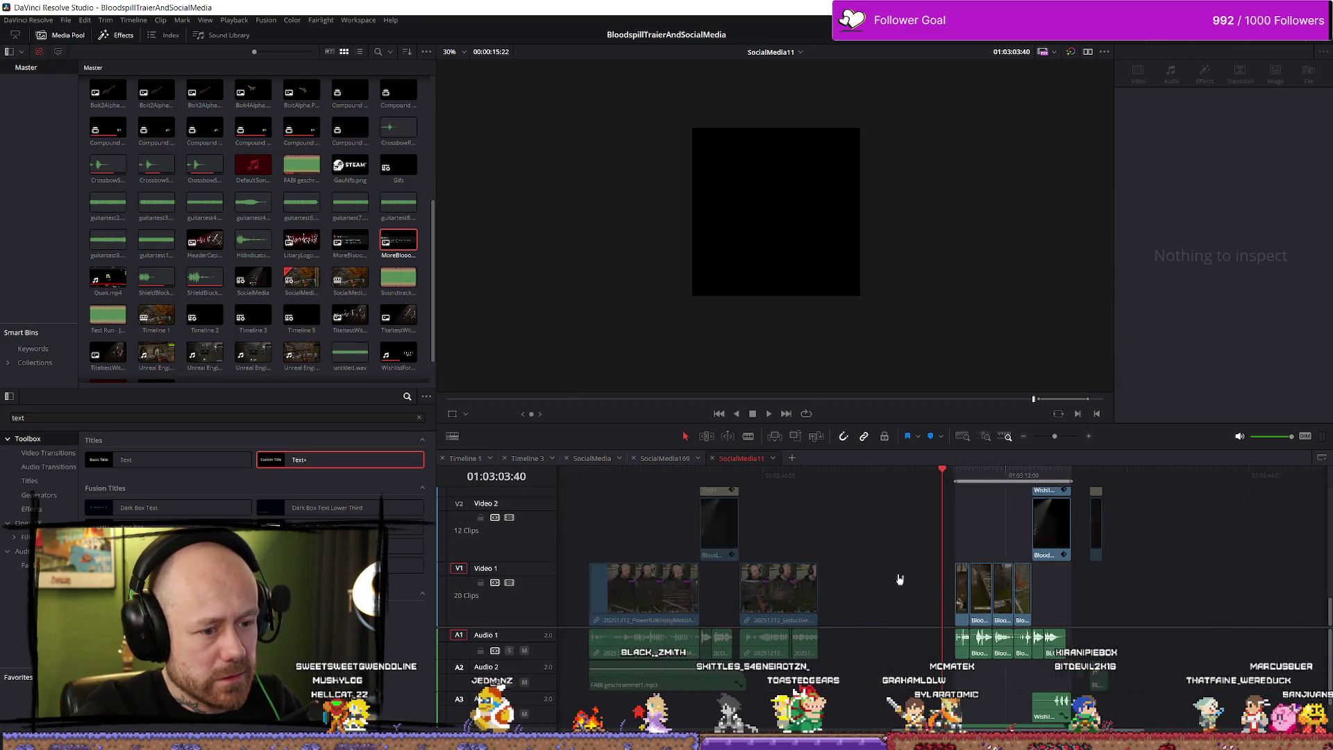
scroll(892, 579, down, 2)
scroll(946, 566, up, 1)
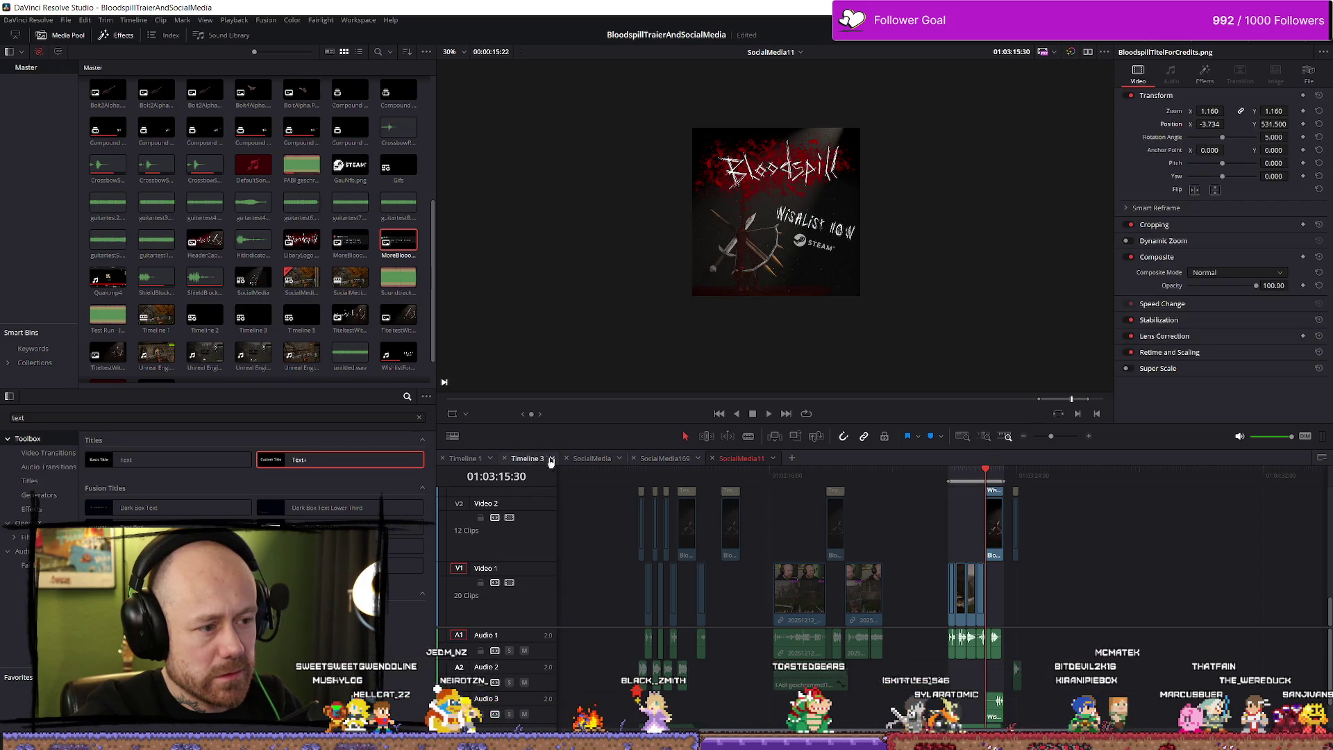
click(465, 459)
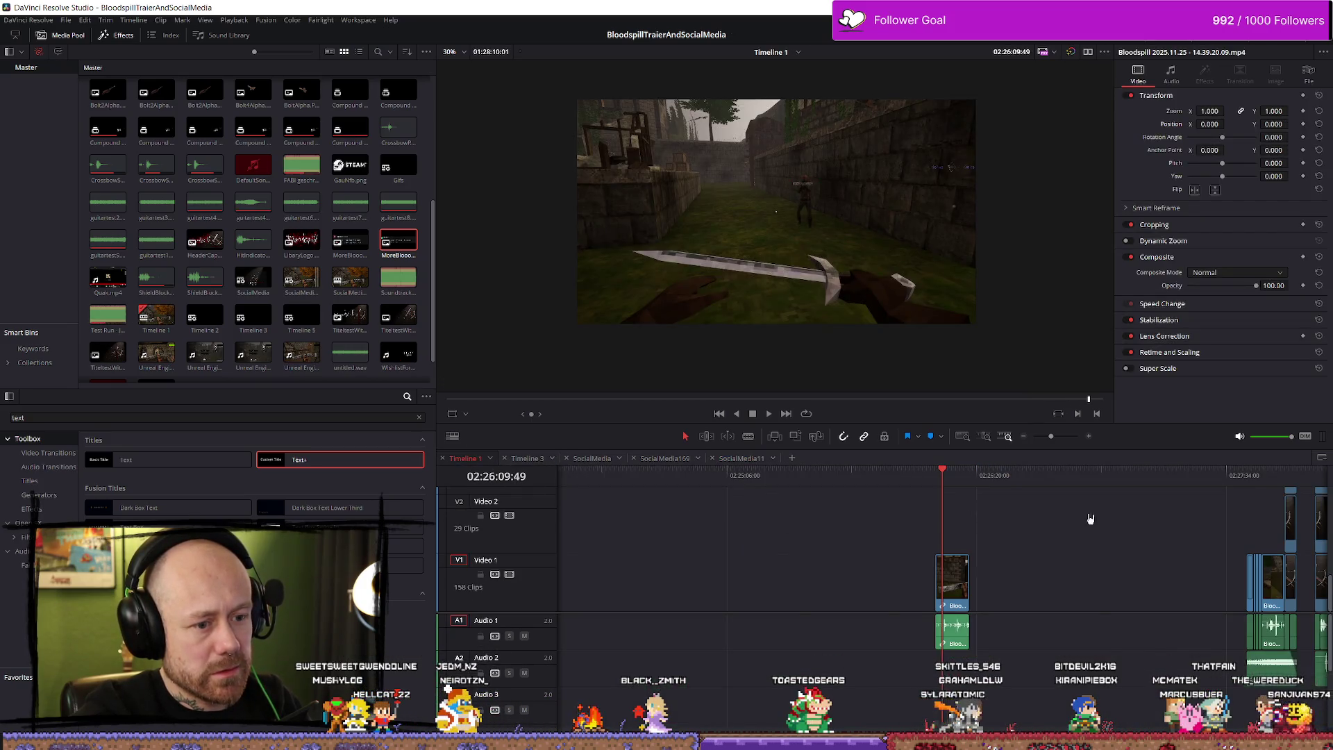
scroll(1090, 514, down, 3)
Step: Jump to around 02:27:42, zoom in, and select the Bloodspill logo clips on Video 4 and 5
click(1041, 481)
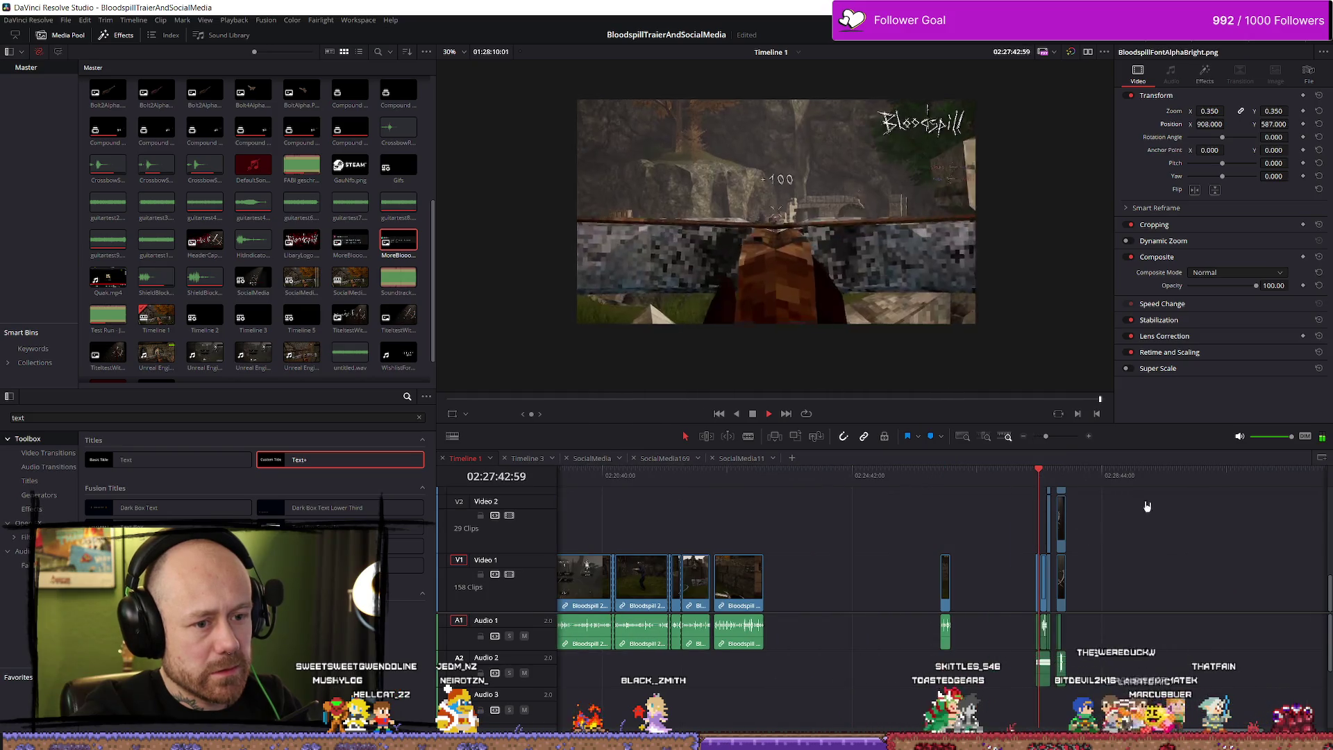
scroll(1111, 521, up, 3)
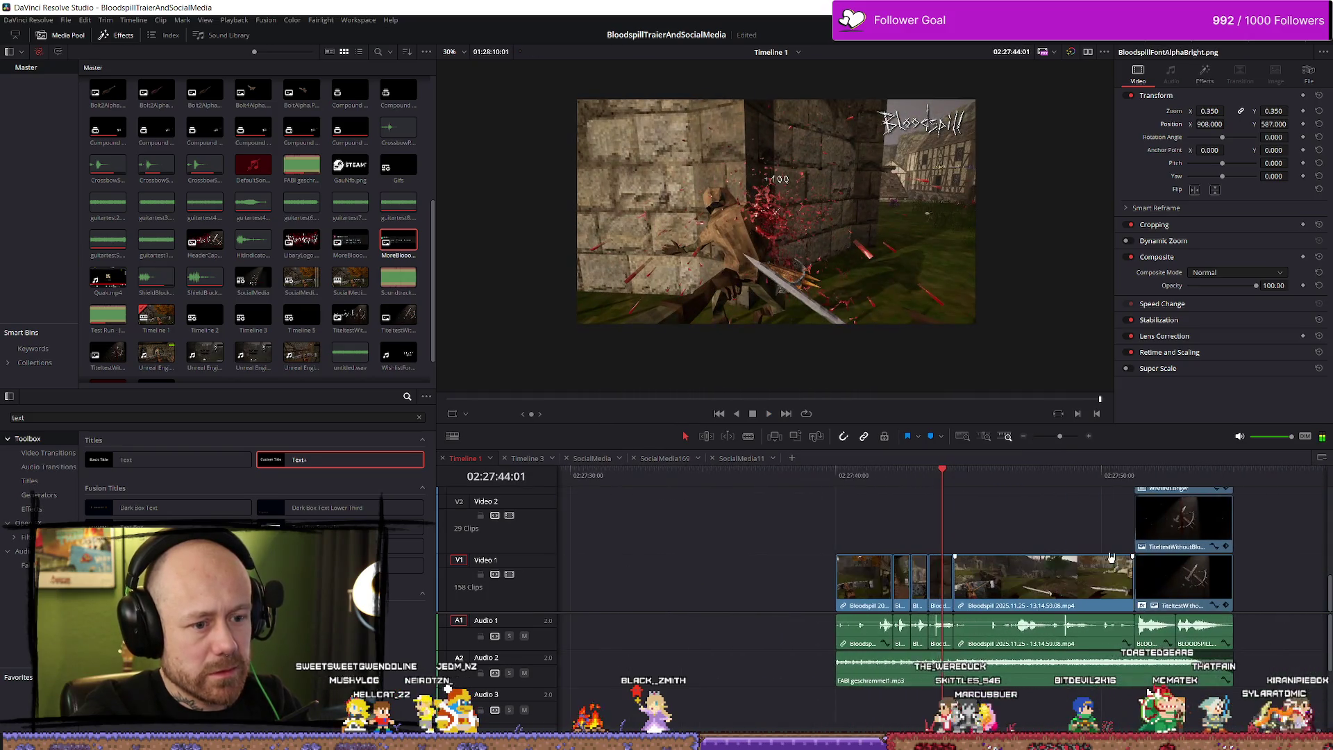
scroll(1083, 549, up, 5)
scroll(1034, 534, up, 3)
scroll(1025, 541, up, 2)
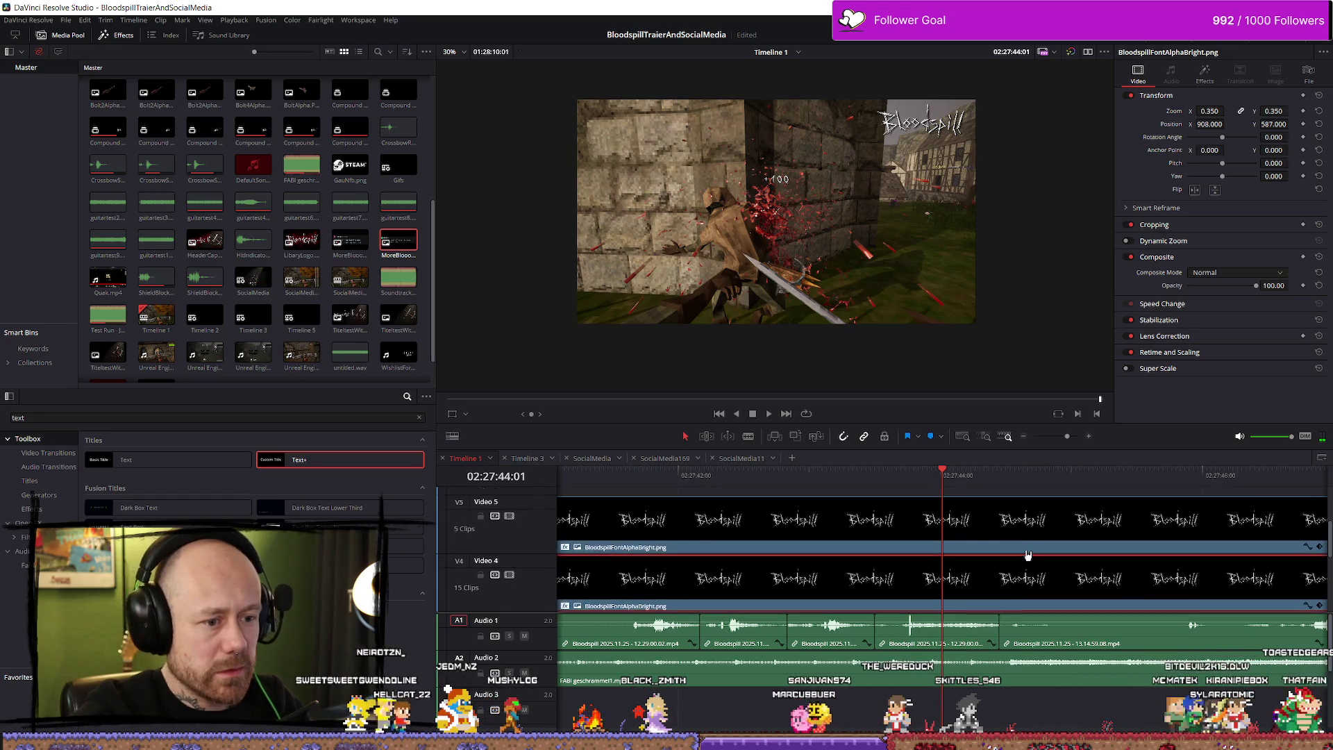
ctrl+click(1037, 543)
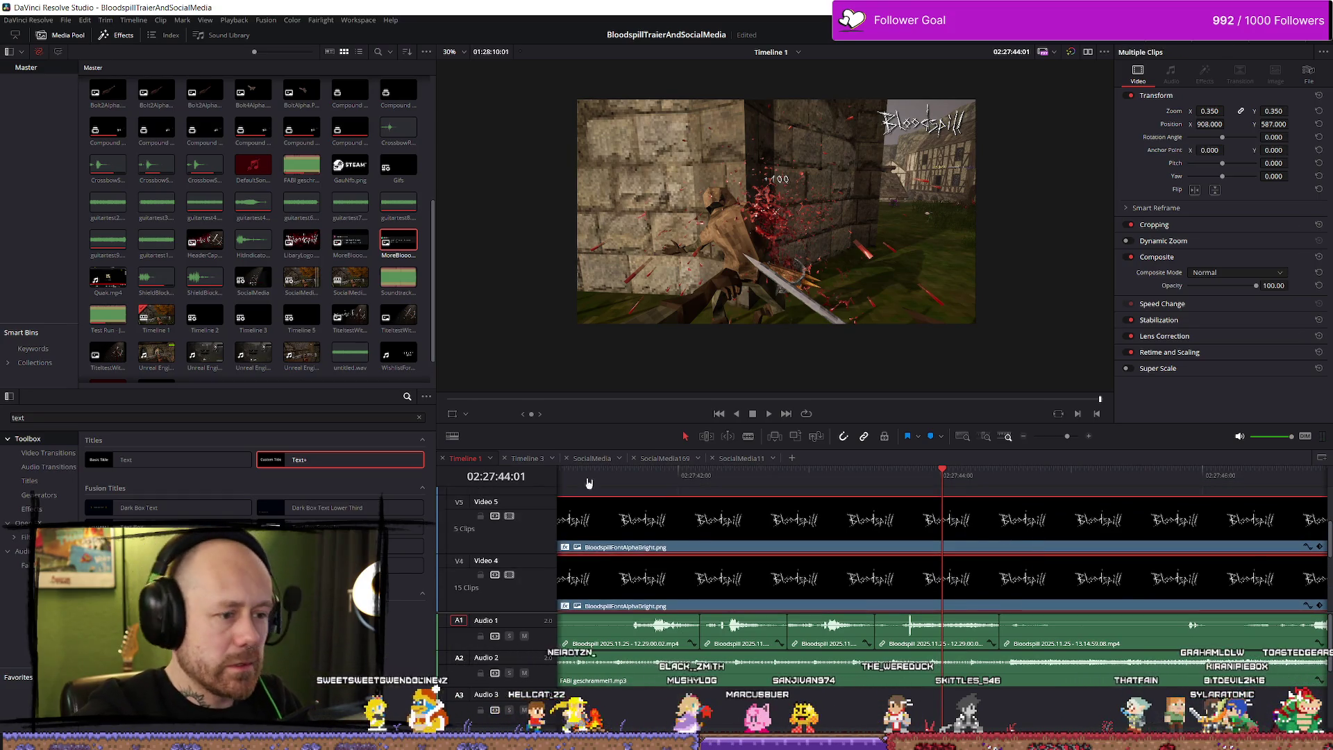